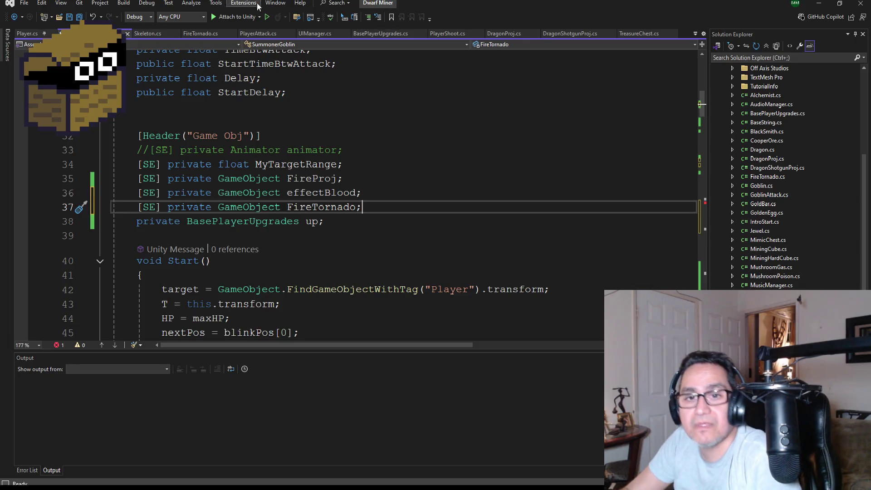
# Save the SummonerGoblin script and select the commented-out ShotgunFire() call on line 82
pyautogui.click(79, 17)
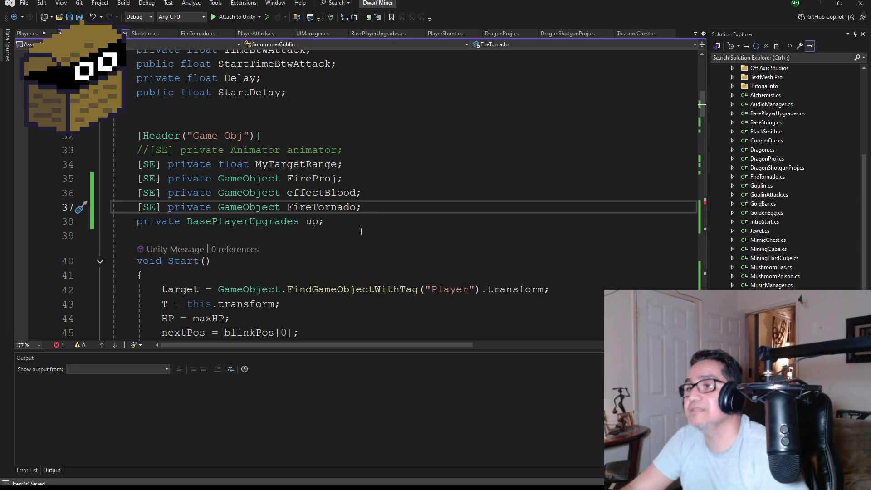
pyautogui.scroll(-2, 353, 217)
pyautogui.scroll(-3, 355, 200)
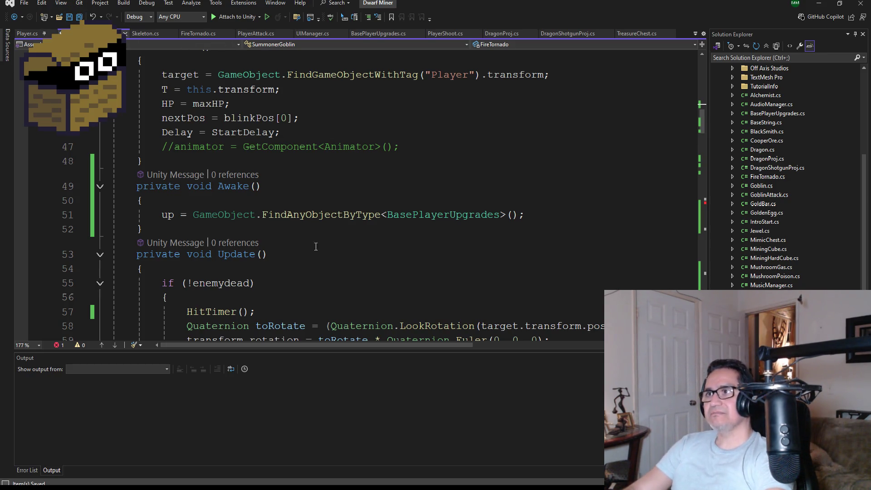
pyautogui.scroll(-3, 315, 246)
pyautogui.scroll(-2, 324, 174)
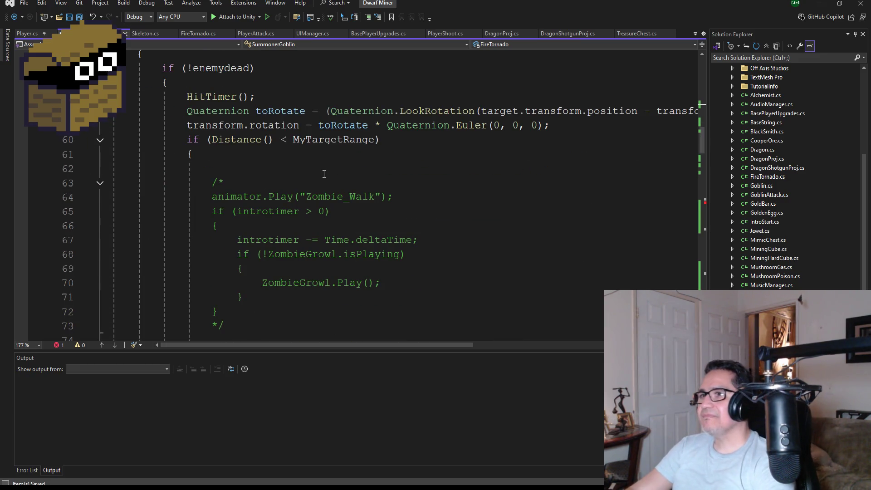
pyautogui.scroll(-5, 323, 174)
pyautogui.scroll(-1, 334, 223)
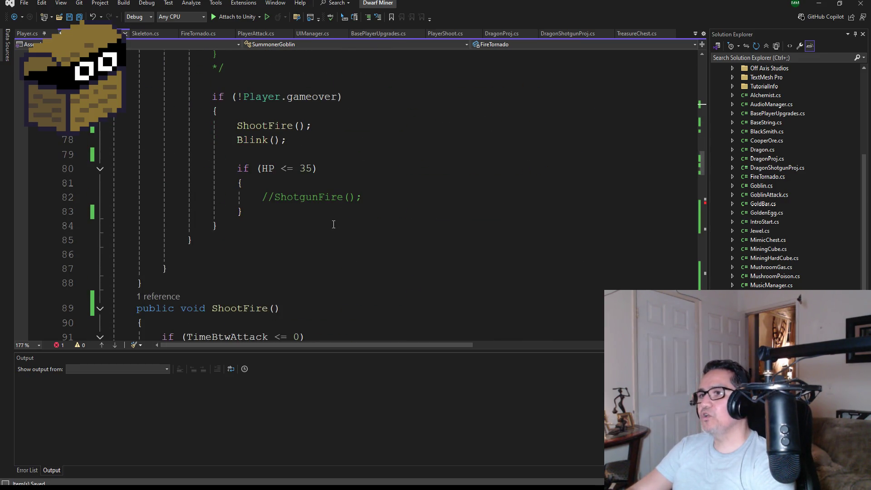
pyautogui.scroll(-1, 357, 203)
pyautogui.moveTo(362, 154); pyautogui.dragTo(268, 154)
# Replace the commented ShotgunFire call with FireTornado() in the HP <= 35 block
pyautogui.press('BackSpace')
pyautogui.press('BackSpace')
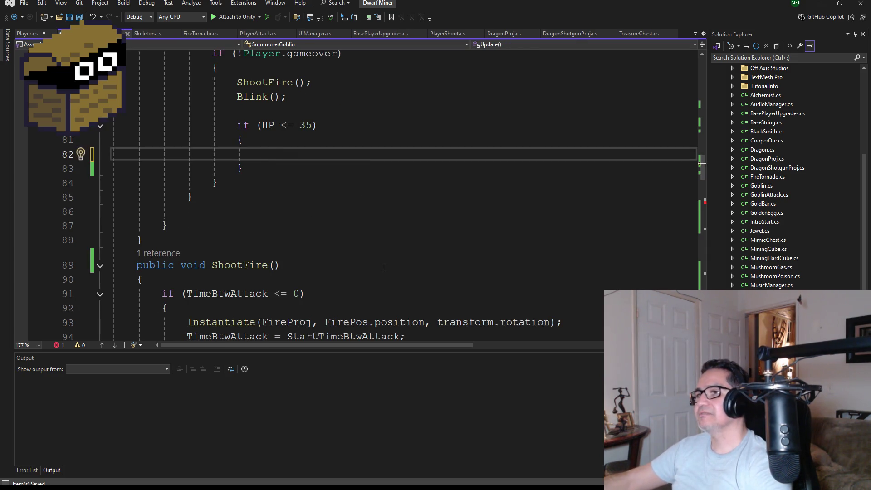
pyautogui.write('Fire')
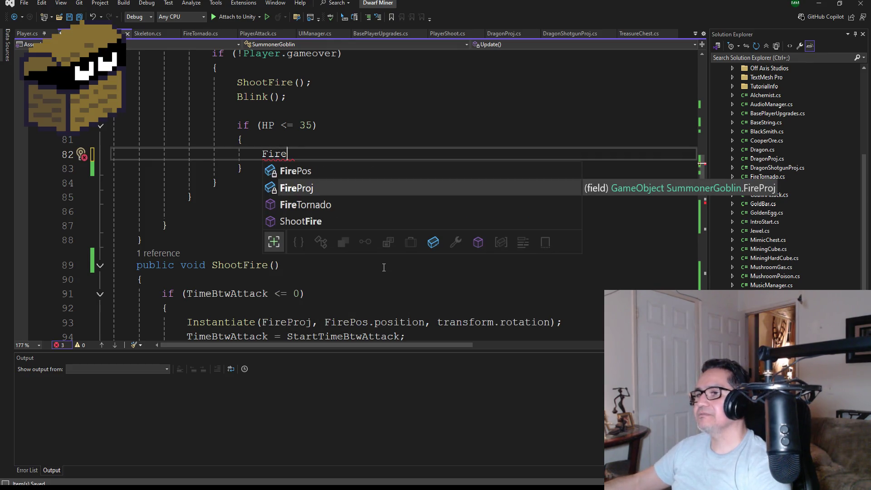
pyautogui.press('Down')
pyautogui.press('Tab')
pyautogui.write('(')
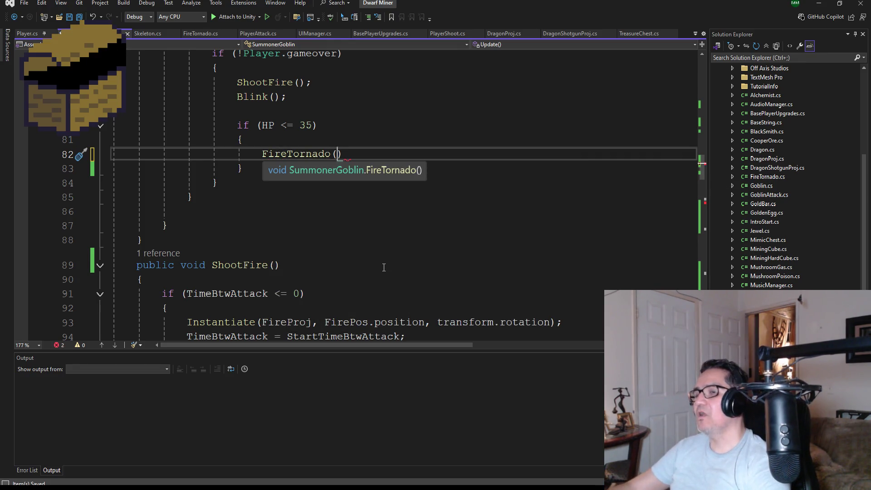
pyautogui.write(')')
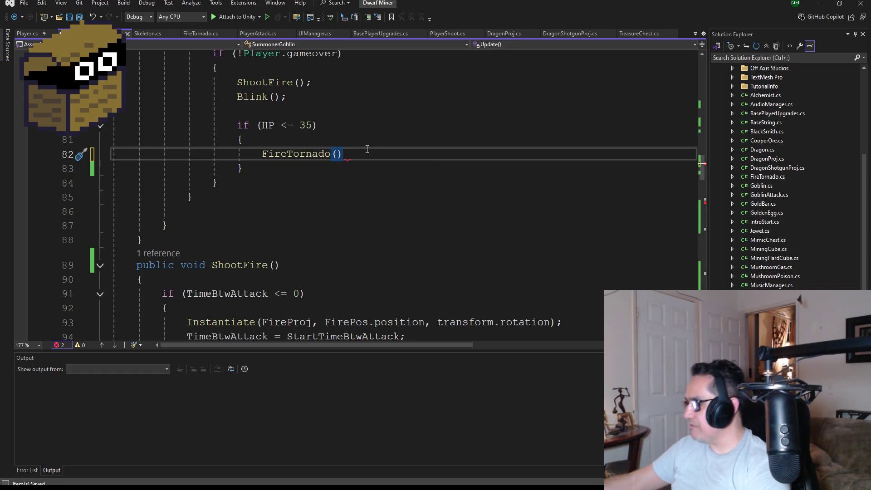
# Rename the FireTornado field to FireTornadoObj
pyautogui.scroll(19, 336, 159)
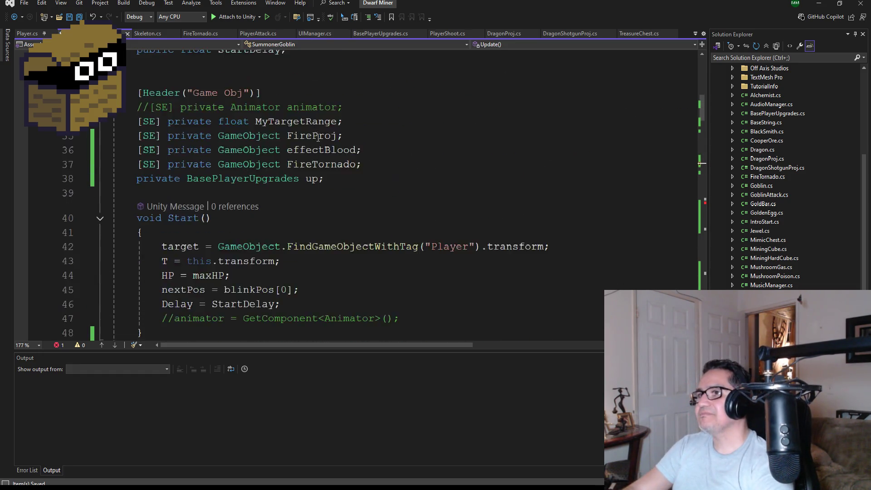
pyautogui.scroll(-2, 318, 305)
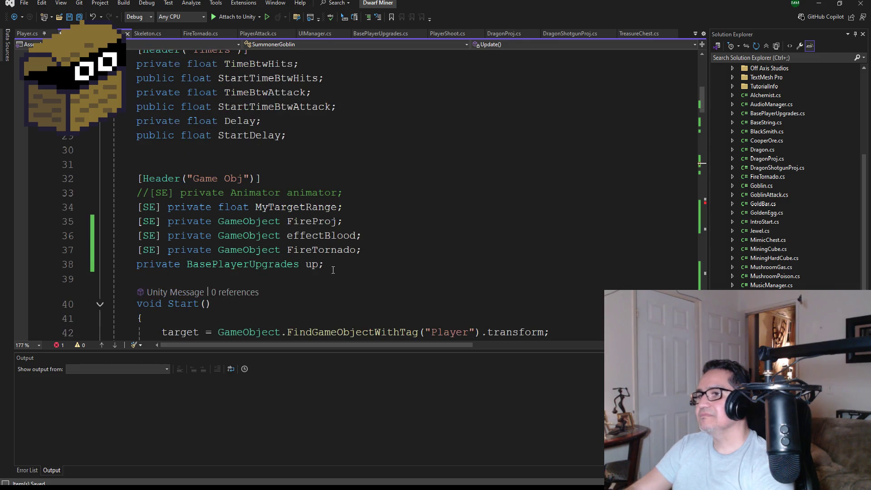
pyautogui.click(357, 252)
pyautogui.hotkey('ctrl', 'r')
pyautogui.hotkey('ctrl', 'r')
pyautogui.write('Obj')
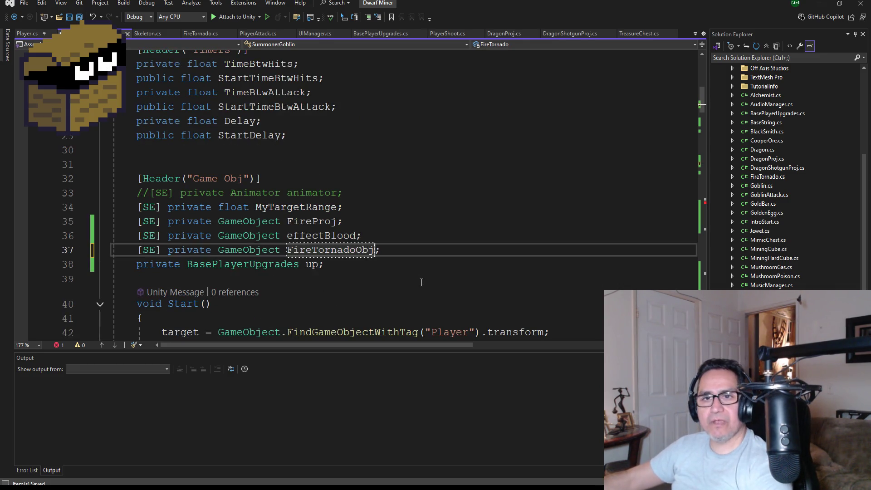
pyautogui.press('Return')
# Make FireTornado() instantiate FireTornadoObj instead of FireProj
pyautogui.scroll(-9, 275, 222)
pyautogui.scroll(-17, 275, 223)
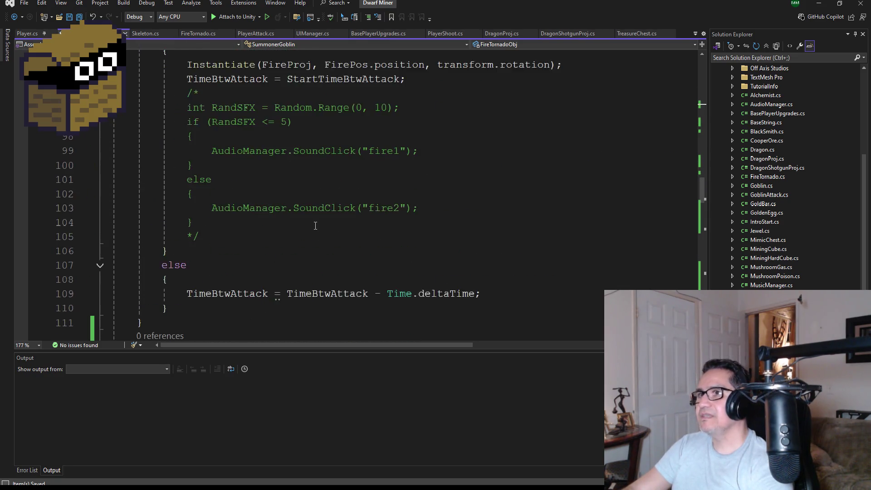
pyautogui.scroll(-3, 361, 288)
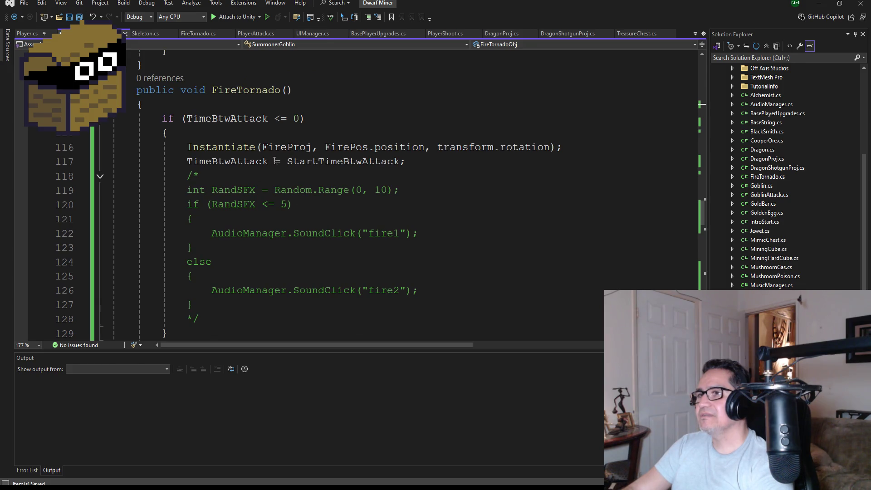
pyautogui.doubleClick(297, 146)
pyautogui.write('Fire')
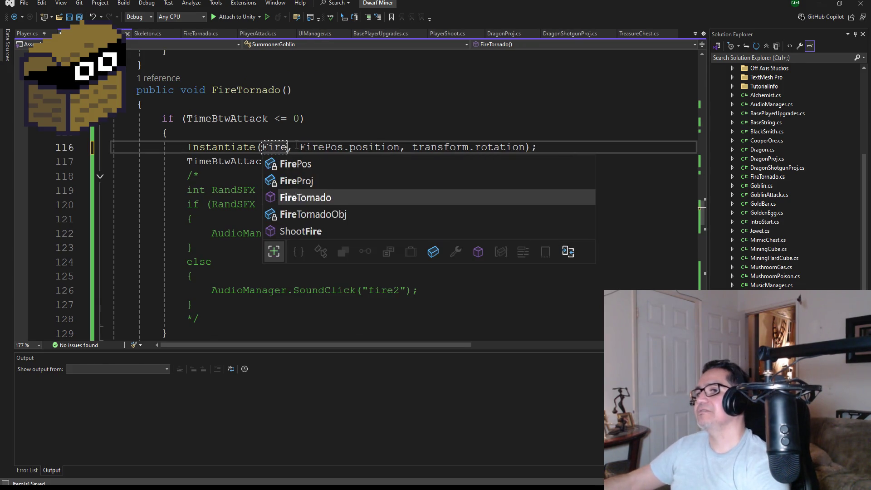
pyautogui.press('Down')
pyautogui.press('Tab')
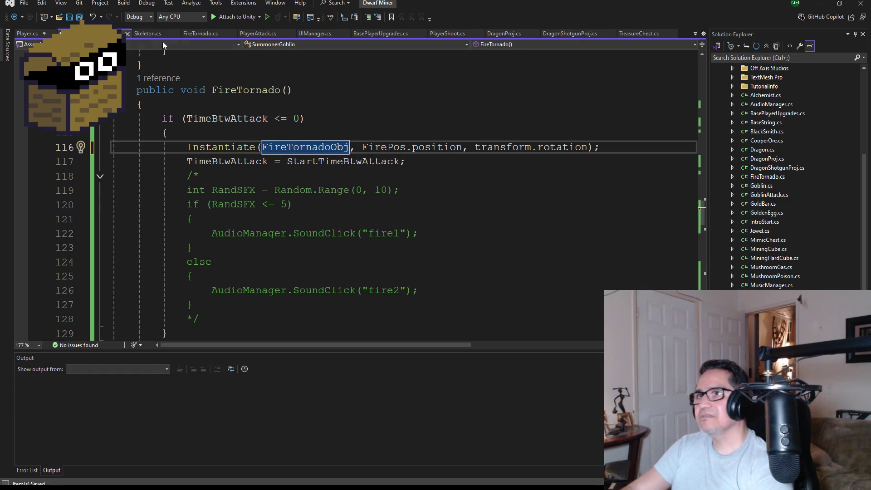
pyautogui.scroll(-3, 261, 244)
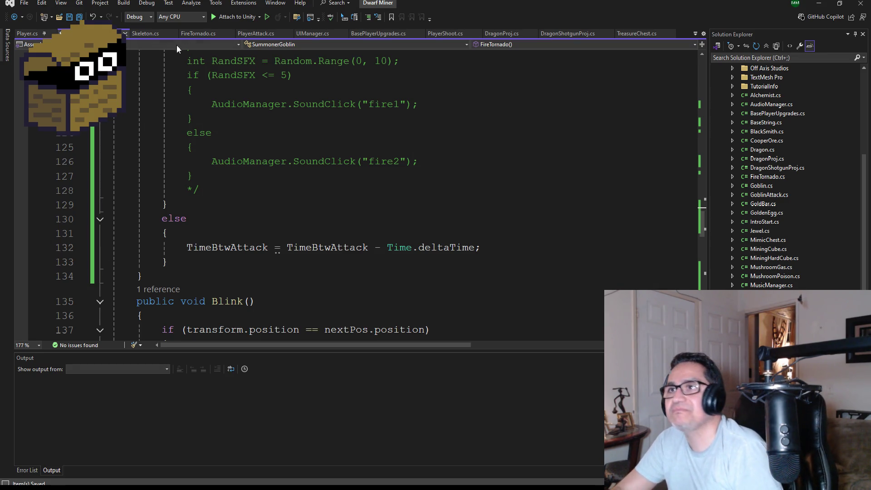
pyautogui.scroll(-11, 328, 194)
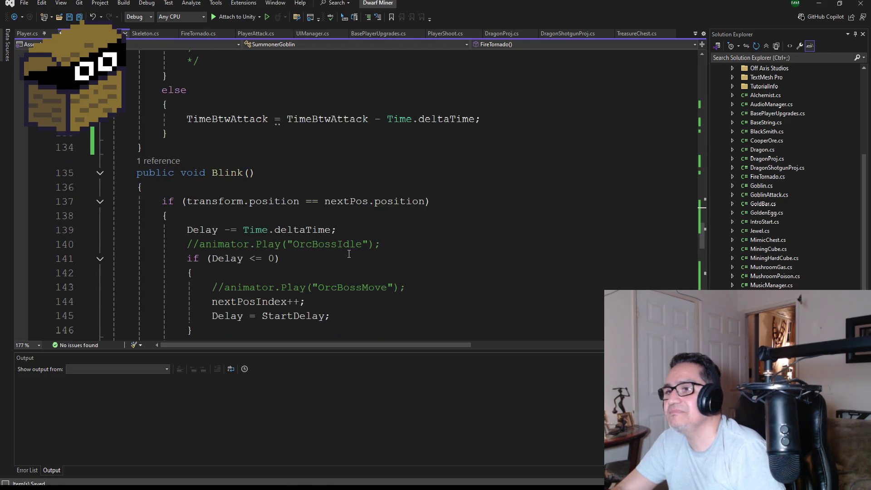
pyautogui.scroll(-1, 355, 262)
pyautogui.scroll(14, 353, 258)
pyautogui.scroll(2, 318, 227)
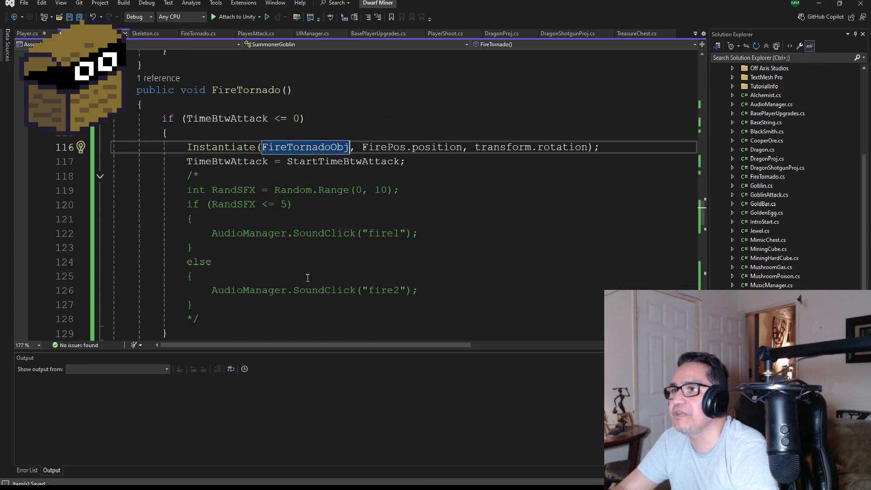
pyautogui.scroll(3, 295, 240)
pyautogui.scroll(9, 297, 237)
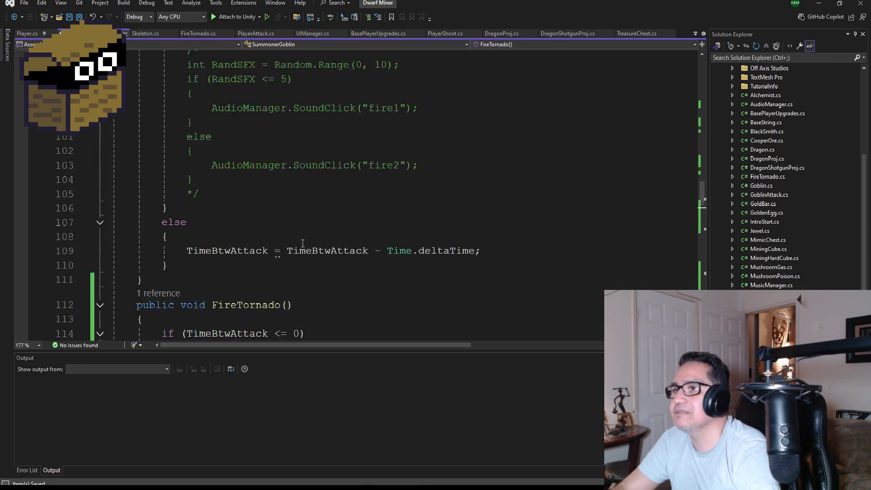
pyautogui.scroll(1, 303, 239)
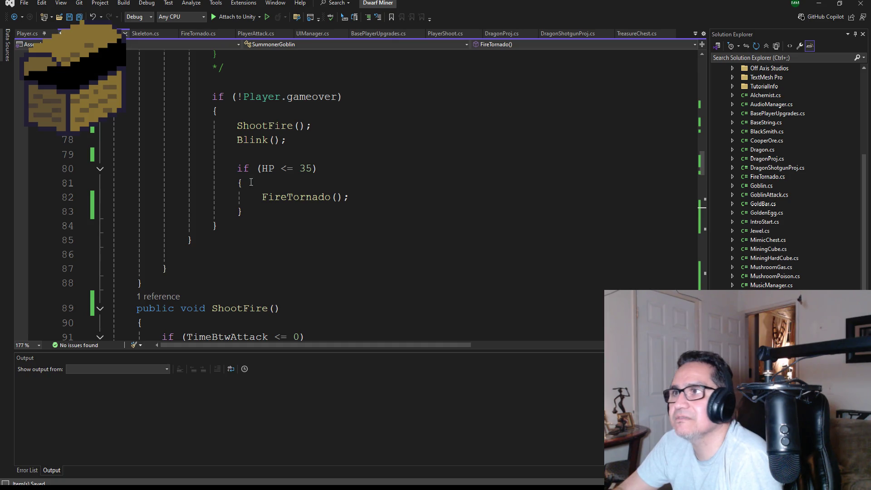
pyautogui.scroll(9, 327, 191)
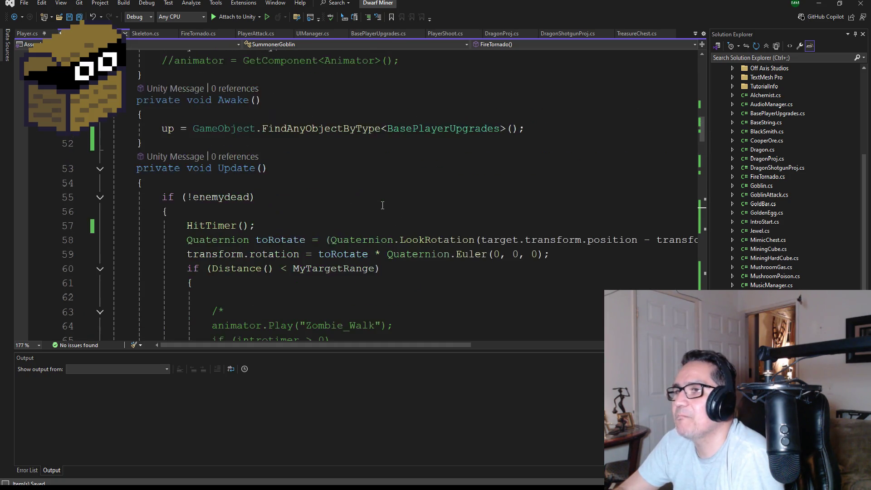
pyautogui.scroll(-7, 346, 206)
pyautogui.moveTo(318, 256)
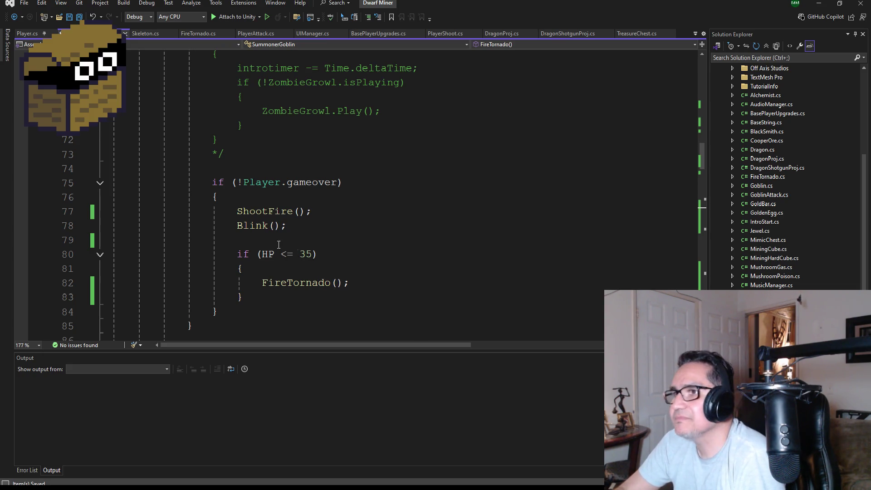
pyautogui.scroll(-2, 293, 307)
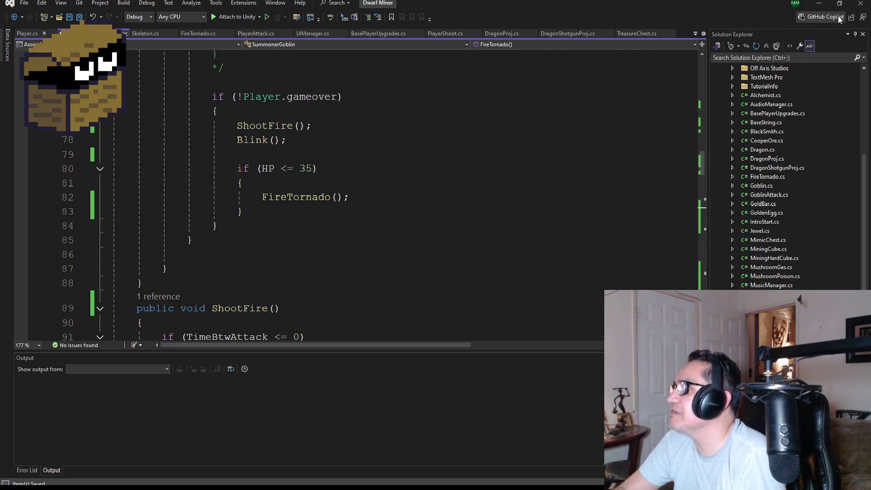
pyautogui.click(818, 3)
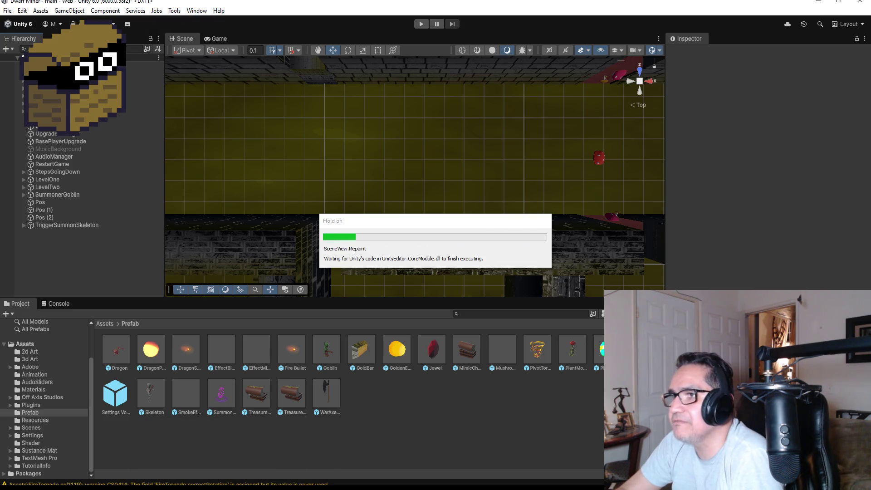
pyautogui.moveTo(233, 485)
pyautogui.click(196, 467)
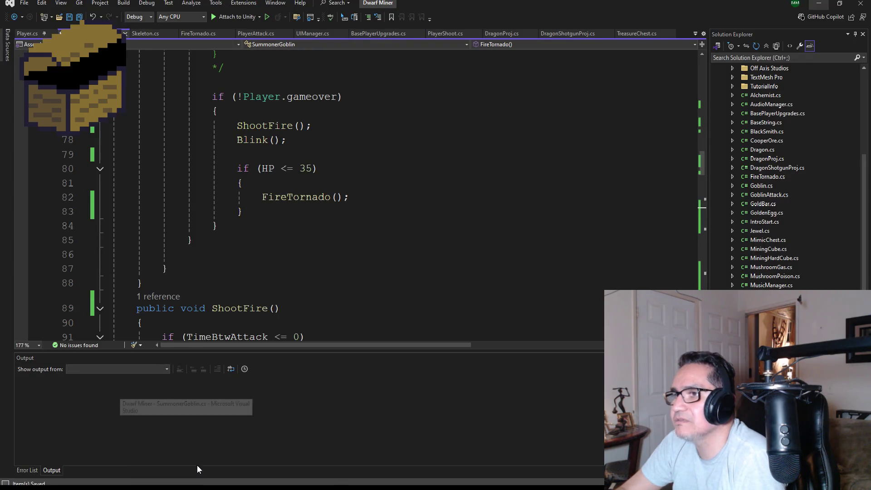
pyautogui.scroll(15, 327, 192)
# Declare 'private float TimeBtwTornado;' and 'public float StartTimeBtwTornado;' below StartTimeBtwAttack
pyautogui.scroll(4, 326, 195)
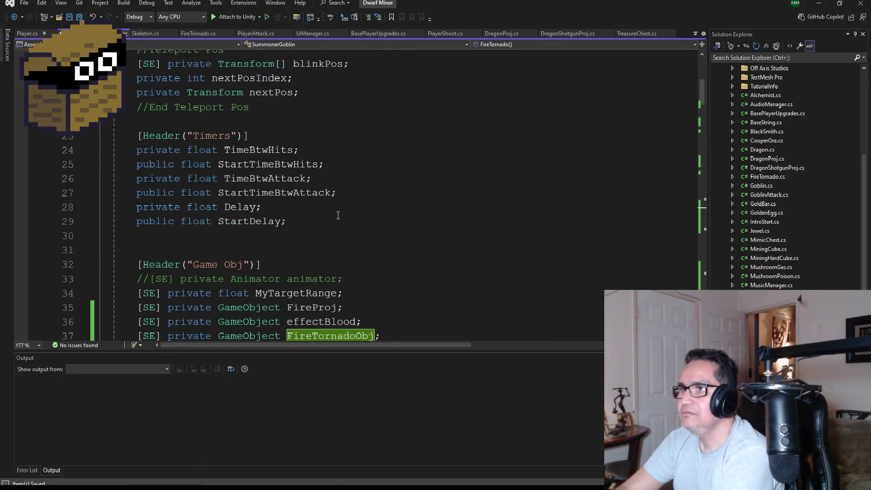
pyautogui.click(339, 235)
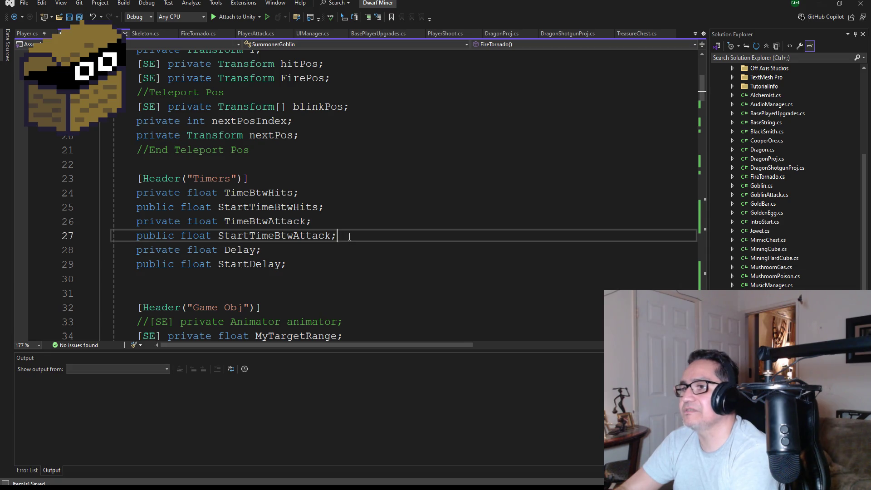
pyautogui.press('Return')
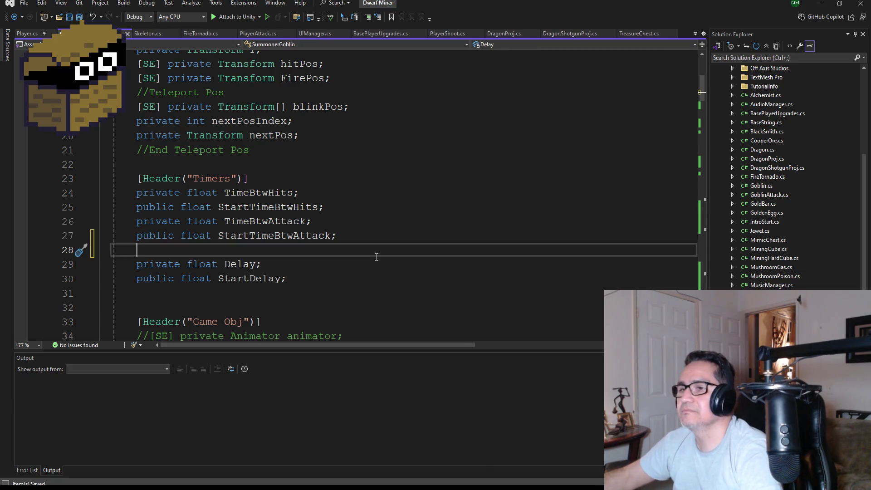
pyautogui.write('private floa')
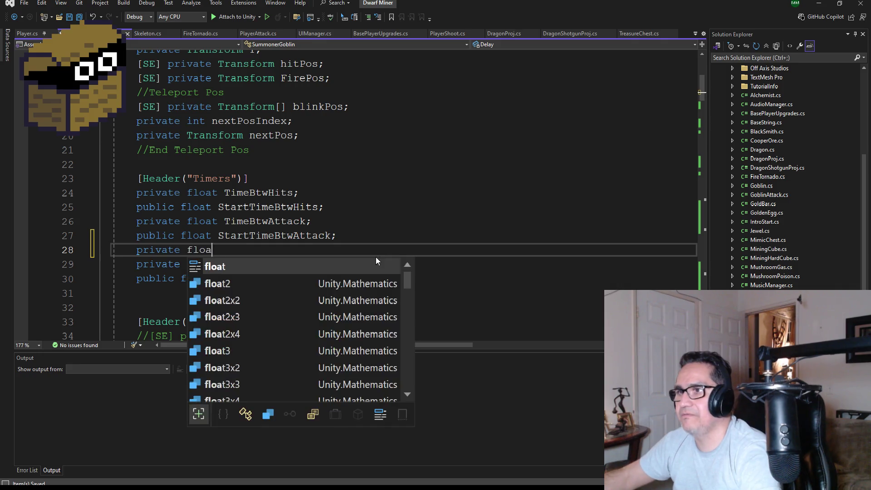
pyautogui.write('t T')
pyautogui.write('vb')
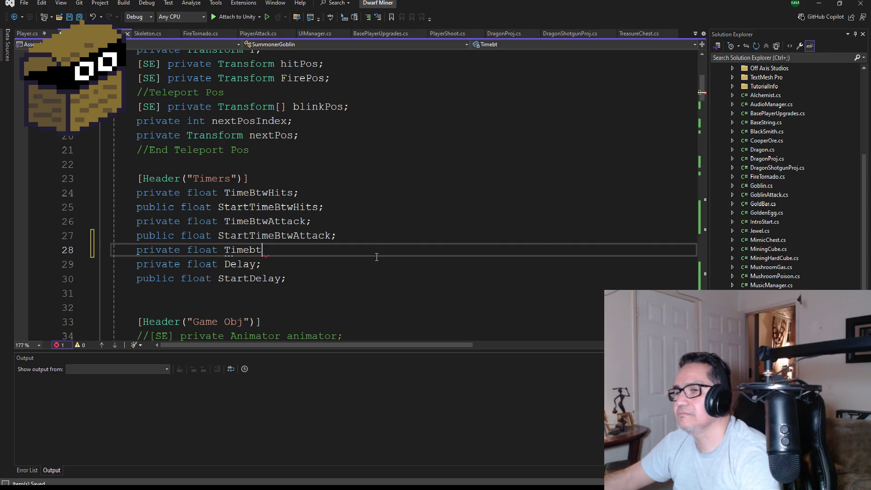
pyautogui.write('w')
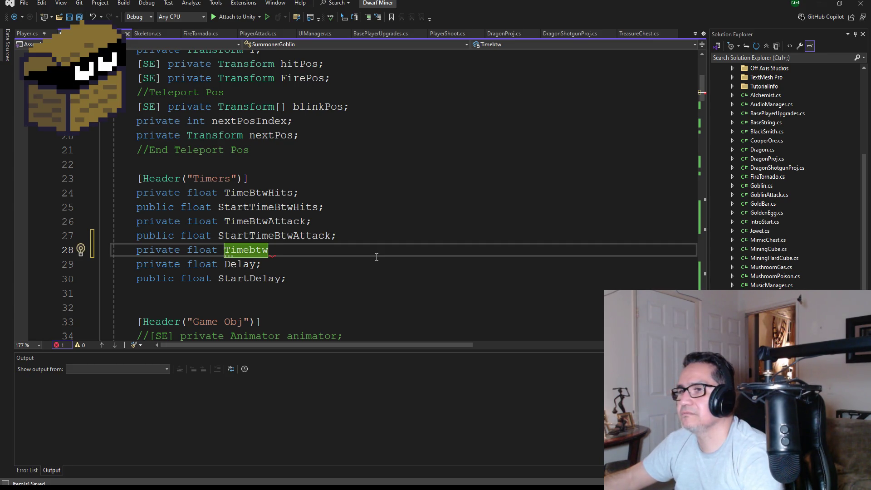
pyautogui.press('BackSpace')
pyautogui.press('BackSpace')
pyautogui.press('BackSpace')
pyautogui.write('BtwTornado;')
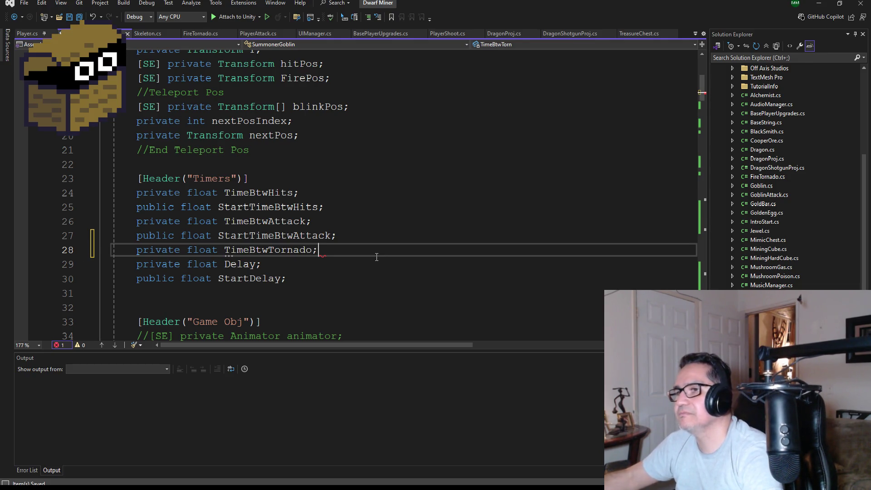
pyautogui.press('Return')
pyautogui.write('public float StartTi')
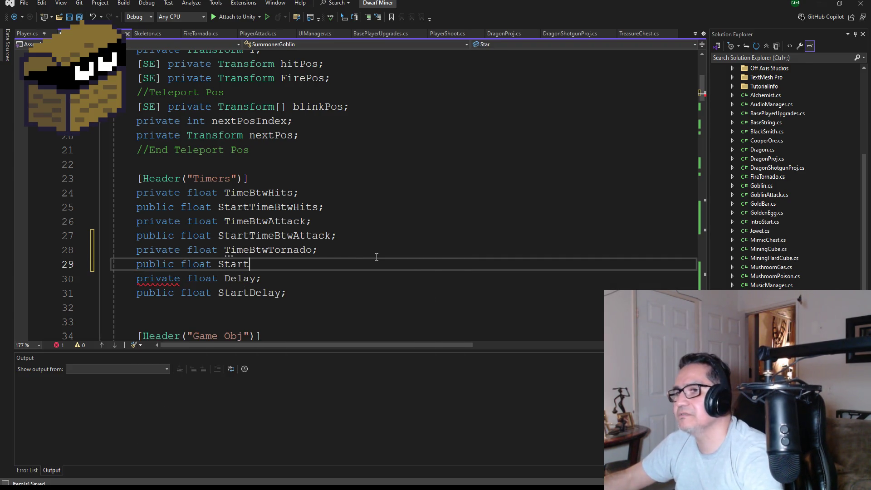
pyautogui.write('meBtwTornado')
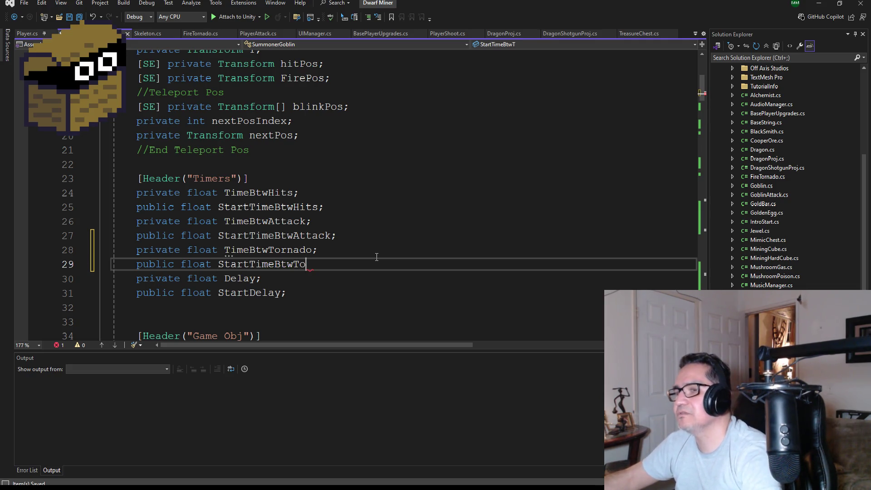
pyautogui.write(';')
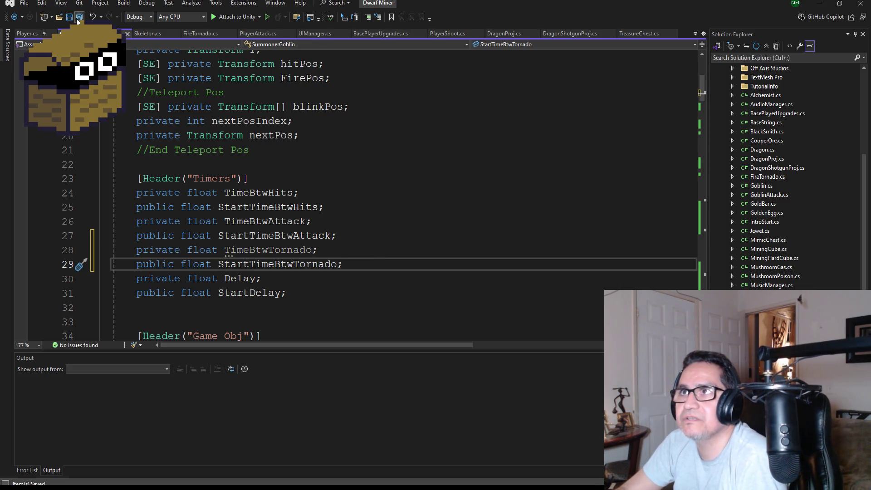
pyautogui.scroll(-14, 325, 275)
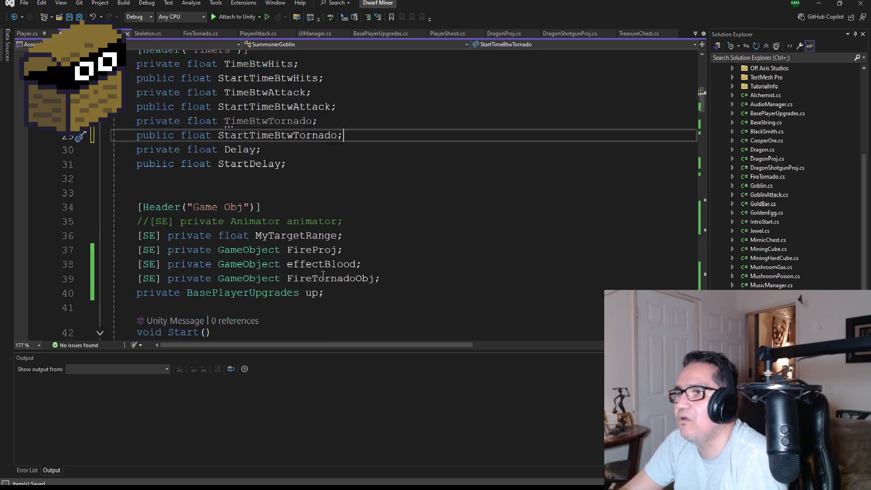
# Make the tornado check test TimeBtwTornado and reset it to StartTimeBtwTornado
pyautogui.scroll(-17, 325, 275)
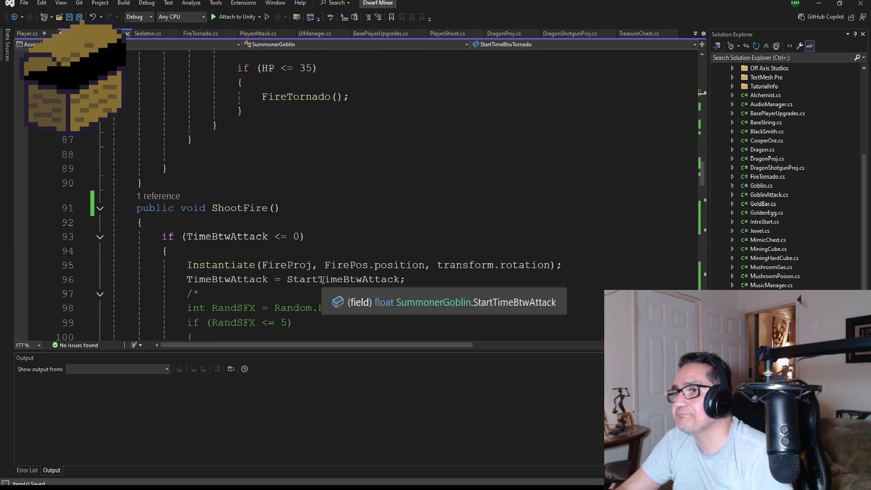
pyautogui.doubleClick(236, 190)
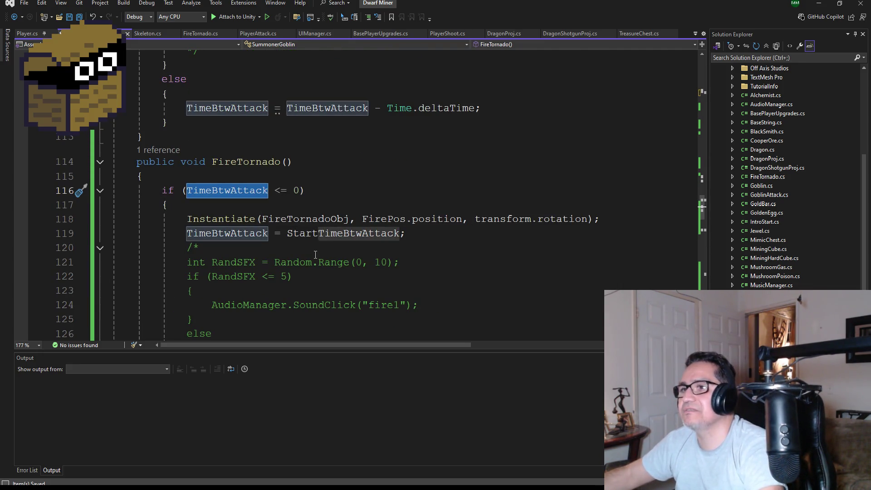
pyautogui.write('TimeBtwTornado')
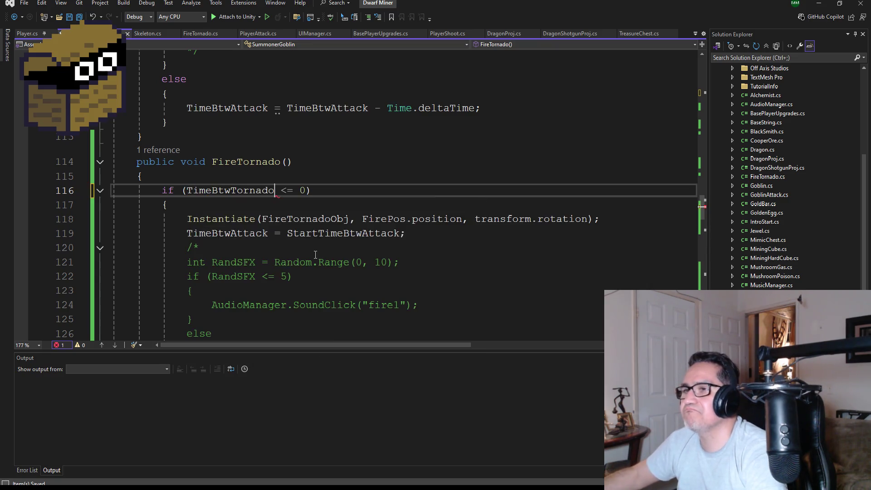
pyautogui.doubleClick(235, 233)
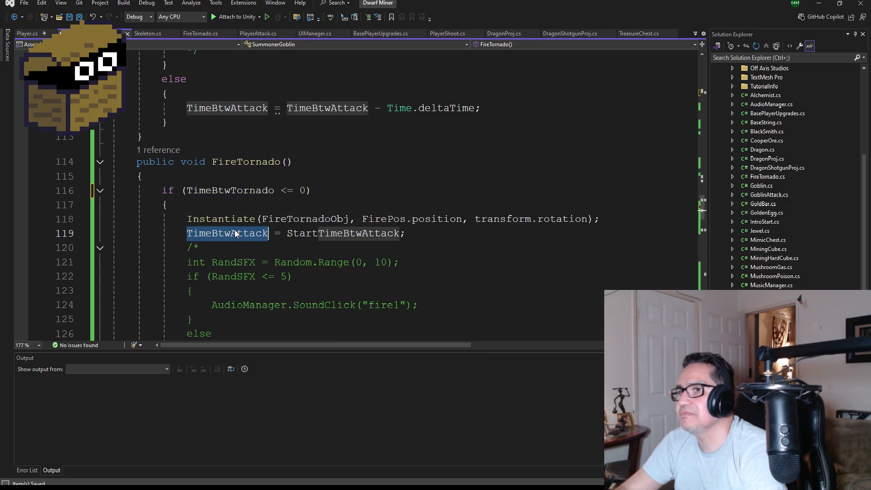
pyautogui.write('timebtwt')
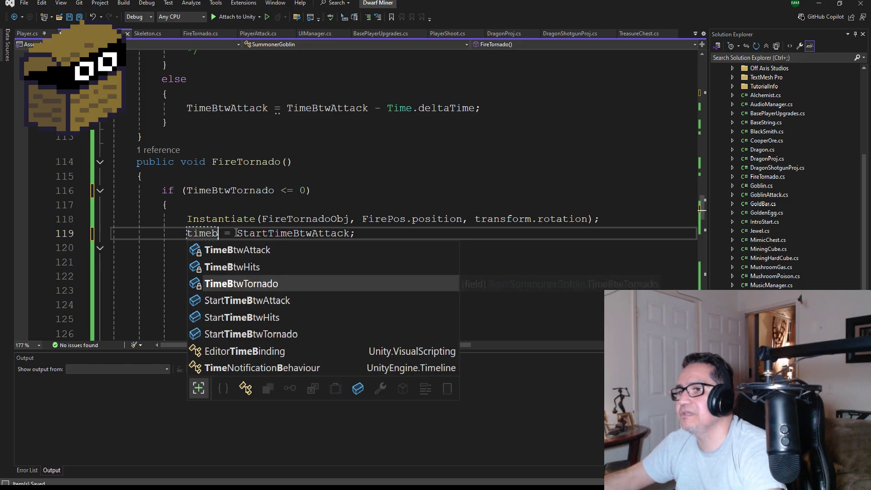
pyautogui.press('Tab')
pyautogui.hotkey('ctrl', 'shift', 'Right')
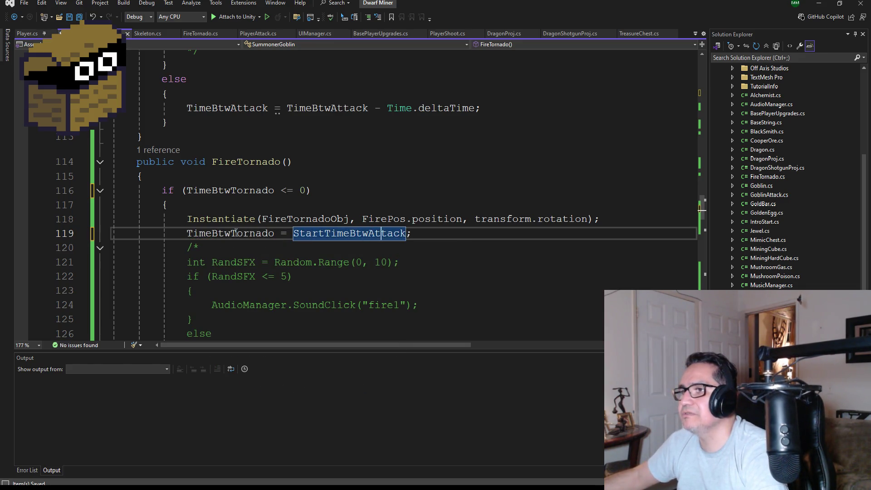
pyautogui.press('Right')
pyautogui.press('BackSpace')
pyautogui.press('BackSpace')
pyautogui.press('BackSpace')
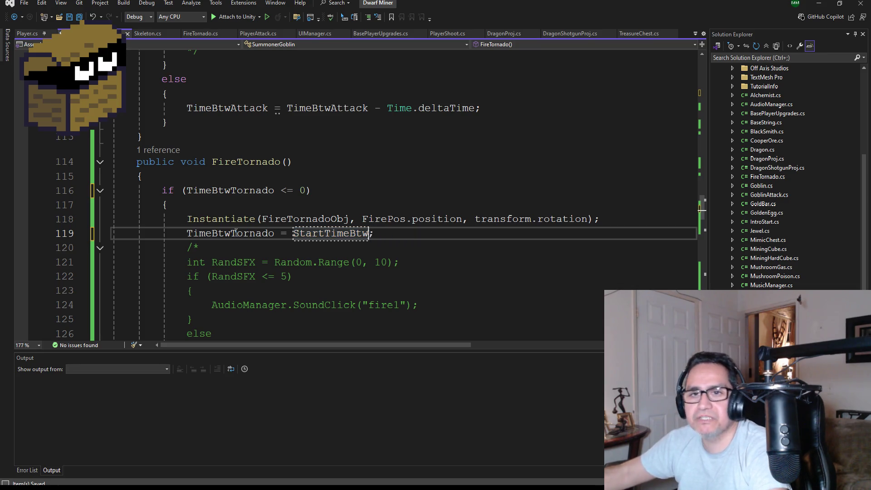
pyautogui.write('tartT')
pyautogui.write('ime')
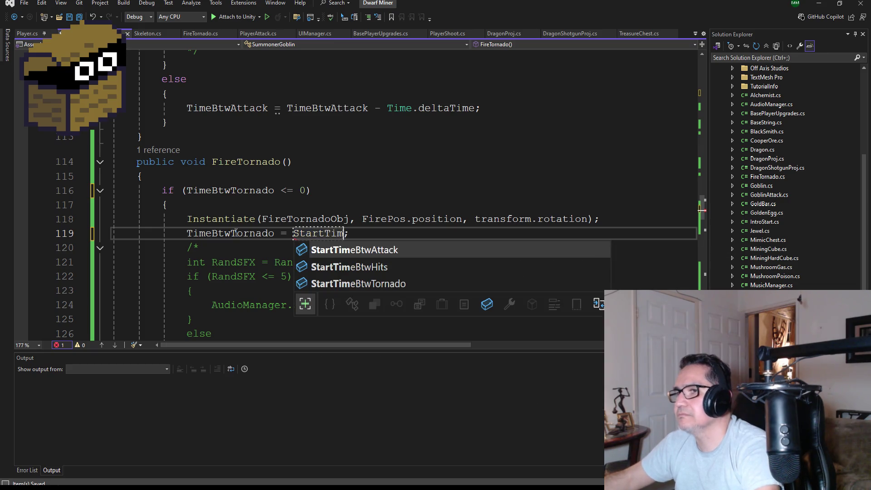
pyautogui.press('Down')
pyautogui.press('Down')
pyautogui.press('Tab')
pyautogui.hotkey('ctrl', 'shift', 'Left')
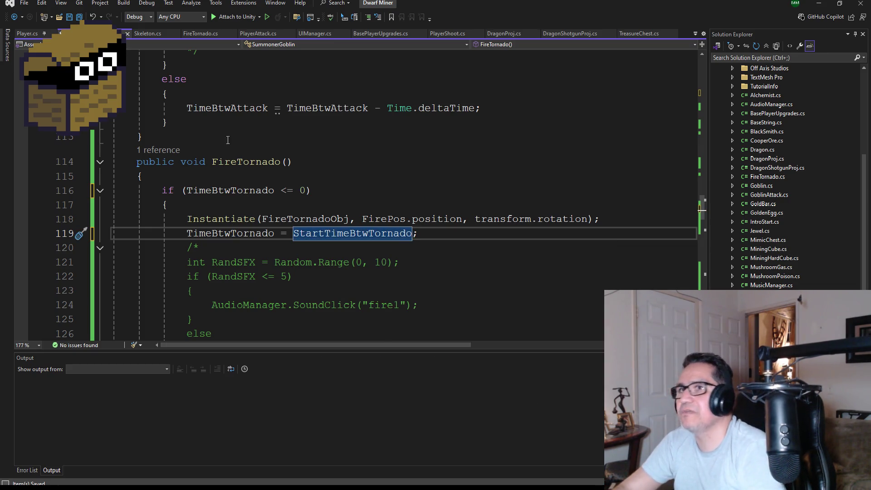
# Count down TimeBtwTornado by Time.deltaTime instead of TimeBtwAttack, and save the script
pyautogui.scroll(-6, 458, 305)
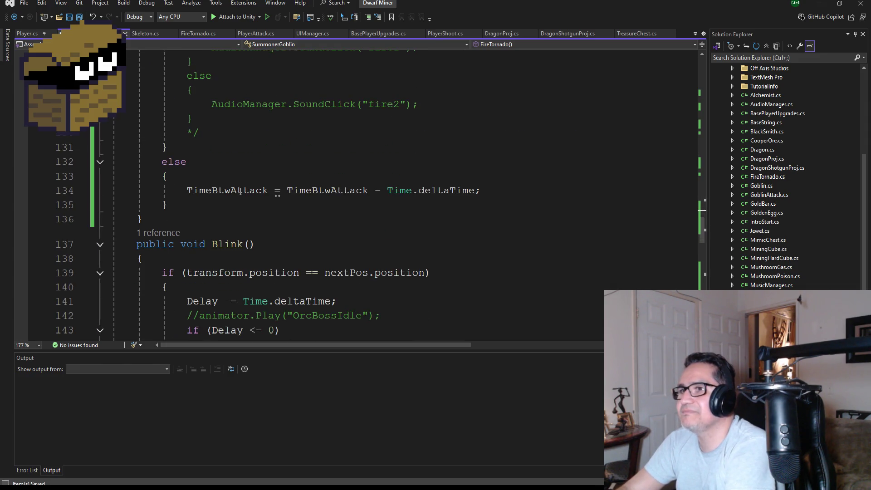
pyautogui.doubleClick(239, 191)
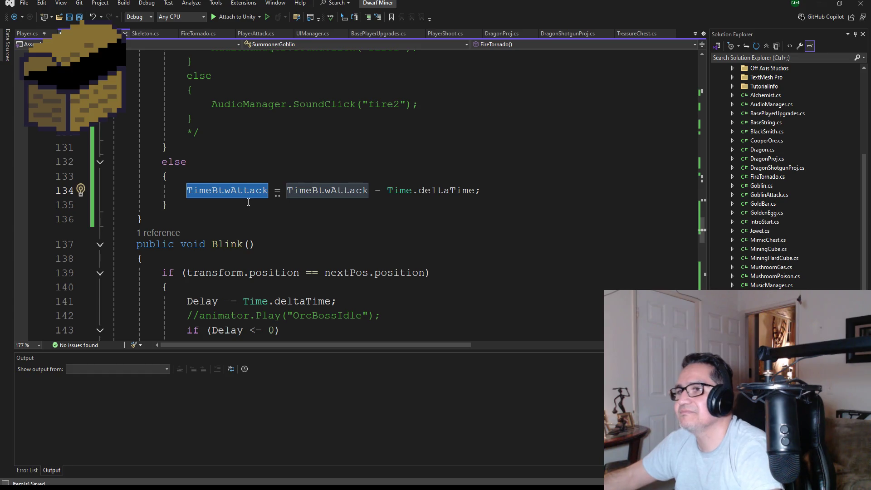
pyautogui.write('Time')
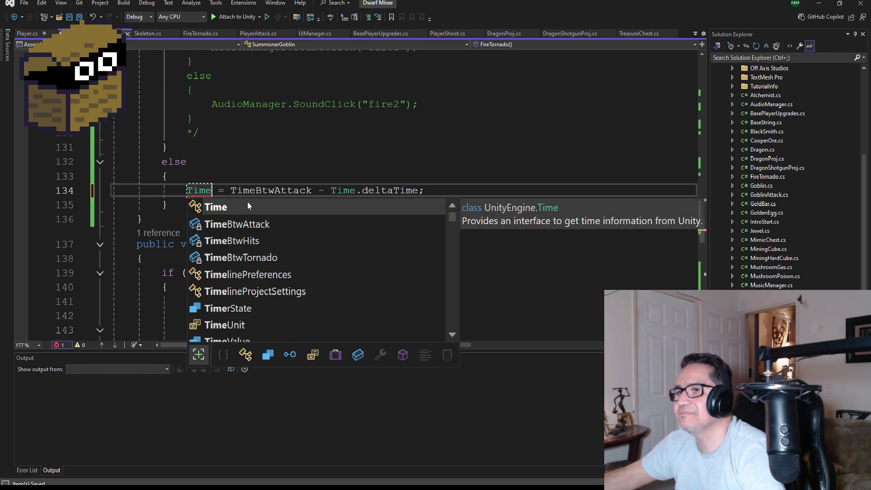
pyautogui.press('Down')
pyautogui.press('Down')
pyautogui.press('Down')
pyautogui.press('Return')
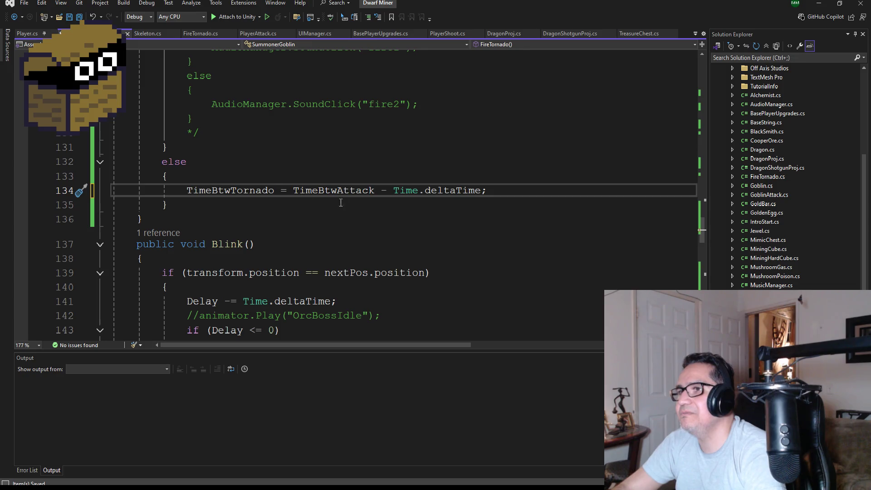
pyautogui.doubleClick(343, 194)
pyautogui.write('Time')
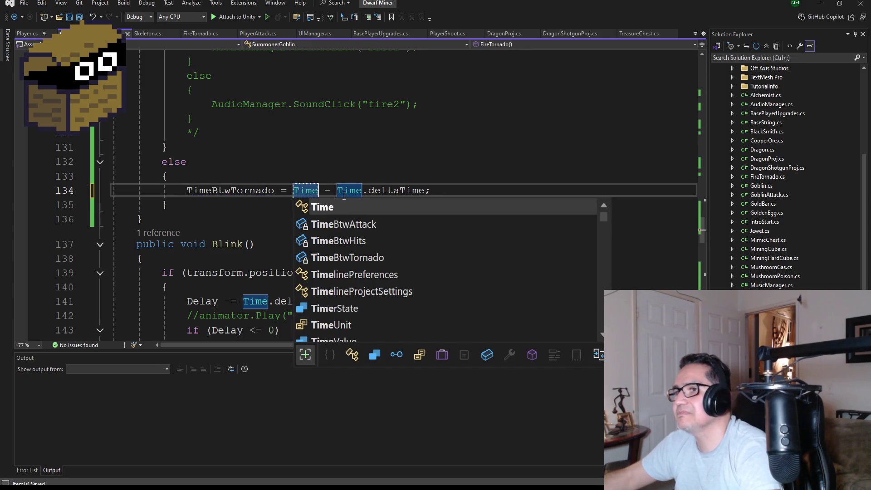
pyautogui.press('Down')
pyautogui.press('Down')
pyautogui.press('Down')
pyautogui.press('Return')
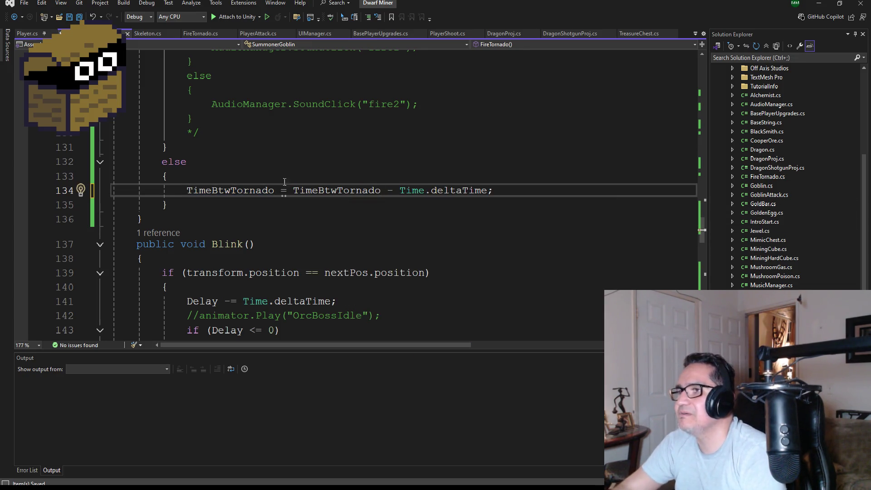
pyautogui.click(79, 18)
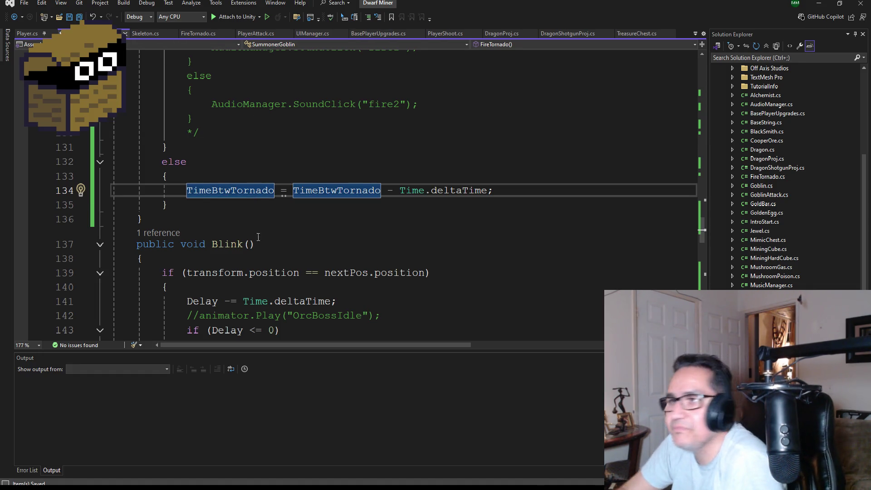
pyautogui.scroll(5, 258, 237)
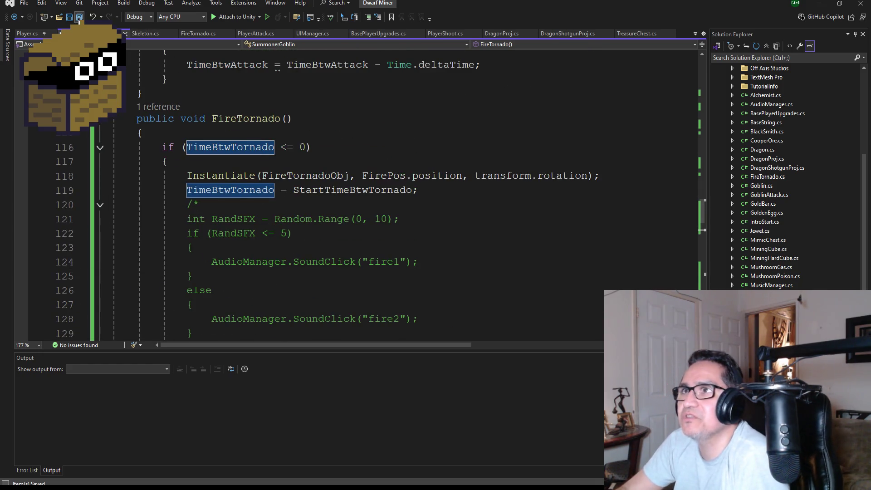
pyautogui.scroll(10, 324, 184)
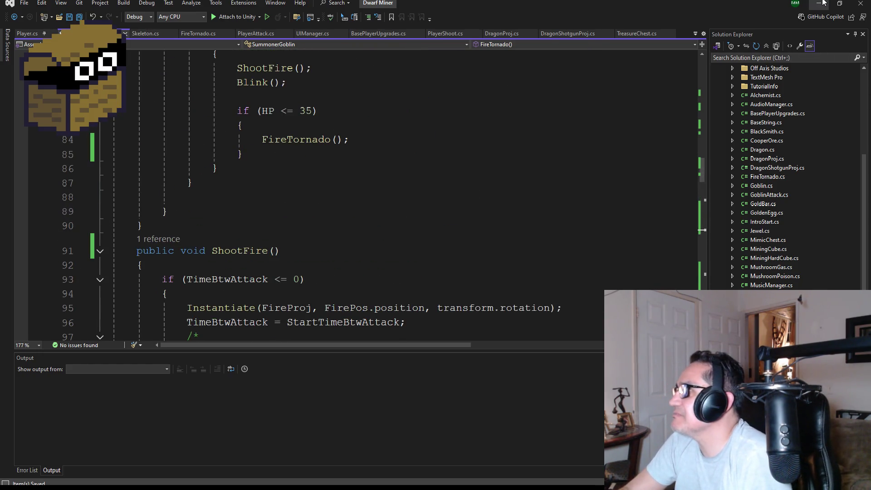
# Return to Unity and save the current dungeon scene
pyautogui.click(823, 2)
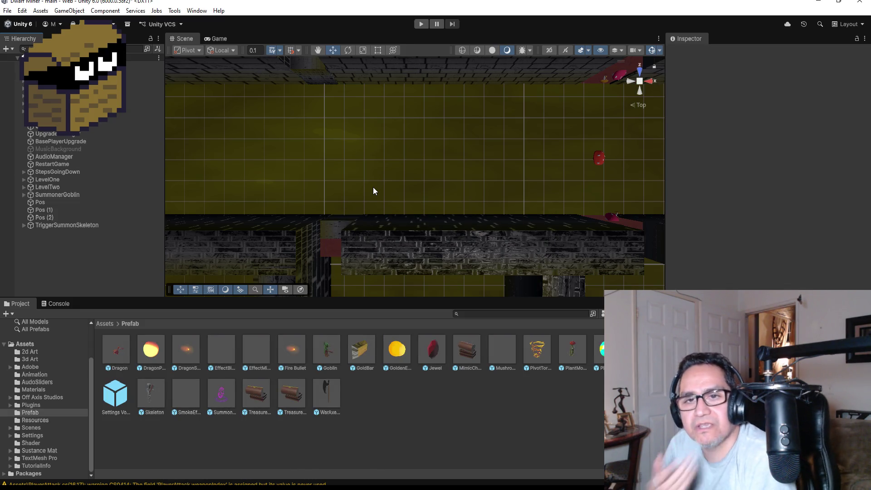
pyautogui.click(8, 10)
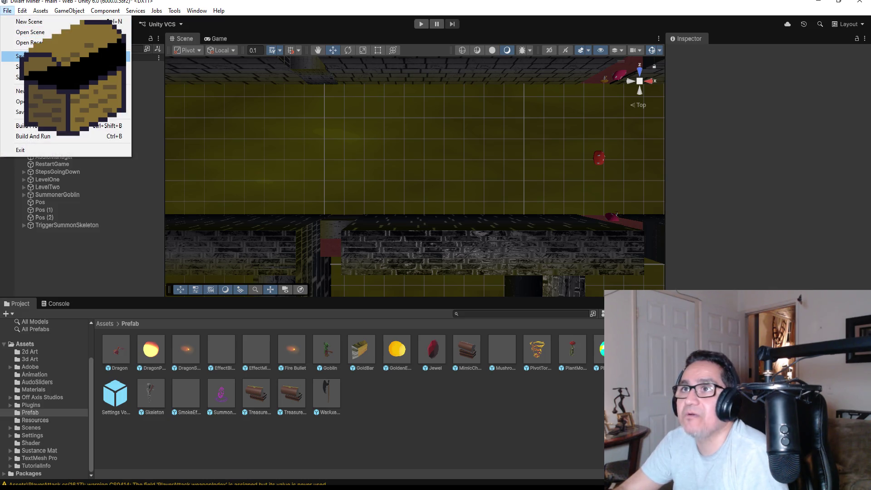
pyautogui.click(18, 56)
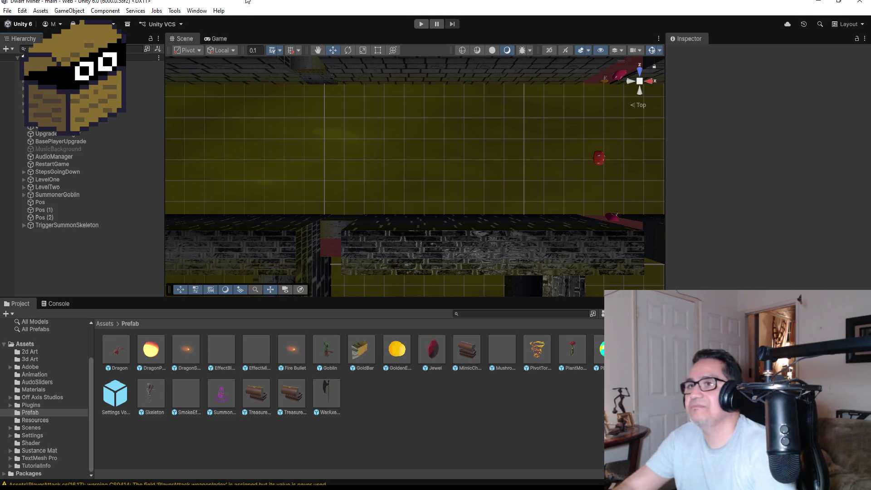
# Set SummonerGoblin's Max HP to 60 in the Inspector and start Play mode
pyautogui.click(7, 10)
pyautogui.press('Escape')
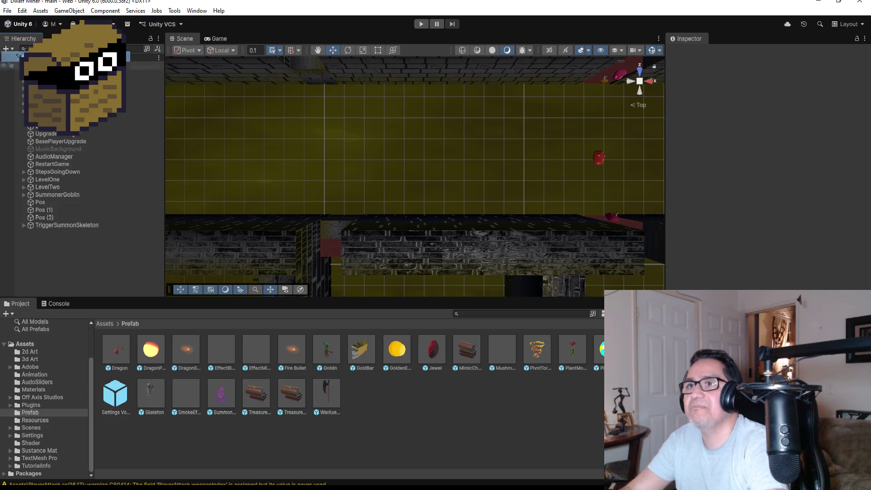
pyautogui.scroll(-2, 524, 177)
pyautogui.scroll(-1, 525, 181)
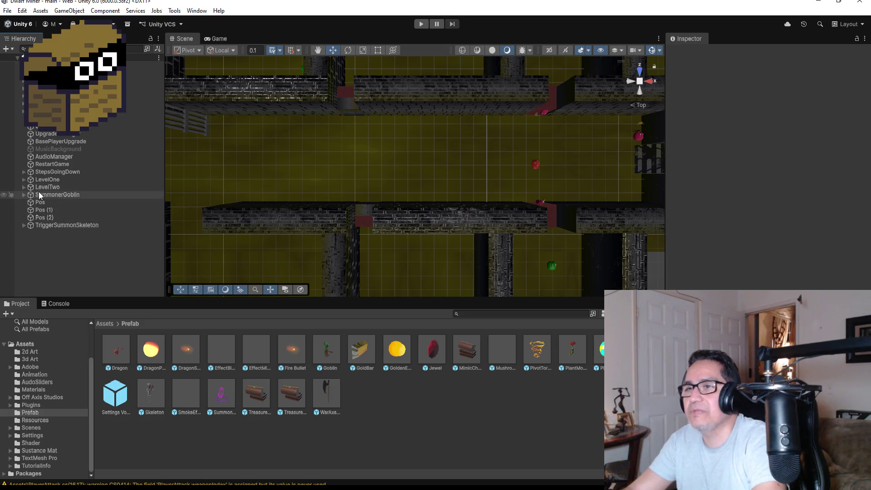
pyautogui.click(42, 194)
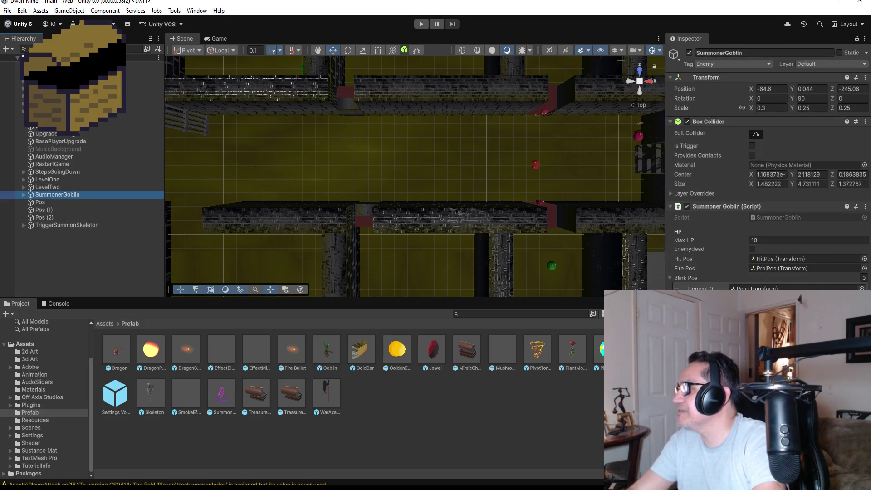
pyautogui.click(774, 240)
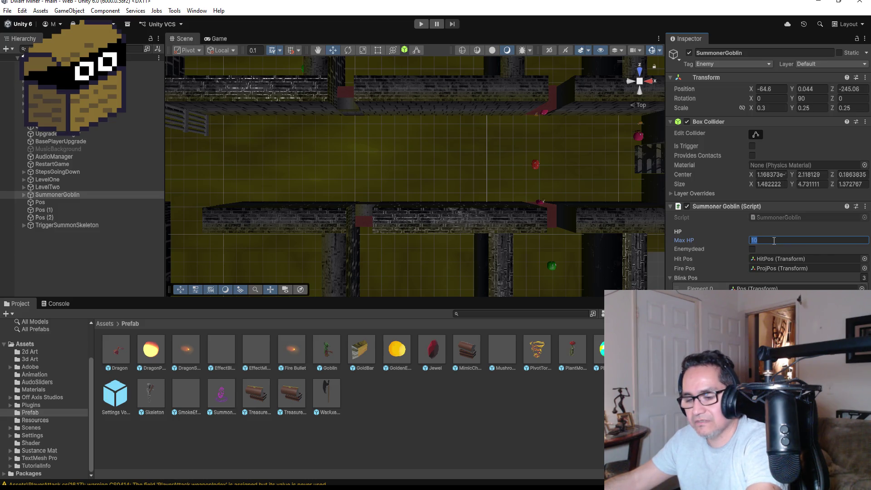
pyautogui.write('60')
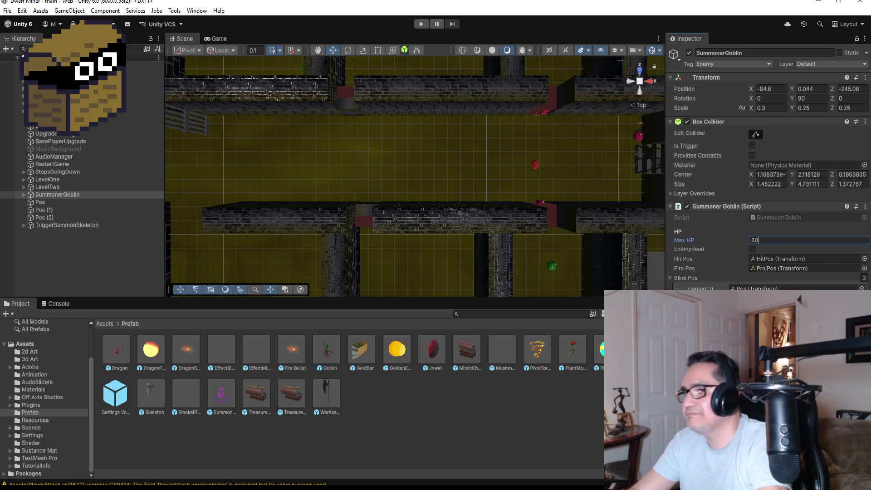
pyautogui.press('Return')
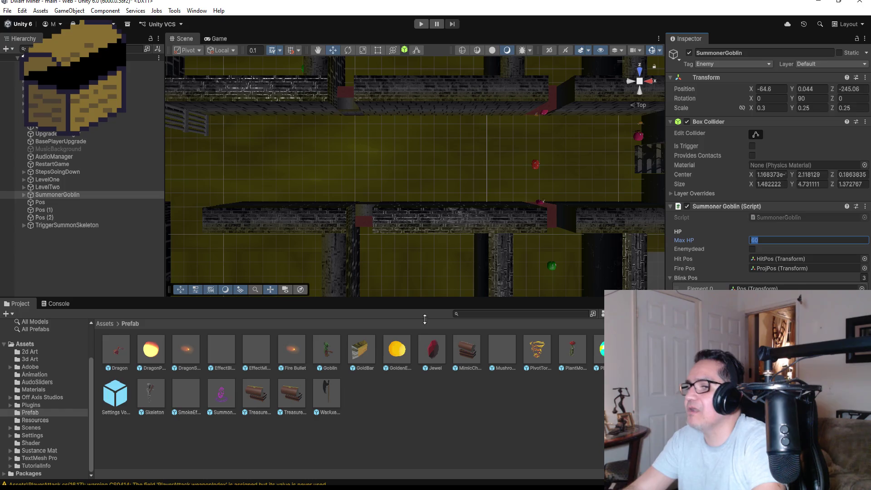
pyautogui.click(419, 23)
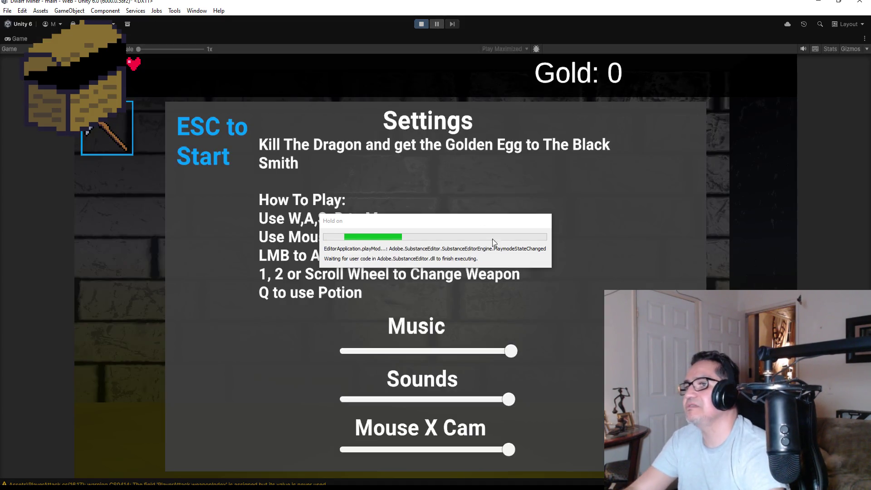
# Walk past the barred gates with the axe equipped to the skeleton, then stop the game
pyautogui.press('Escape')
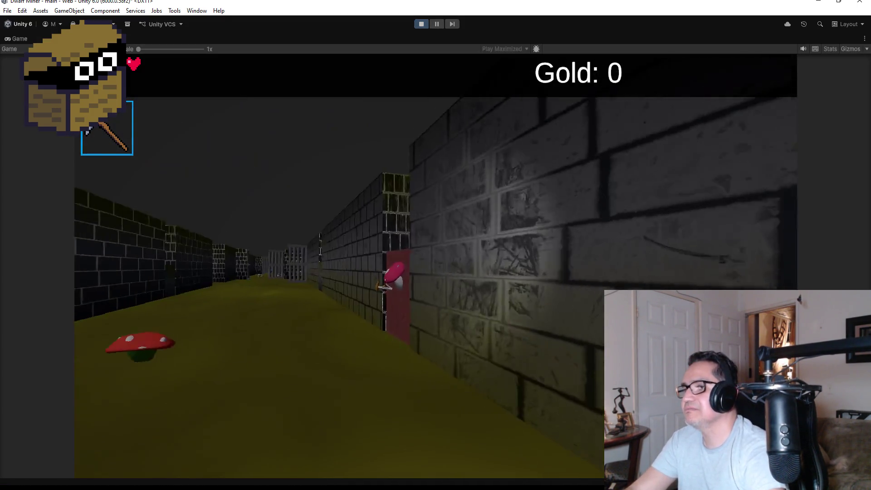
pyautogui.press('w')
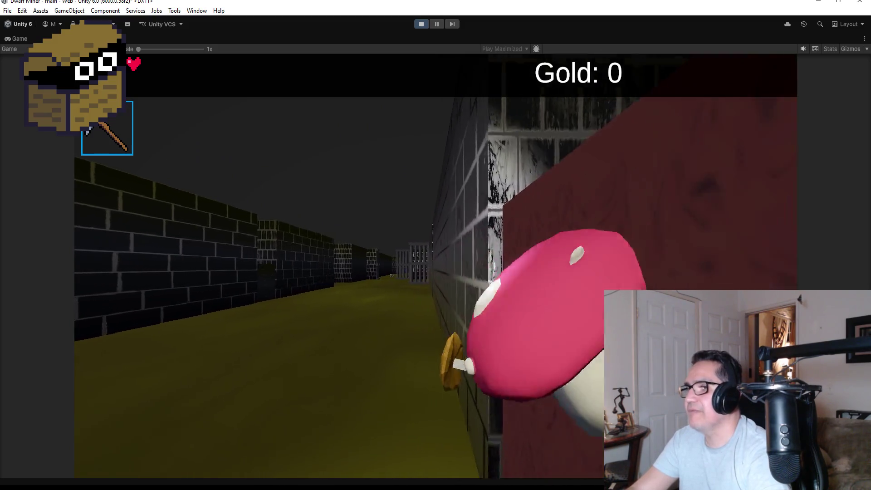
pyautogui.press('a')
pyautogui.press('w')
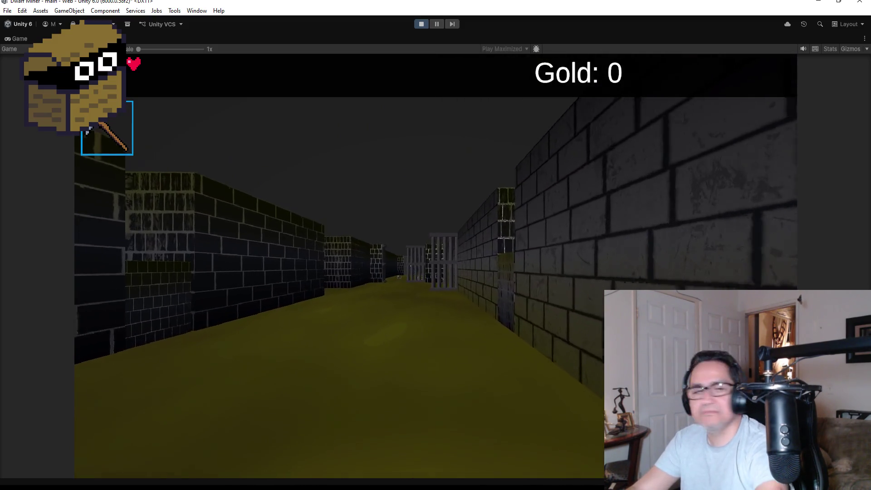
pyautogui.press('w')
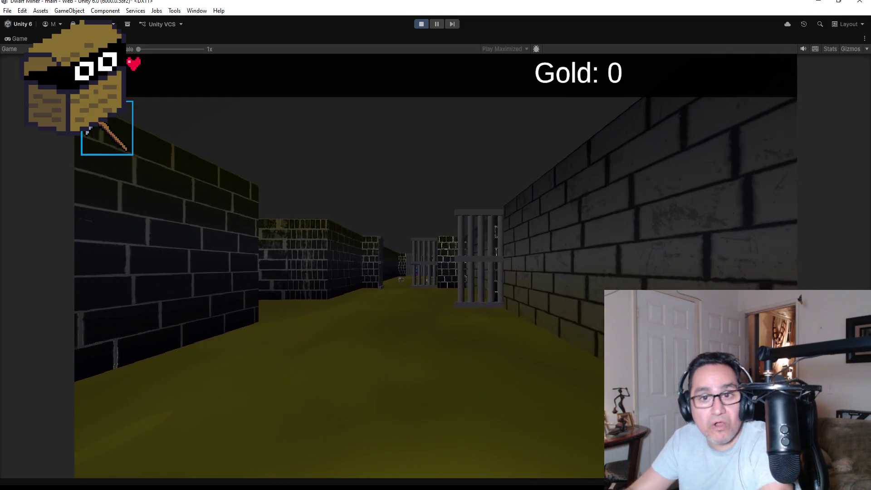
pyautogui.press('w')
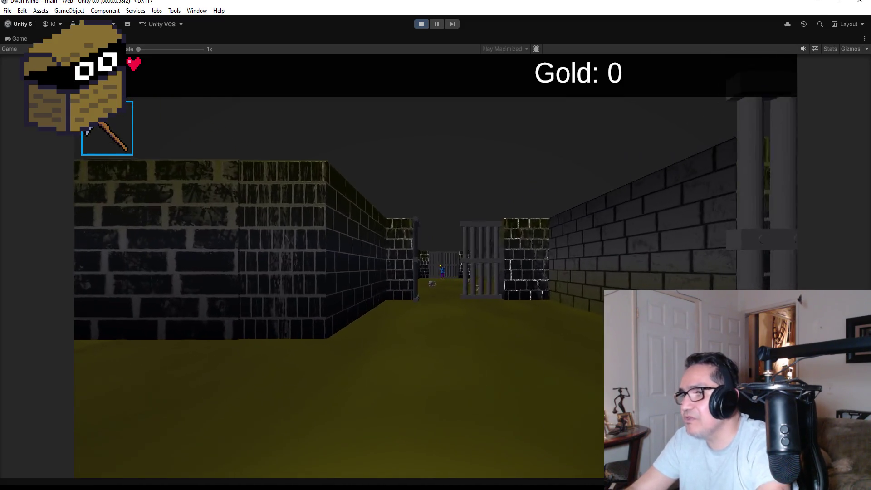
pyautogui.press('w')
pyautogui.press('2')
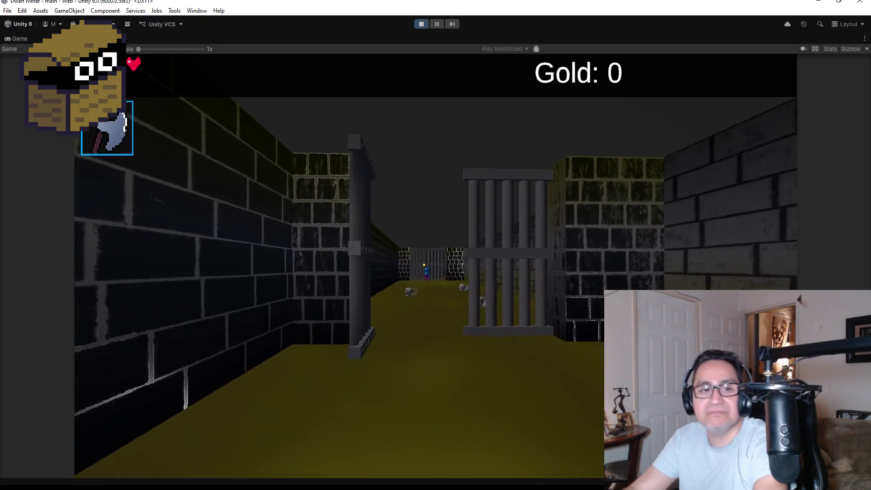
pyautogui.press('w')
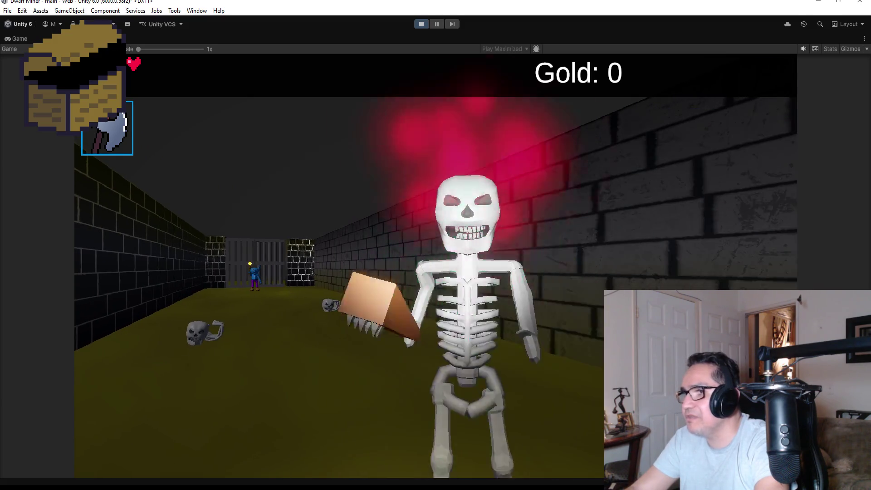
pyautogui.press('s')
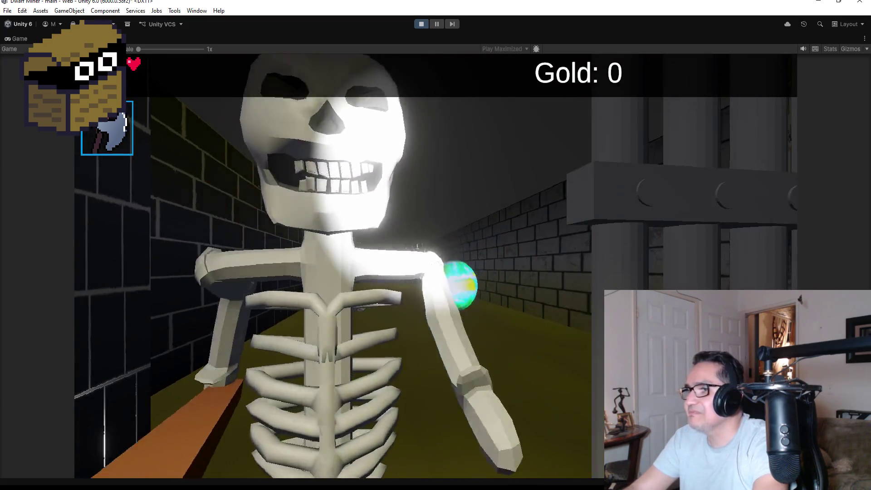
pyautogui.press('w')
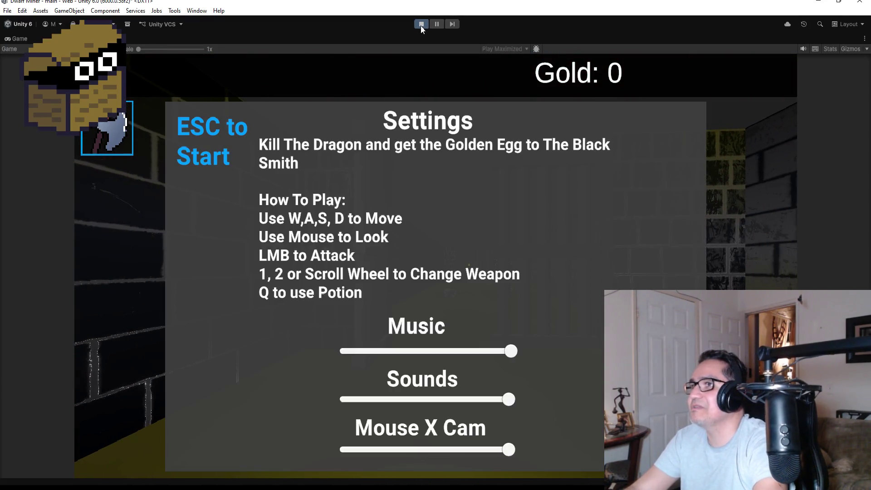
pyautogui.click(420, 24)
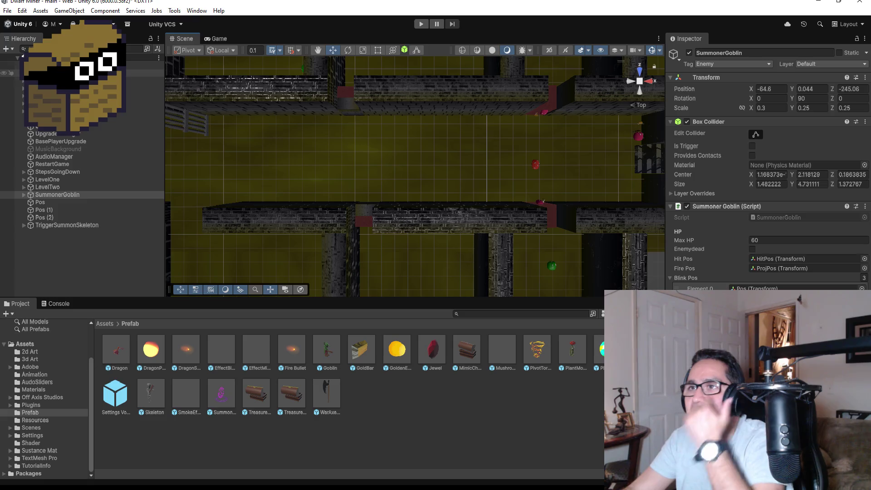
# Tick Is Upgrade 1 on BasePlayerUpgrade and enter Play mode
pyautogui.click(79, 141)
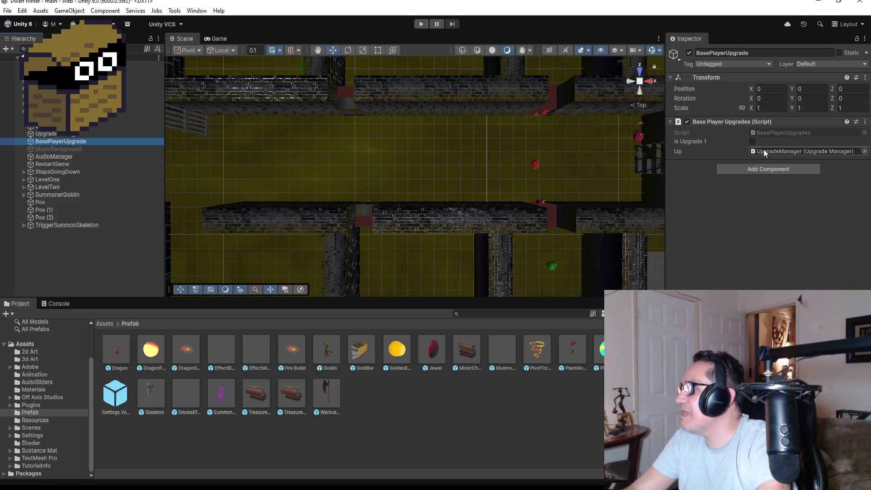
pyautogui.click(756, 140)
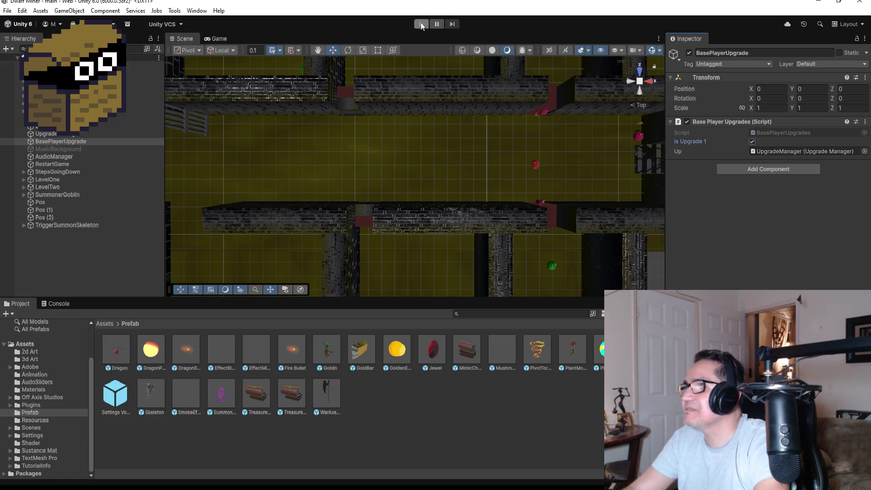
pyautogui.click(421, 24)
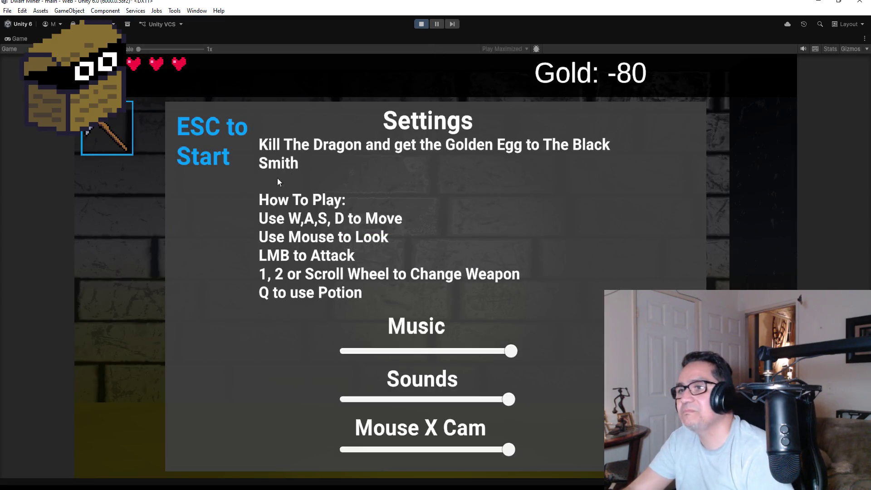
# Start playing and walk the corridor past the barred cell doors
pyautogui.press('Escape')
pyautogui.click(178, 222)
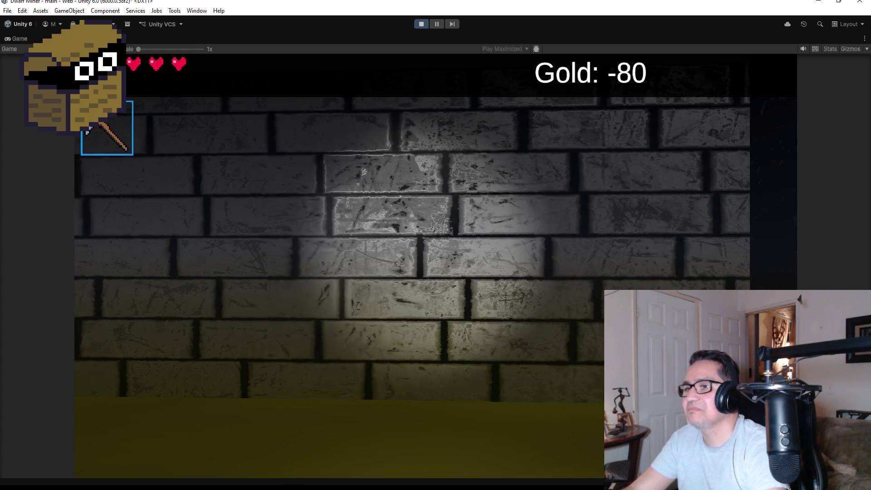
pyautogui.press('w')
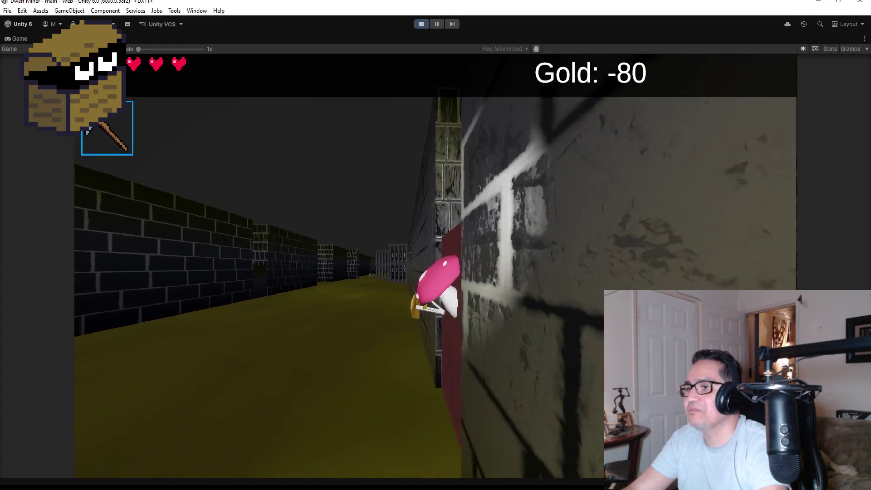
pyautogui.press('s')
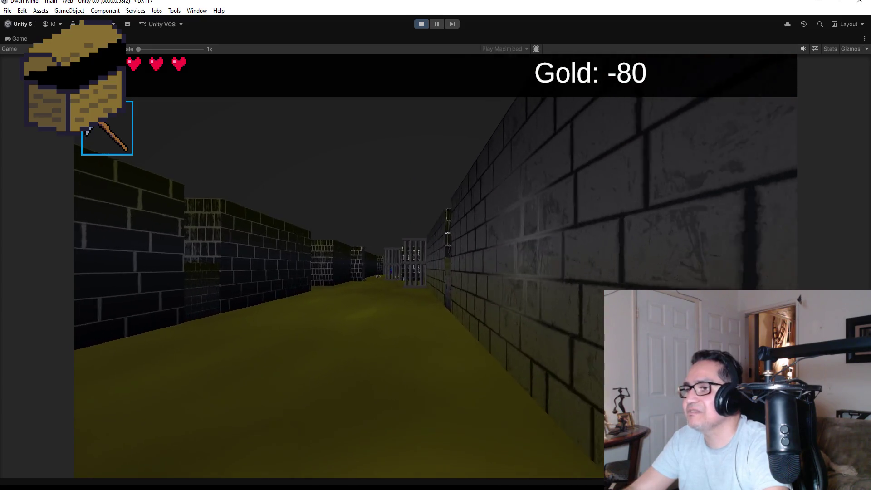
pyautogui.scroll(-1, 436, 245)
pyautogui.press('w')
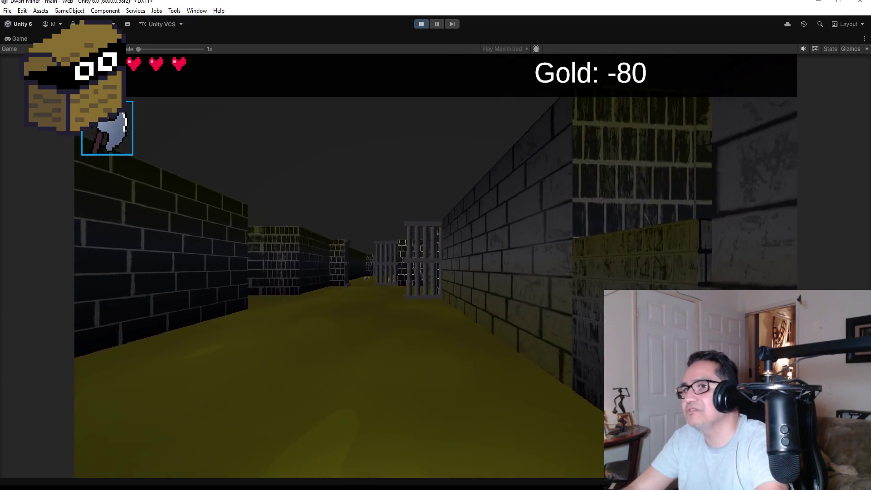
pyautogui.press('w')
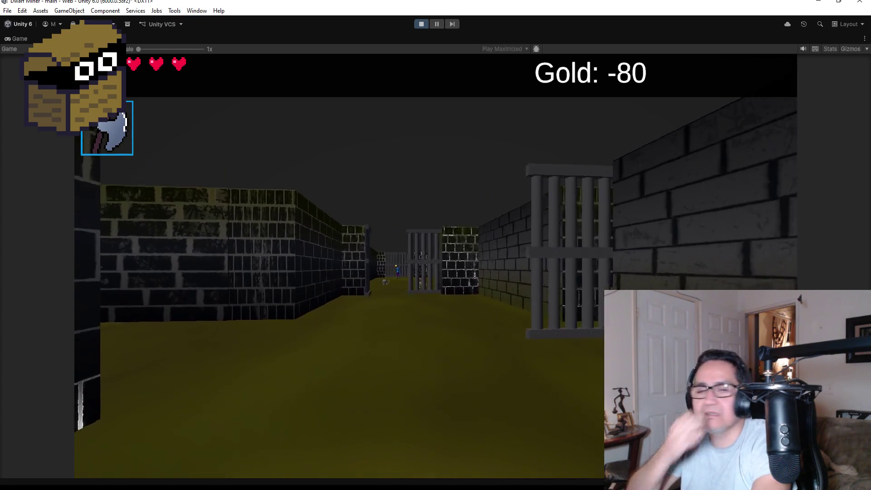
pyautogui.press('w')
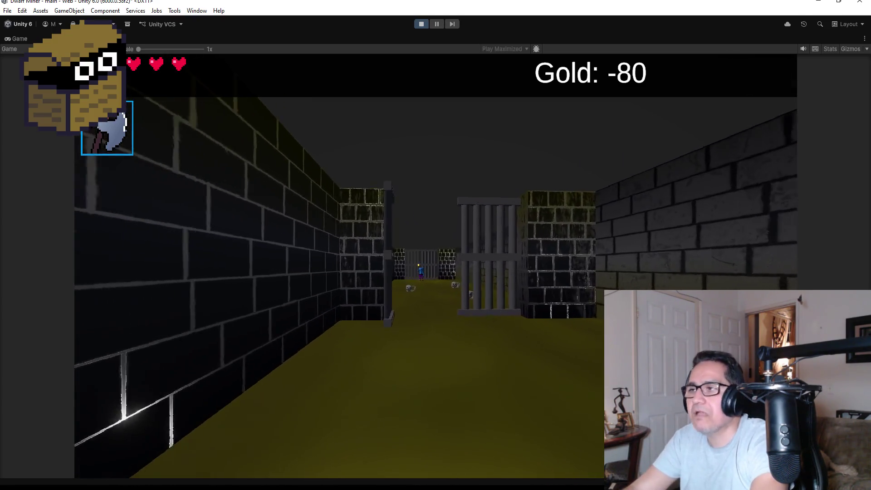
pyautogui.press('w')
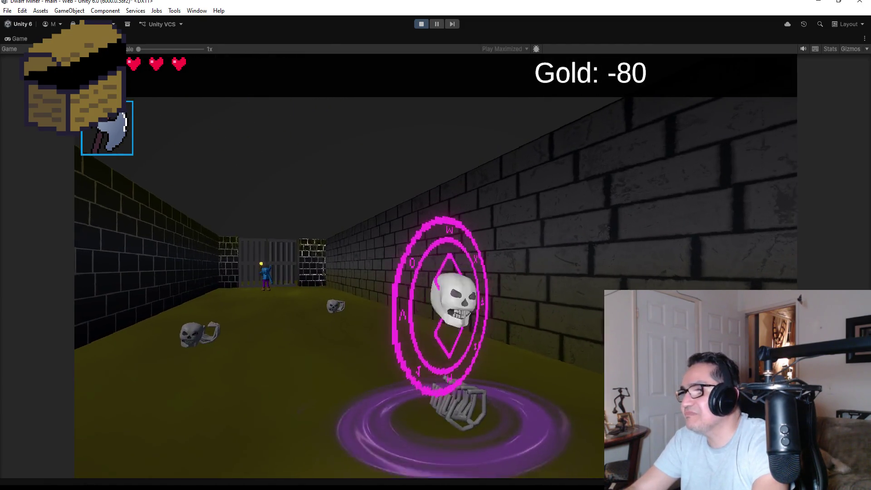
# Fight the rising skeleton with a magic orb and turn down the corridor toward the goblin
pyautogui.press('a')
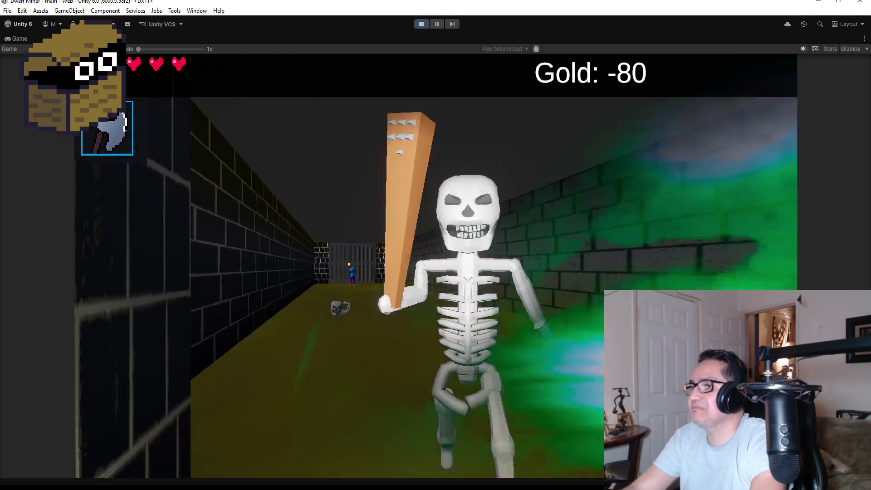
pyautogui.press('w')
pyautogui.press('a')
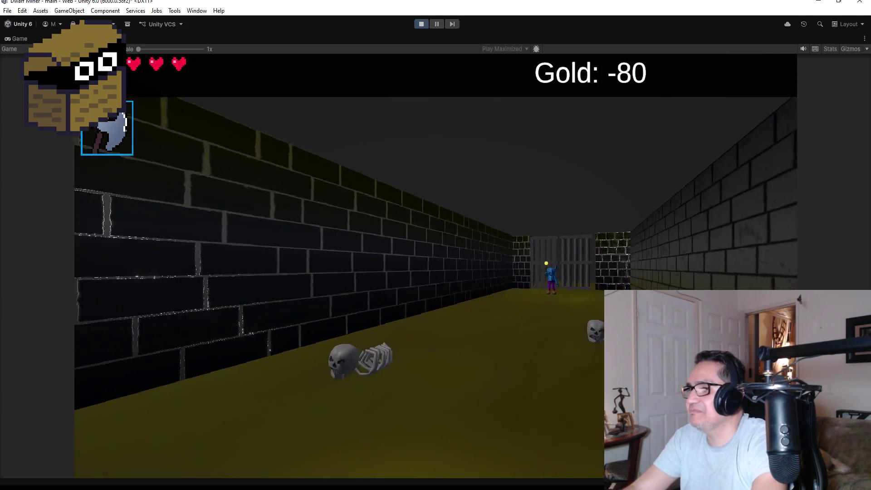
pyautogui.press('a')
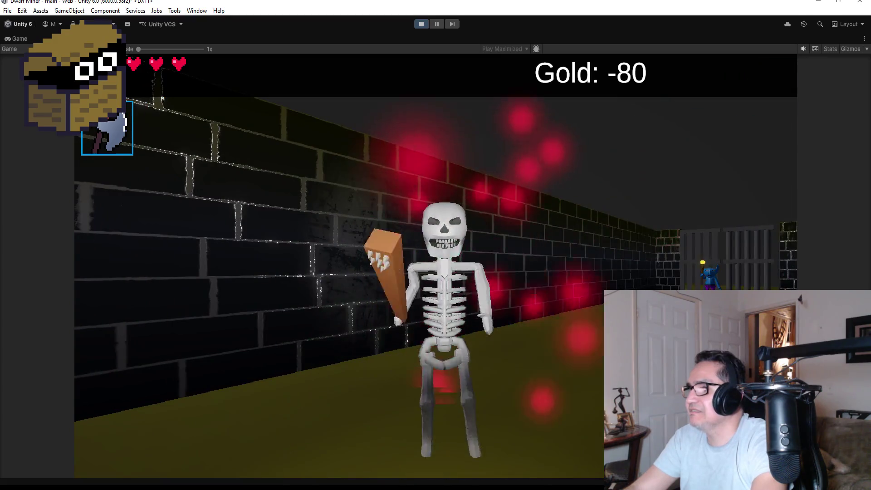
pyautogui.press('d')
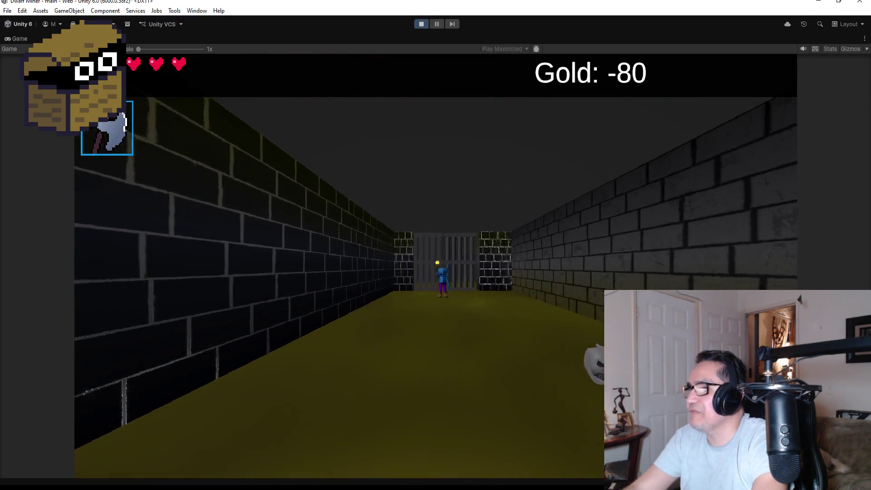
pyautogui.press('a')
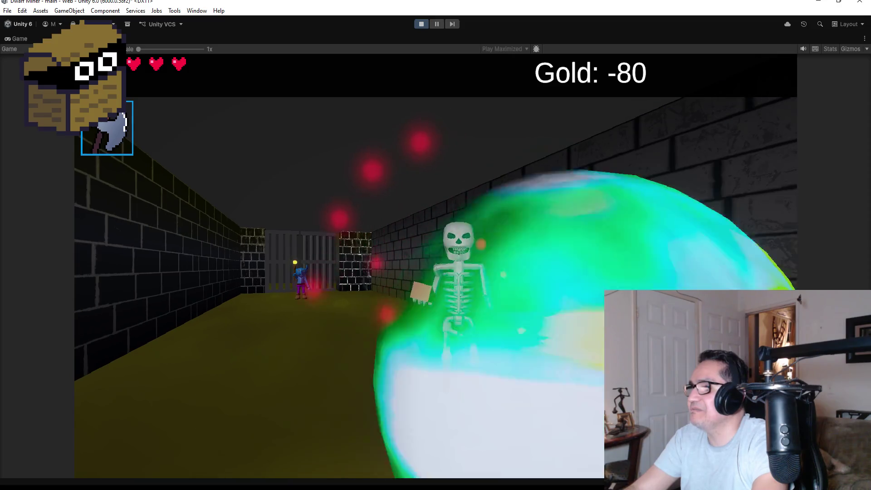
pyautogui.press('a')
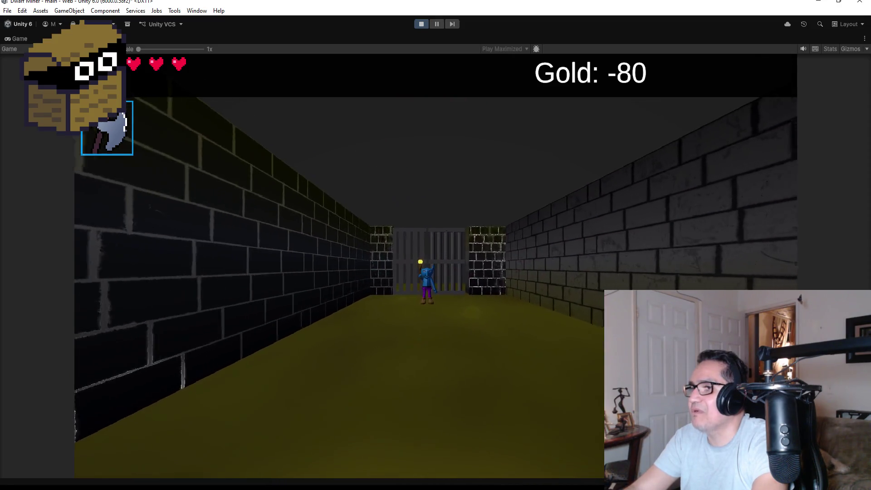
pyautogui.press('w')
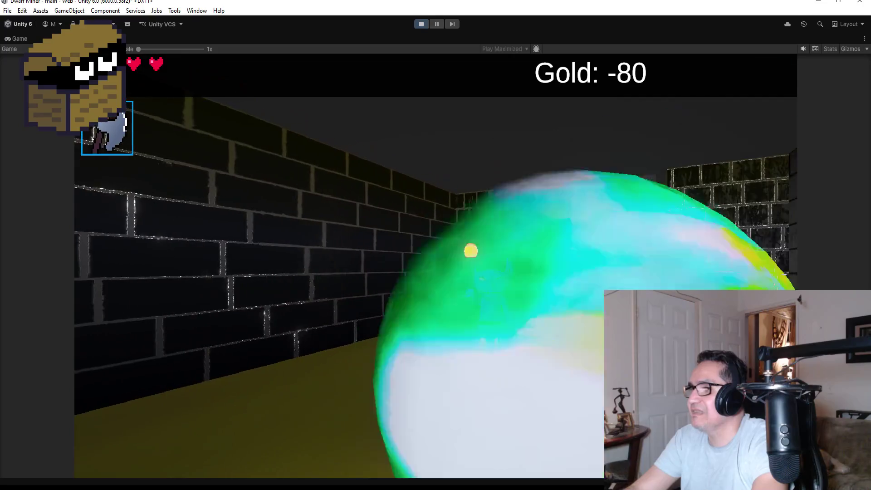
pyautogui.press('d')
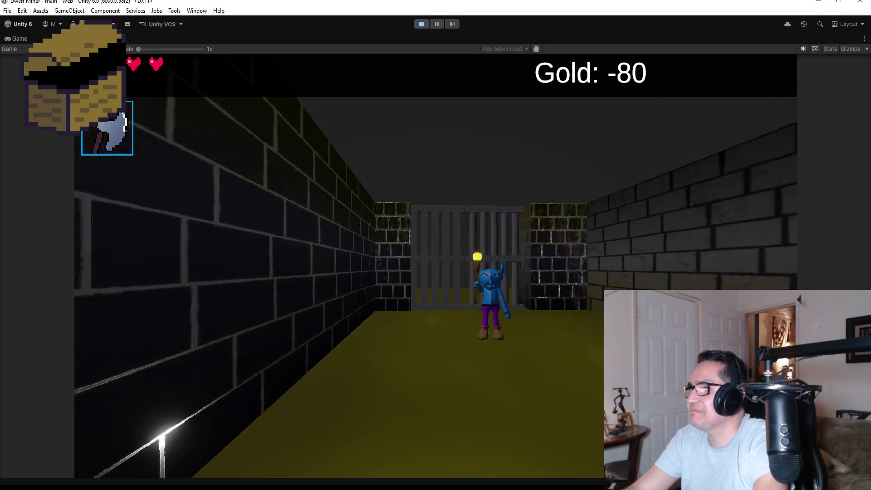
pyautogui.press('a')
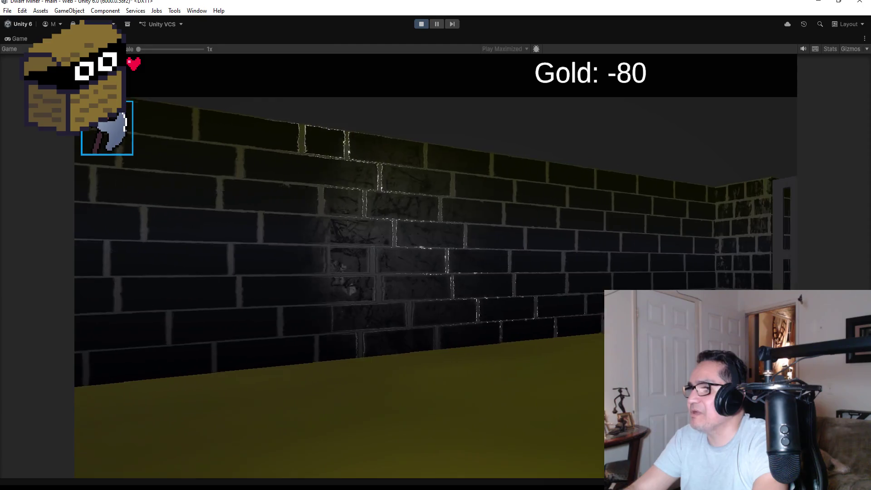
pyautogui.press('a')
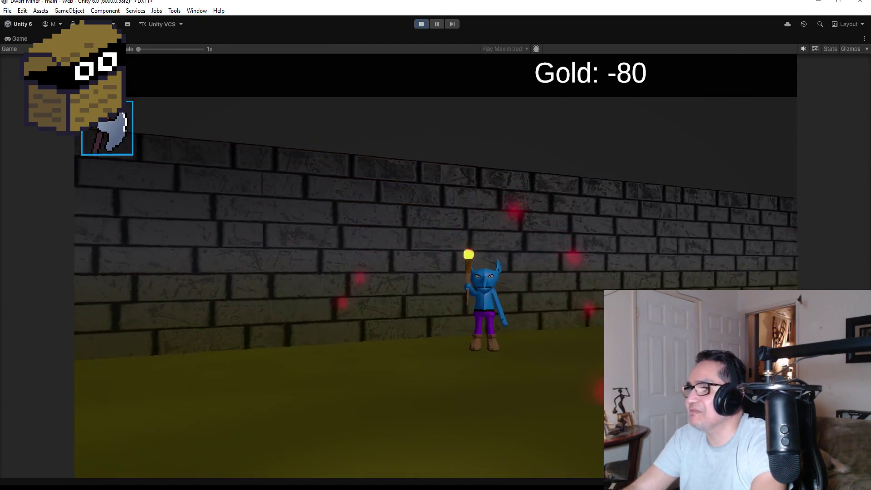
pyautogui.press('d')
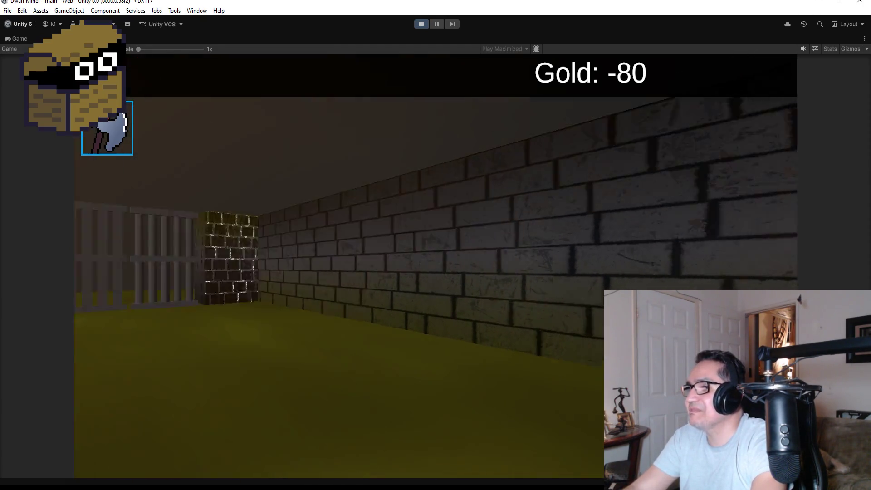
pyautogui.press('d')
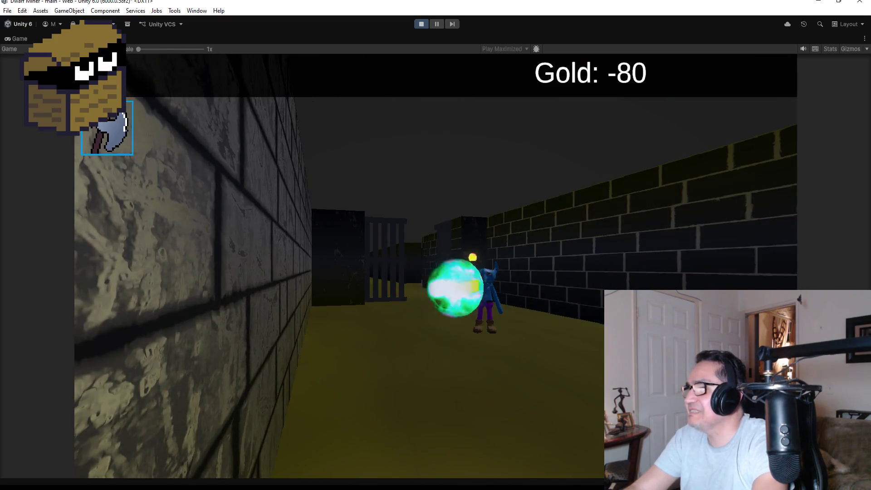
pyautogui.press('a')
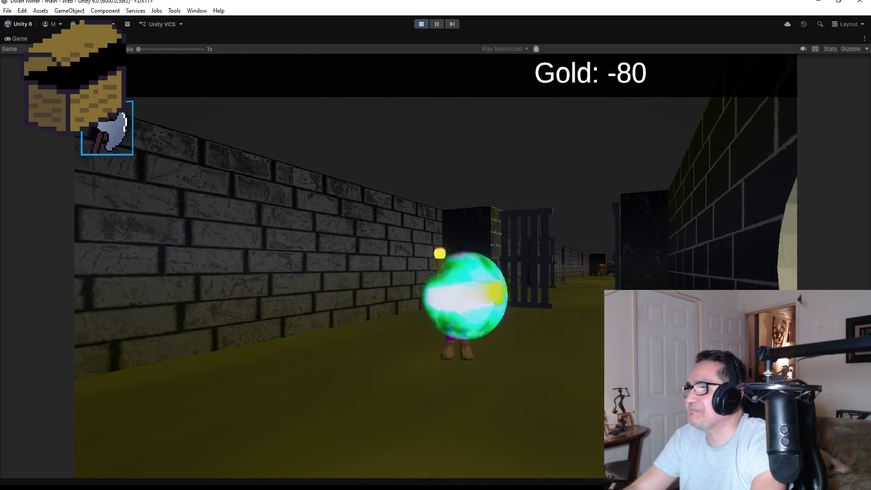
# Cast orbs at the SummonerGoblin near the gate, then pause and stop the playtest
pyautogui.press('s')
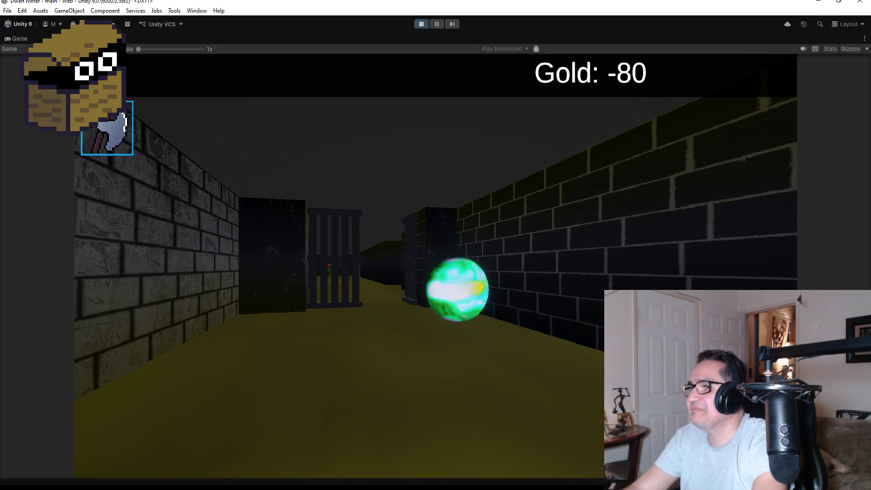
pyautogui.press('a')
pyautogui.press('d')
pyautogui.press('a')
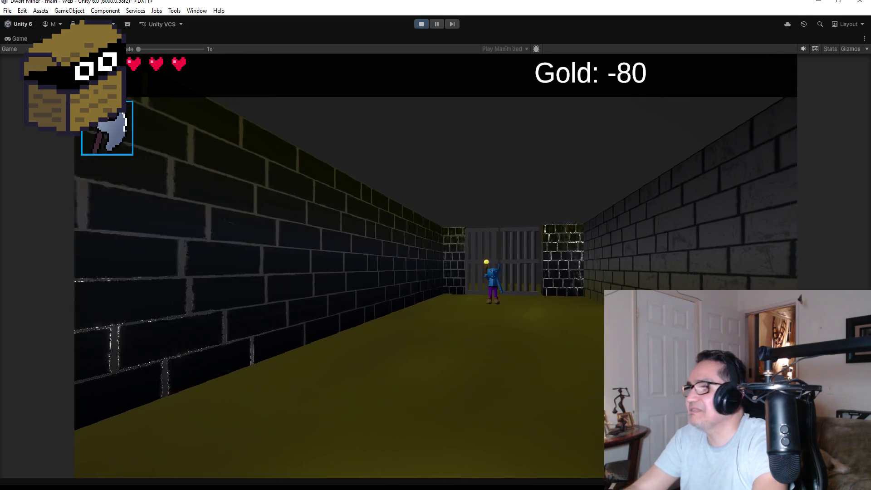
pyautogui.press('w')
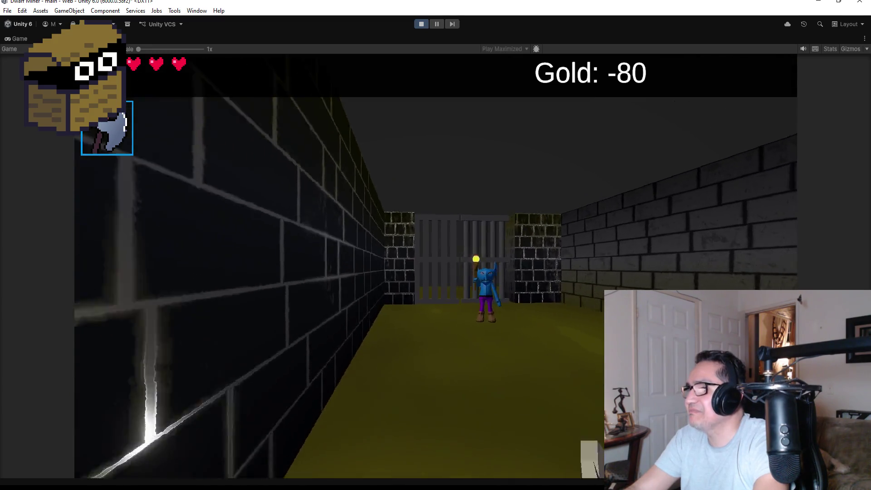
pyautogui.press('space')
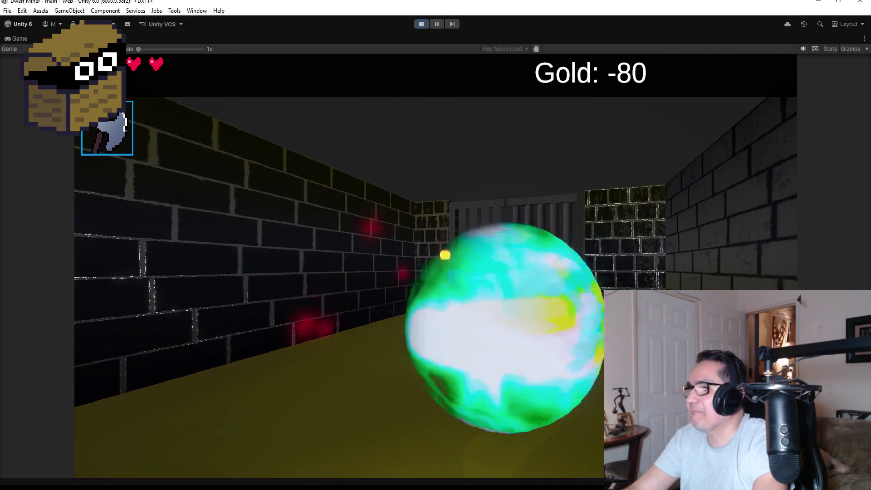
pyautogui.press('space')
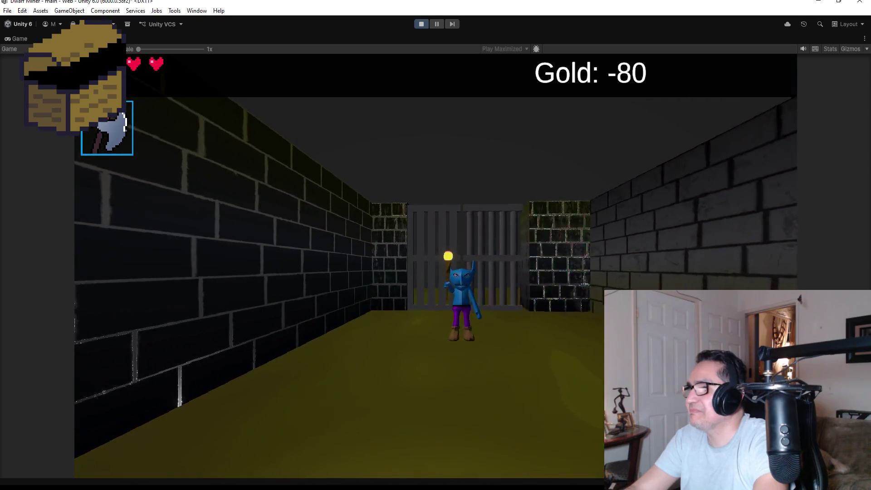
pyautogui.press('w')
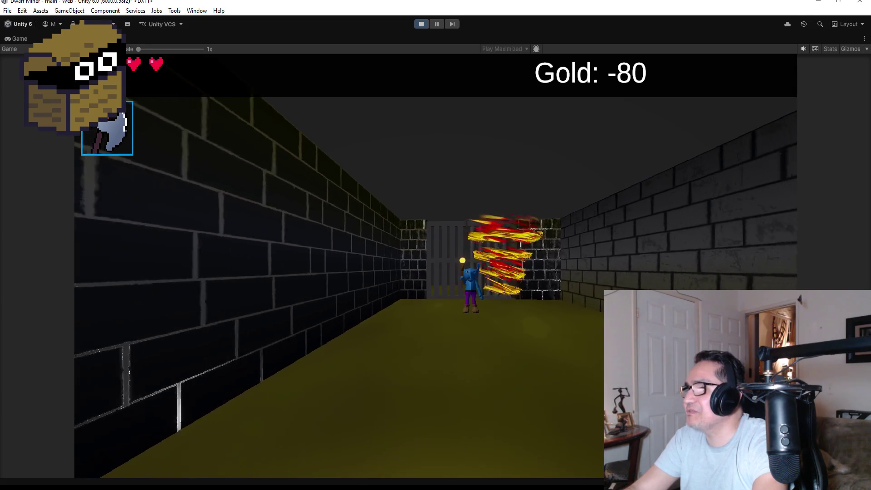
pyautogui.press('space')
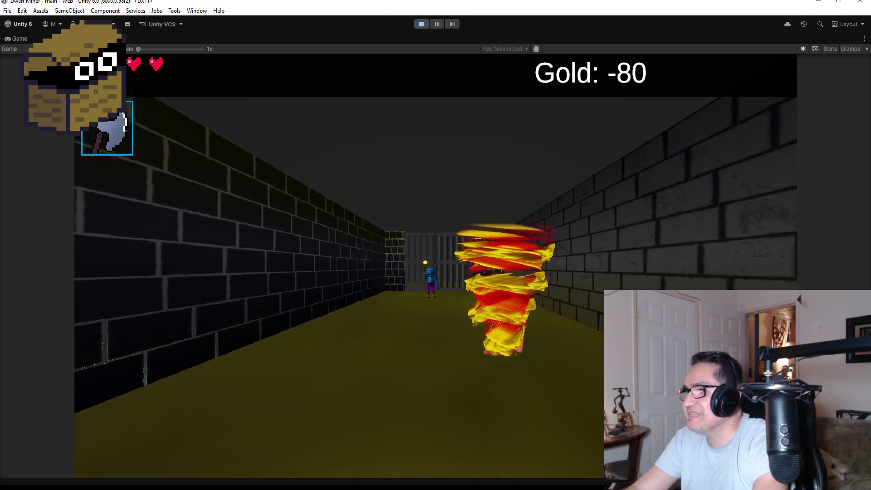
pyautogui.press('w')
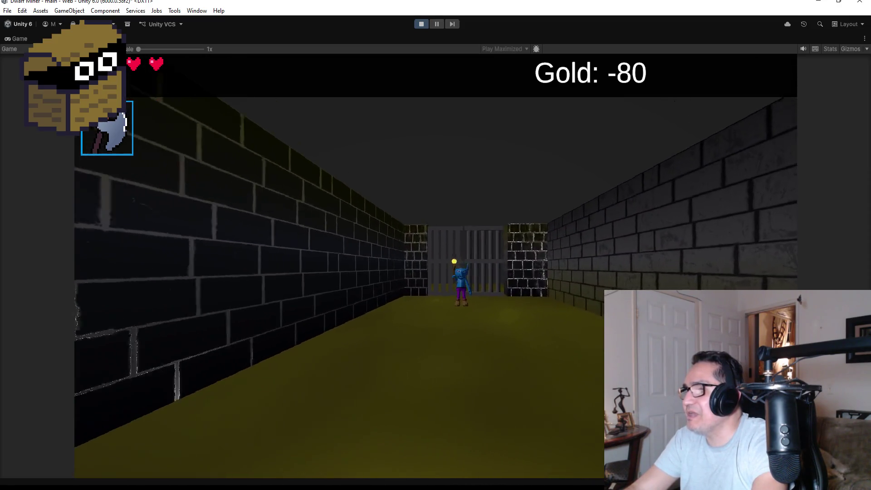
pyautogui.press('space')
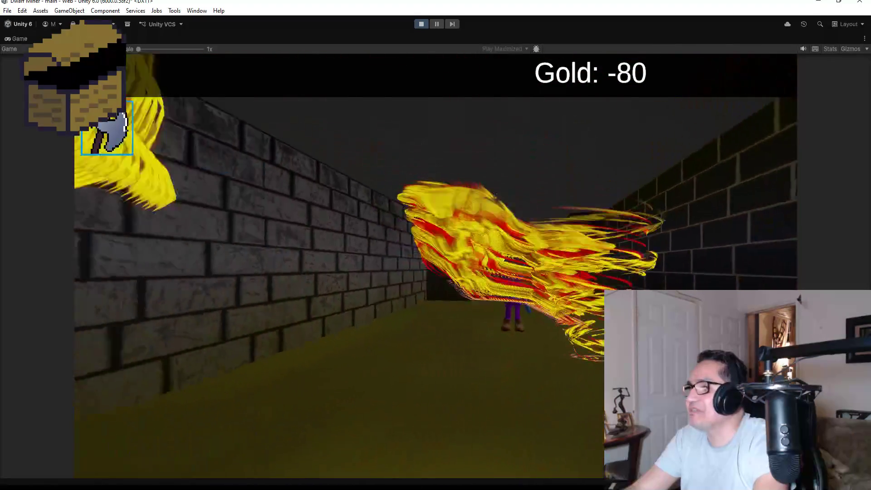
pyautogui.press('Escape')
pyautogui.click(417, 24)
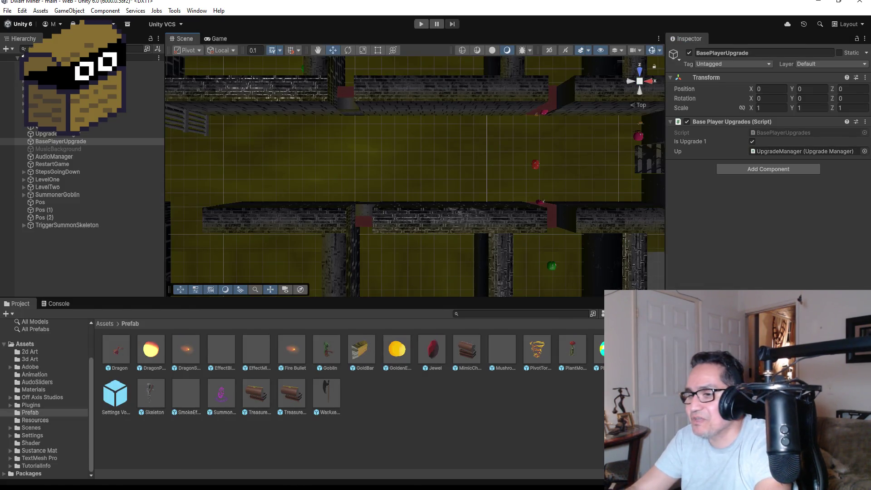
# Save all scripts in Visual Studio, review SummonerGoblin.cs, then reselect SummonerGoblin in Unity
pyautogui.moveTo(245, 467)
pyautogui.click(192, 444)
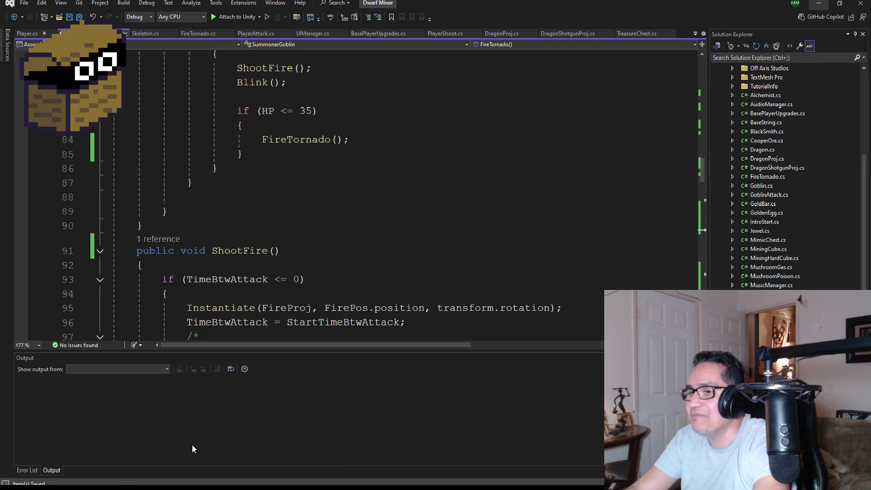
pyautogui.click(79, 17)
pyautogui.scroll(4, 350, 221)
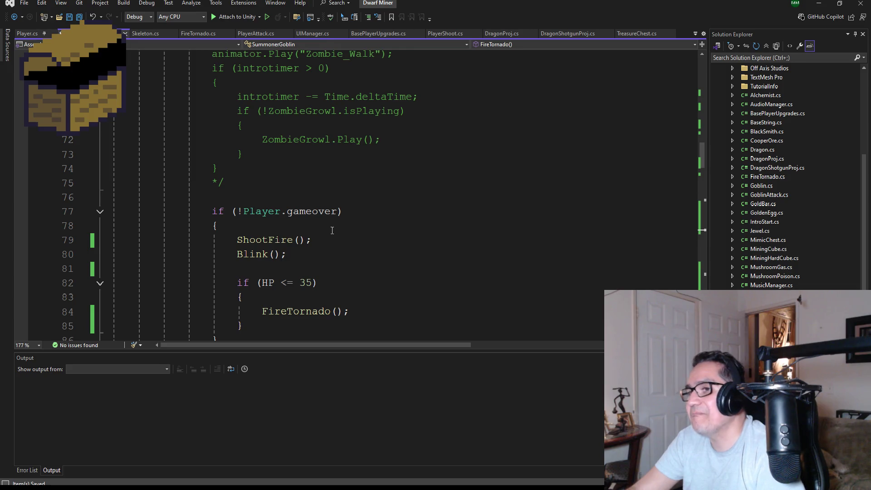
pyautogui.scroll(-3, 332, 230)
pyautogui.scroll(-3, 335, 267)
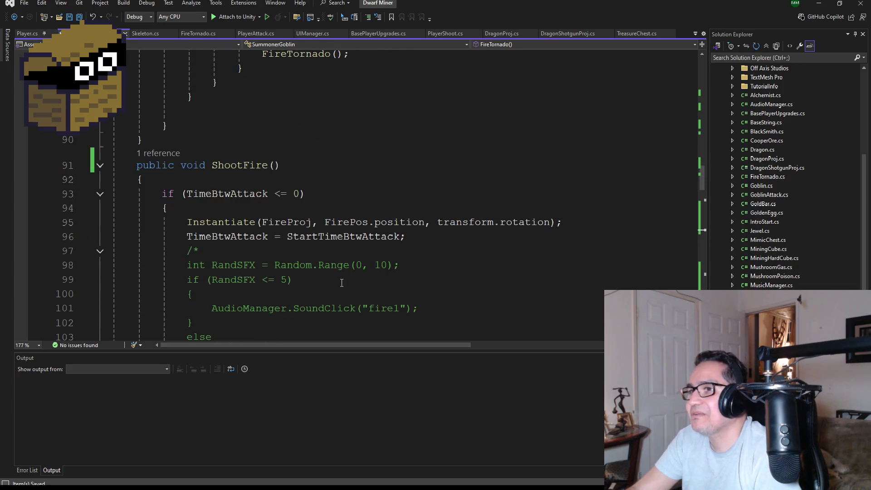
pyautogui.scroll(-1, 350, 284)
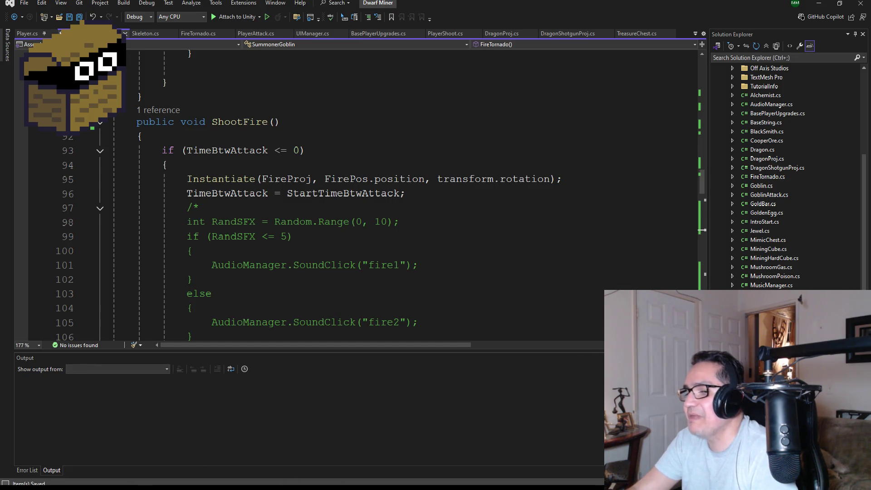
pyautogui.hotkey('alt', 'Tab')
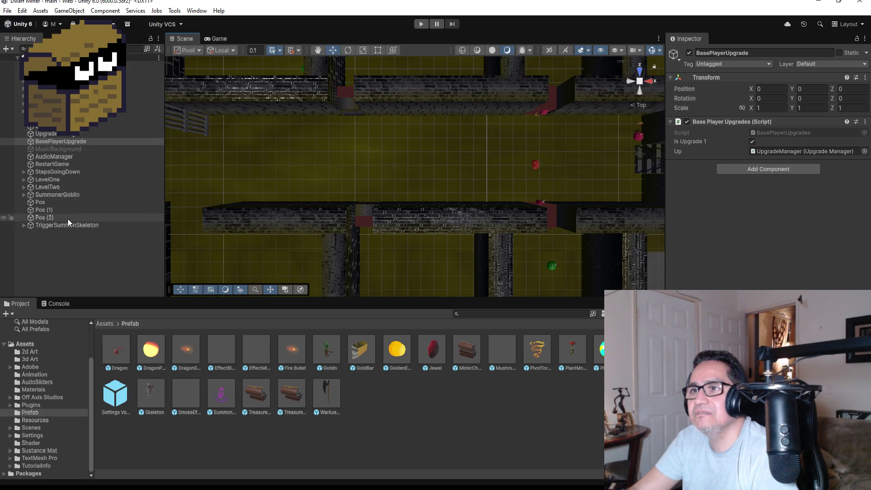
pyautogui.click(56, 195)
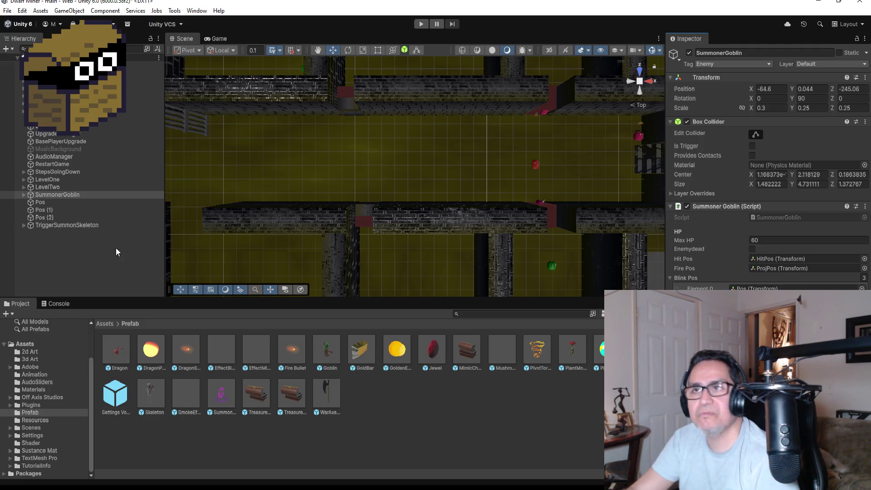
pyautogui.click(8, 11)
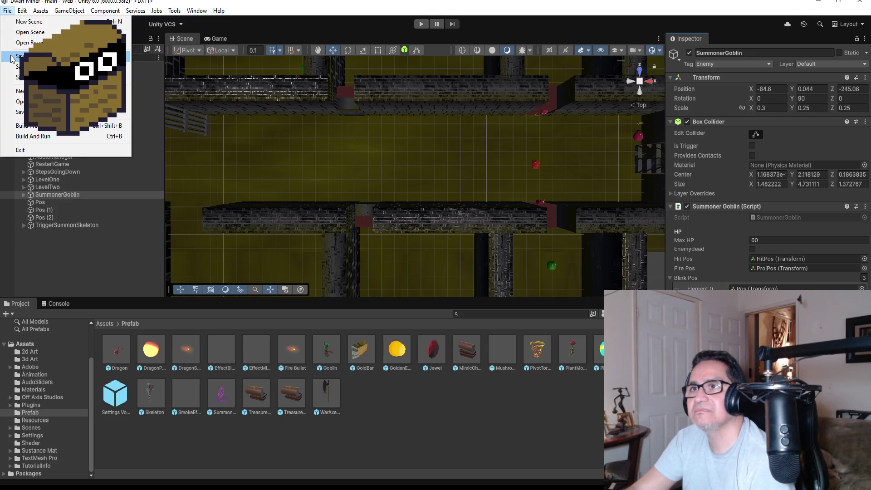
pyautogui.click(27, 57)
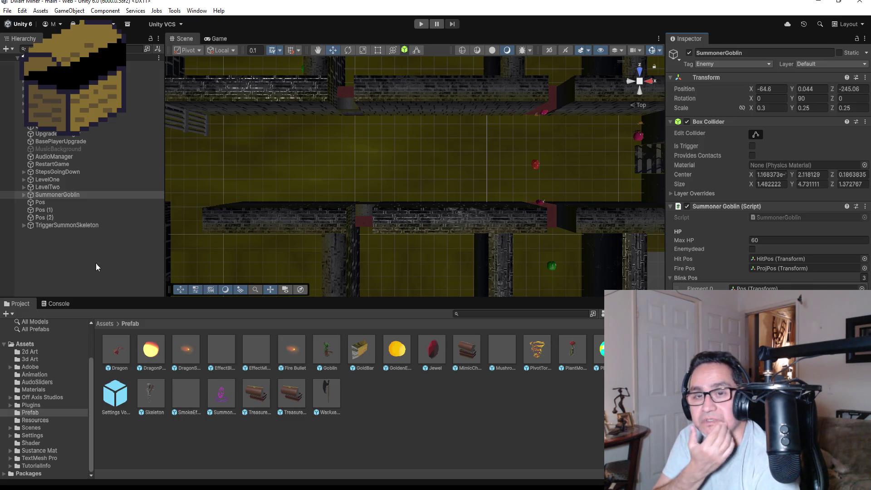
pyautogui.click(25, 194)
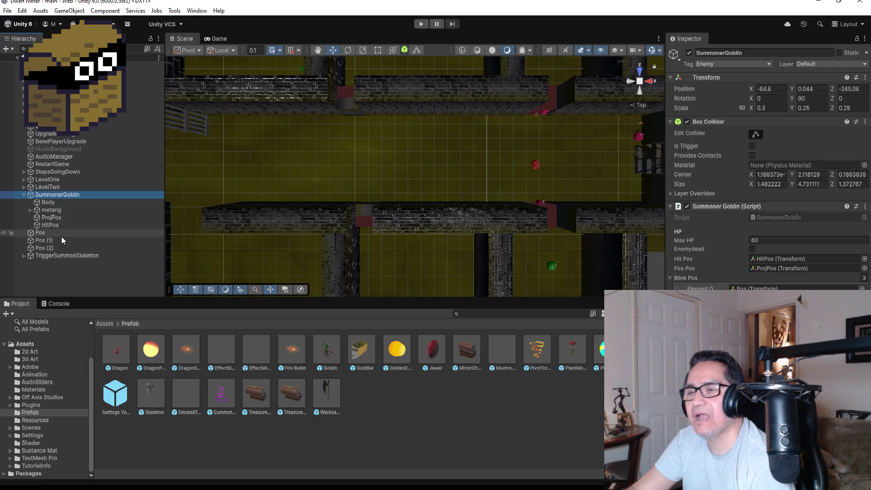
# Create an empty child under SummonerGoblin named TornadoPos
pyautogui.rightClick(64, 194)
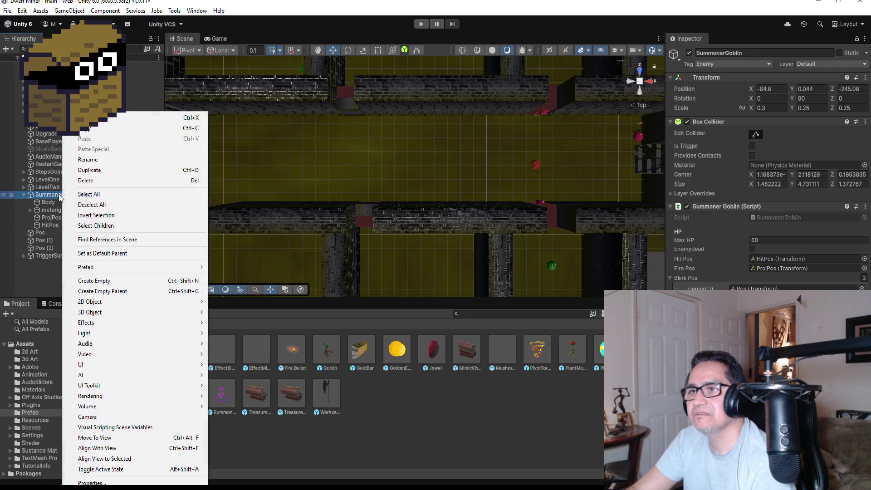
pyautogui.click(110, 281)
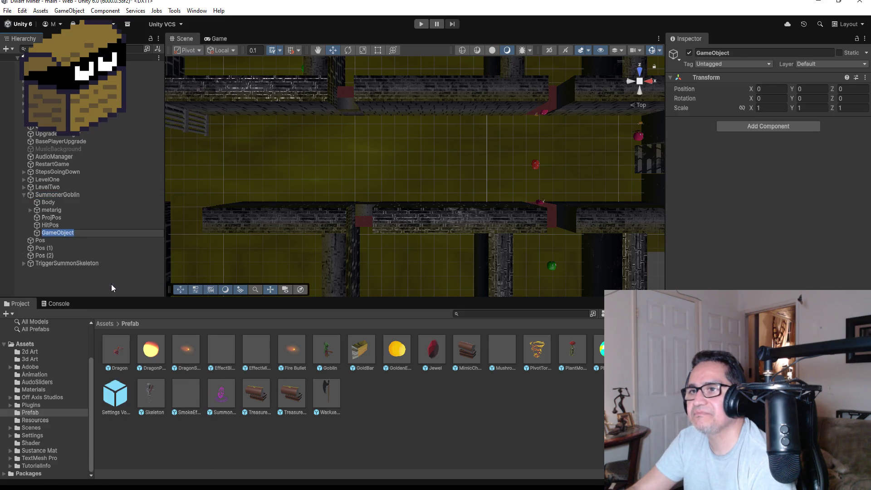
pyautogui.click(748, 52)
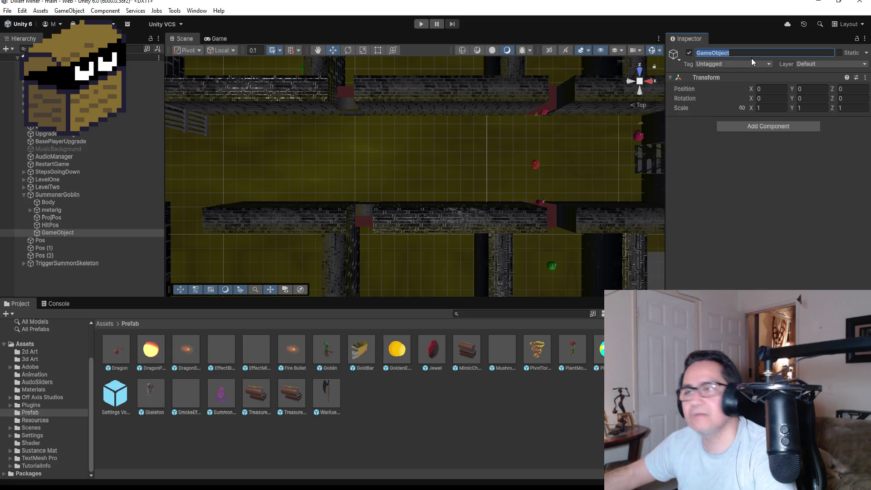
pyautogui.write('TornadoPos')
pyautogui.press('Return')
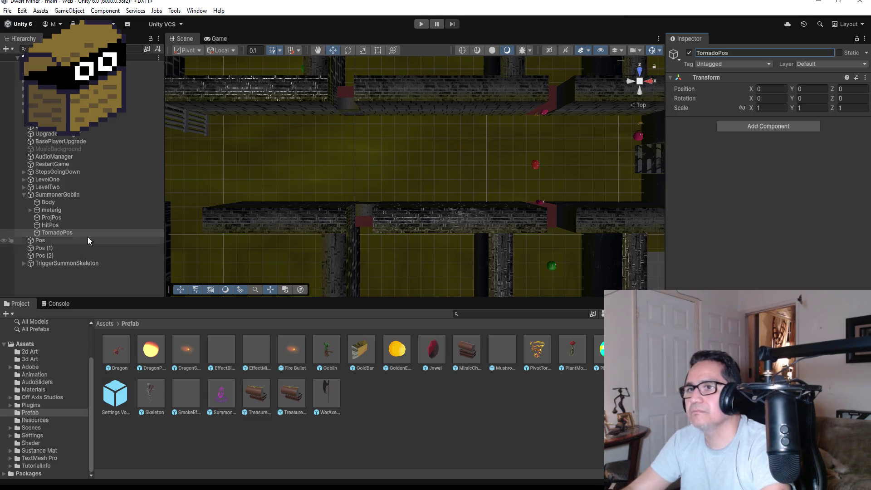
# Move TornadoPos to Y 2.44, Z 3.15, above and in front of the goblin
pyautogui.click(58, 226)
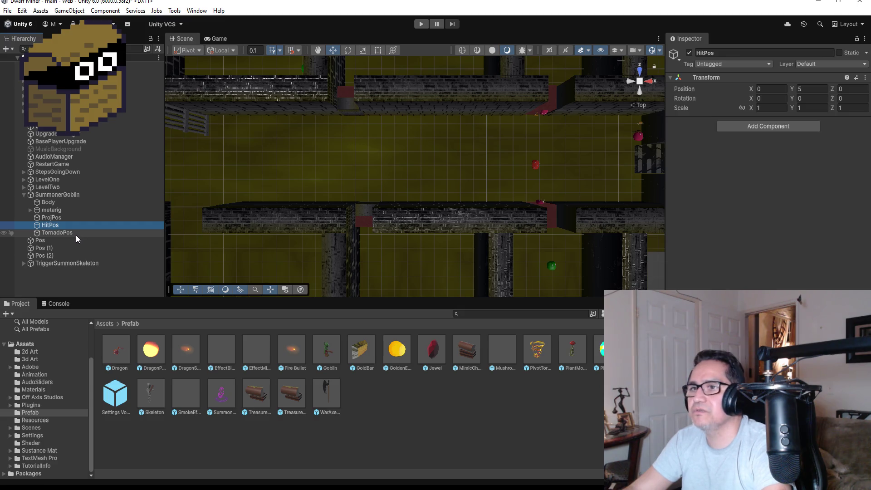
pyautogui.doubleClick(75, 234)
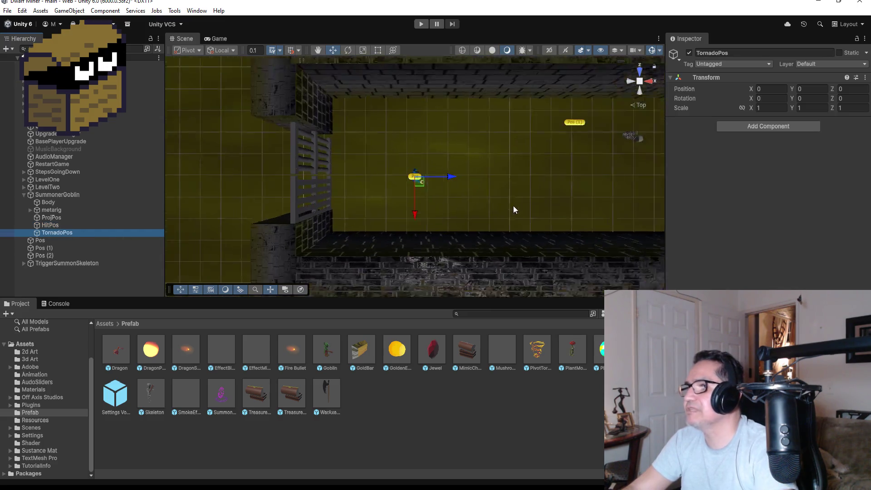
pyautogui.moveTo(499, 195)
pyautogui.mouseDown()
pyautogui.moveTo(464, 54)
pyautogui.moveTo(446, 105)
pyautogui.mouseUp()
pyautogui.moveTo(453, 183); pyautogui.dragTo(522, 189)
pyautogui.moveTo(489, 152); pyautogui.dragTo(482, 89)
pyautogui.scroll(-5, 534, 137)
pyautogui.scroll(3, 526, 160)
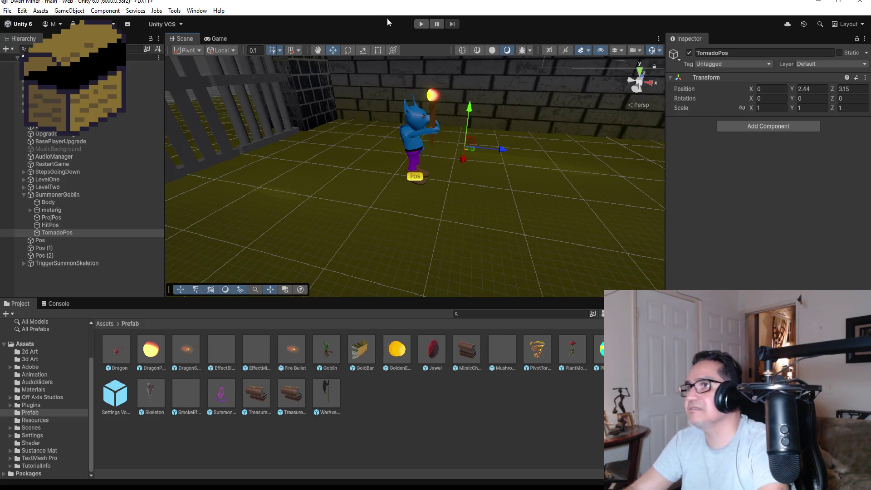
# Reselect SummonerGoblin and switch back to the script in Visual Studio
pyautogui.click(78, 194)
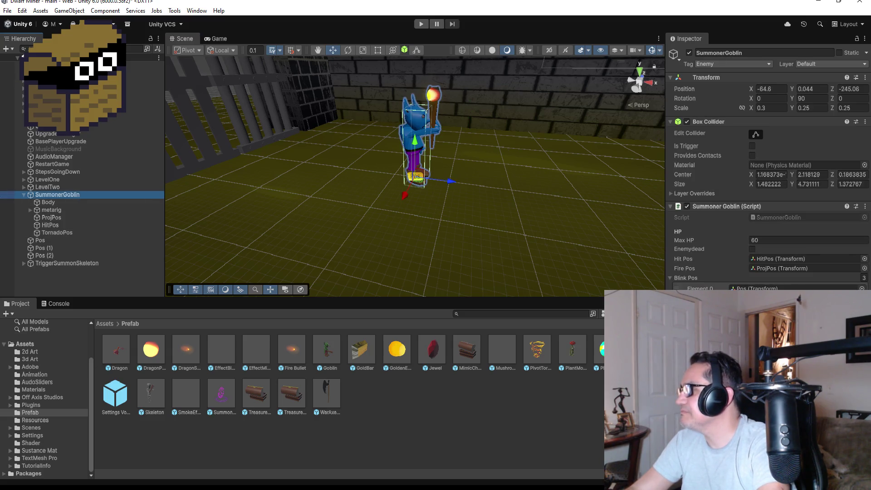
pyautogui.moveTo(210, 449)
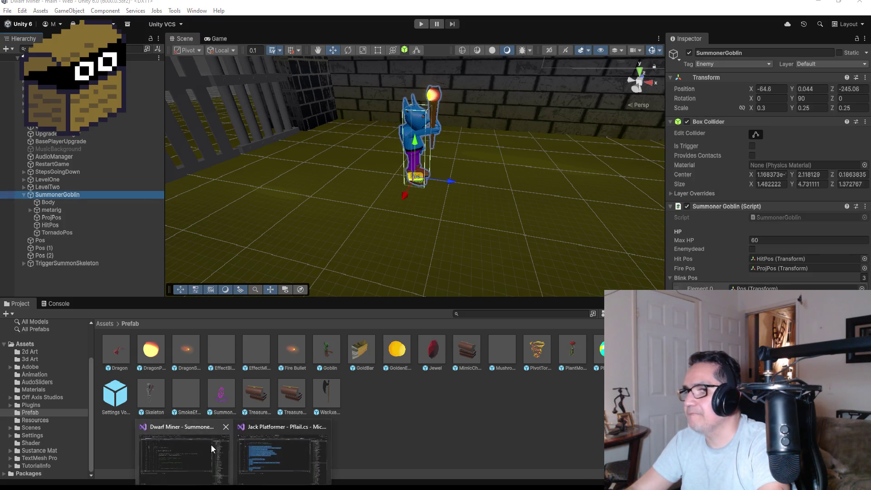
pyautogui.click(183, 454)
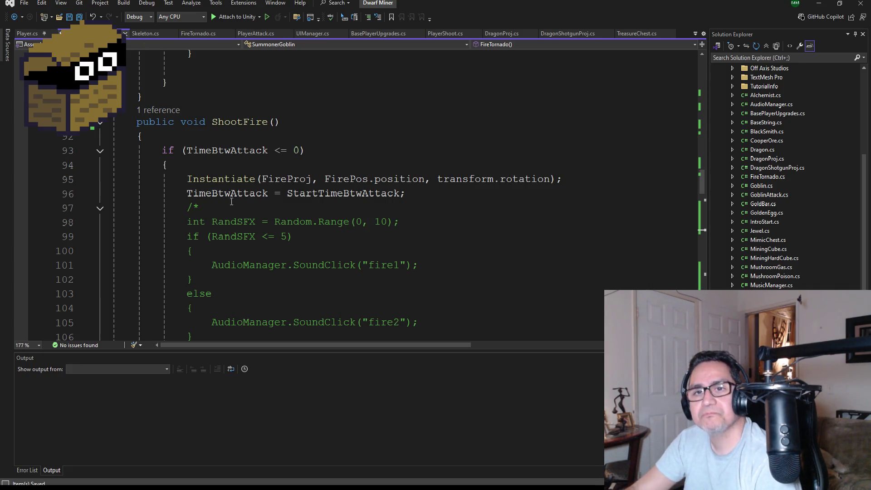
pyautogui.scroll(-1, 259, 246)
pyautogui.scroll(2, 274, 237)
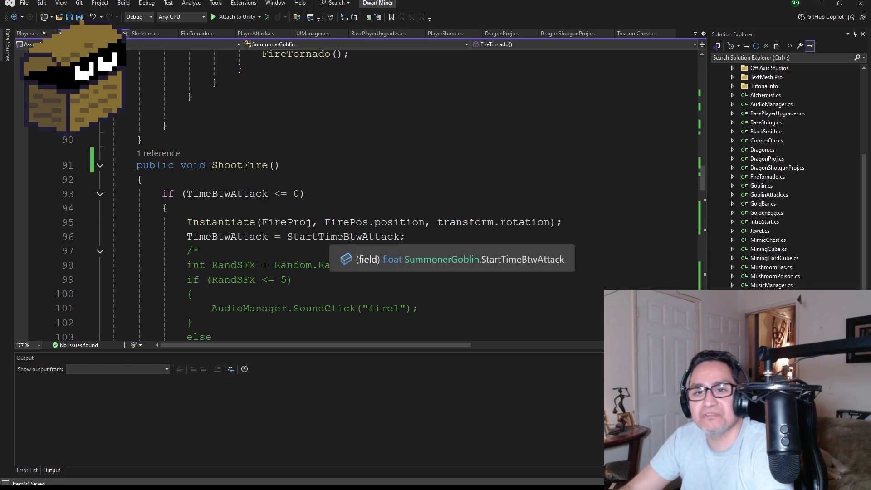
pyautogui.scroll(-2, 337, 282)
pyautogui.scroll(-1, 354, 259)
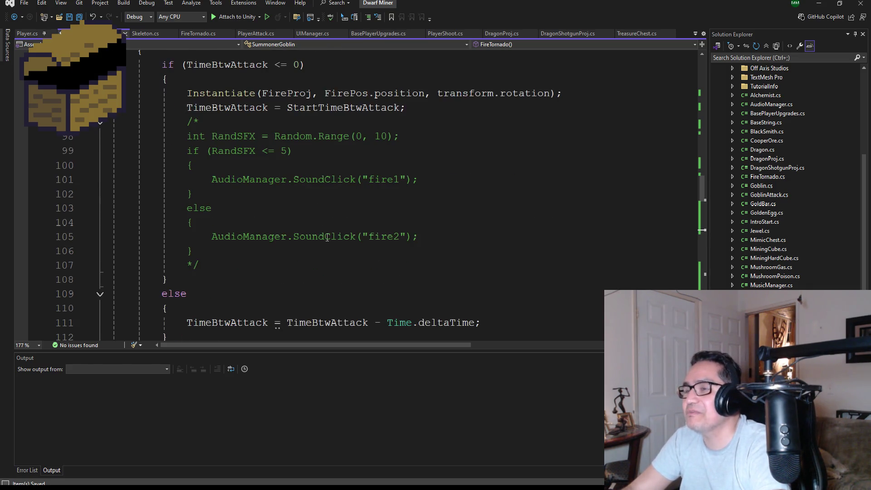
pyautogui.scroll(20, 259, 169)
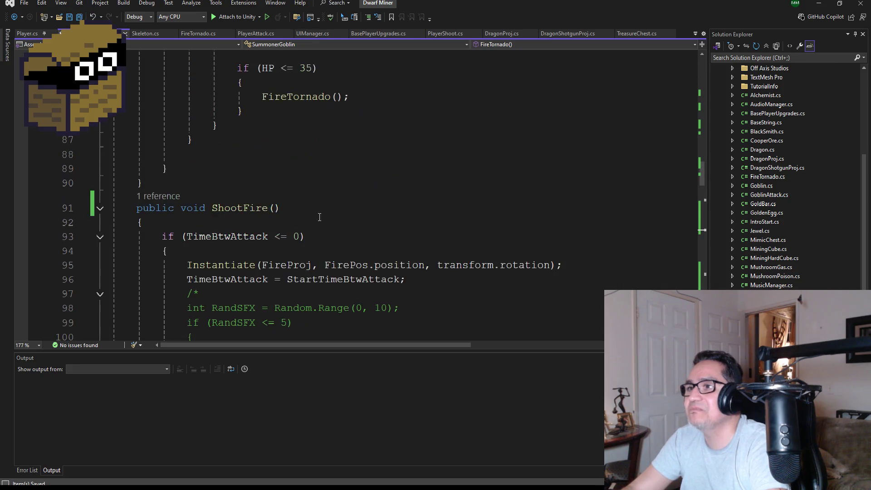
pyautogui.scroll(1, 324, 215)
pyautogui.scroll(-1, 327, 213)
pyautogui.scroll(-2, 297, 220)
pyautogui.scroll(6, 292, 231)
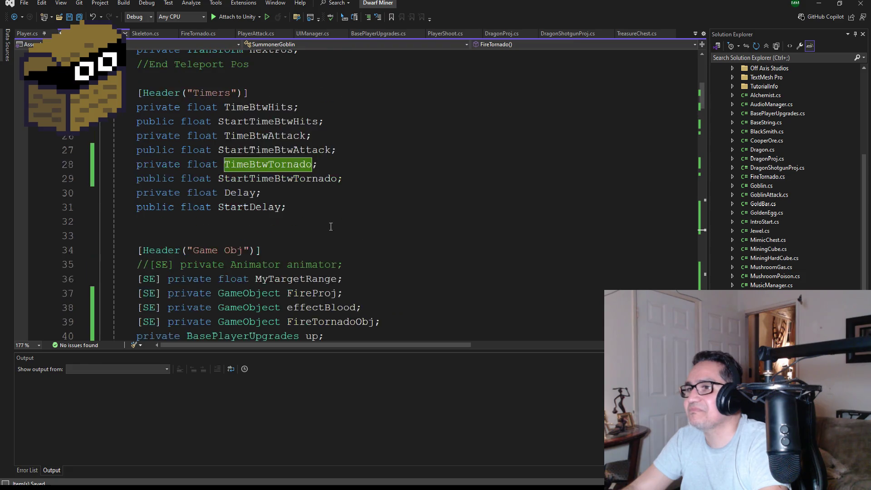
# Declare a serialized 'private Transform TornadoPos;' field after nextPos
pyautogui.click(331, 219)
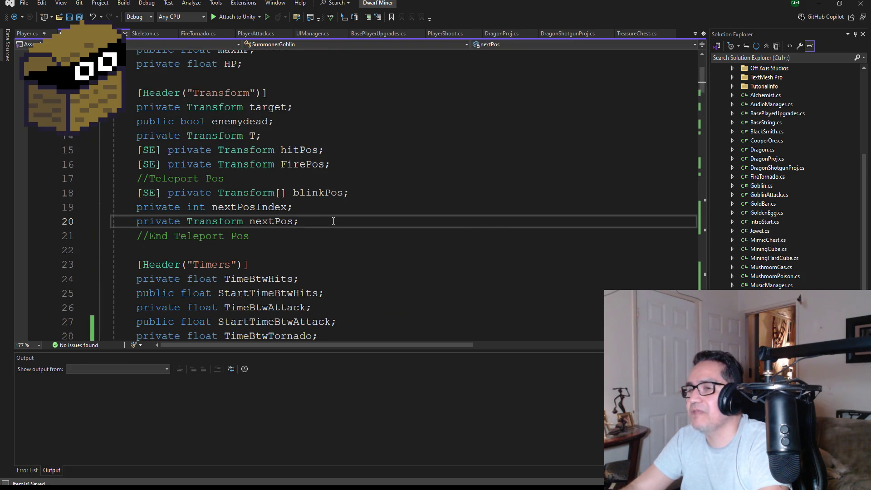
pyautogui.press('Return')
pyautogui.write('priv')
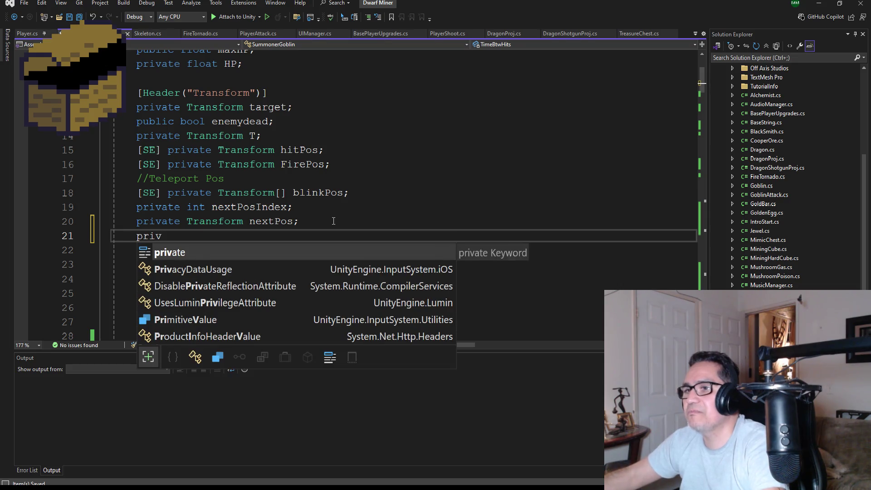
pyautogui.press('BackSpace')
pyautogui.press('BackSpace')
pyautogui.press('BackSpace')
pyautogui.write('[]Se')
pyautogui.press('BackSpace')
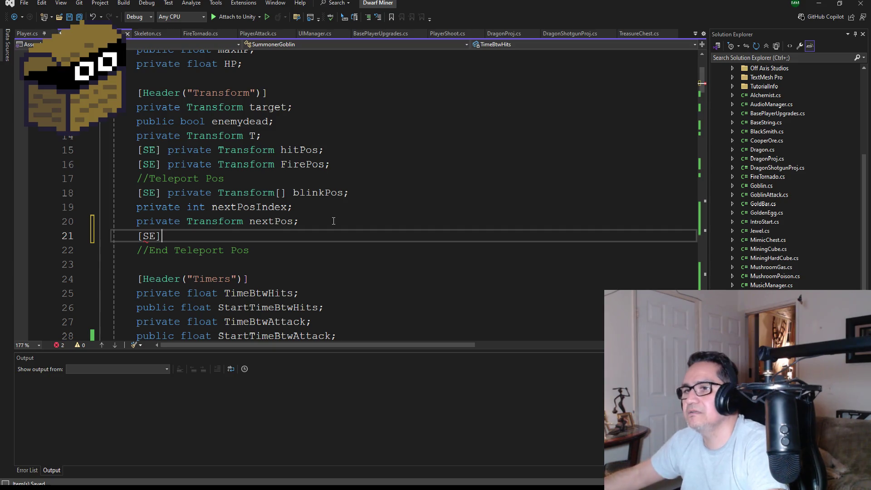
pyautogui.write('pri')
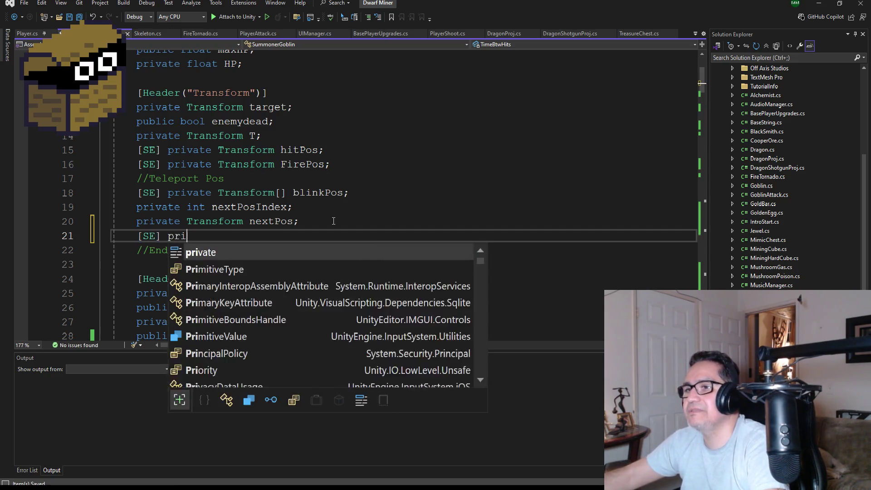
pyautogui.write('vate Transform')
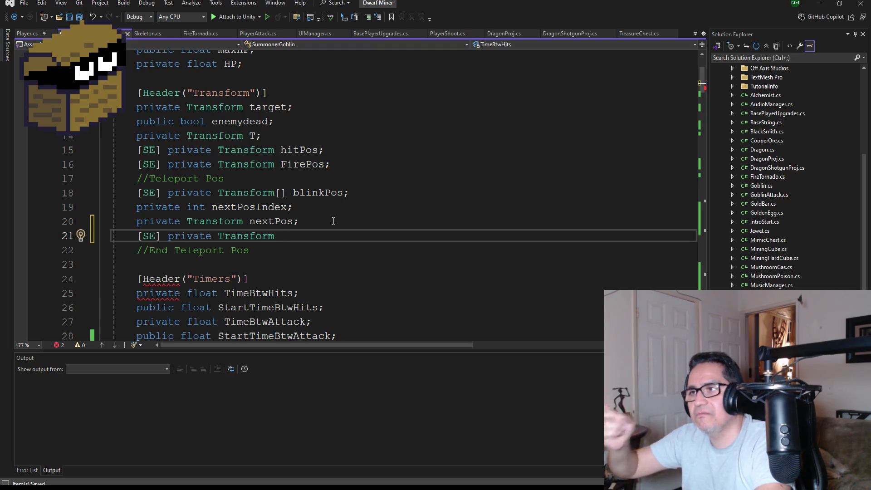
pyautogui.write('TornadoPos;')
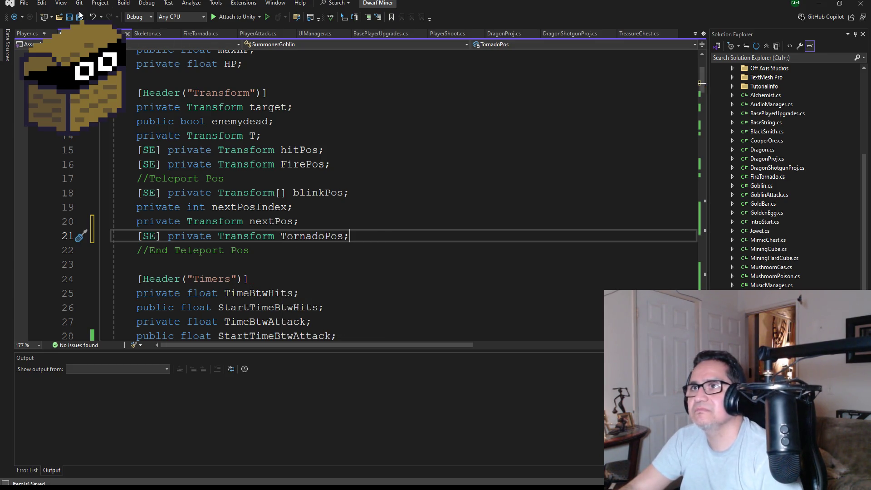
# Make FireTornado's Instantiate use TornadoPos instead of FirePos, and save the script
pyautogui.scroll(-15, 384, 291)
pyautogui.scroll(-15, 384, 290)
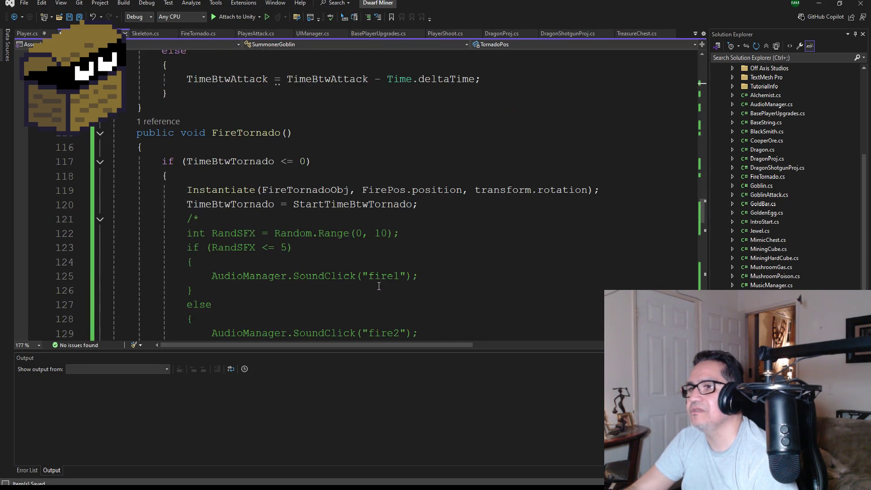
pyautogui.doubleClick(384, 190)
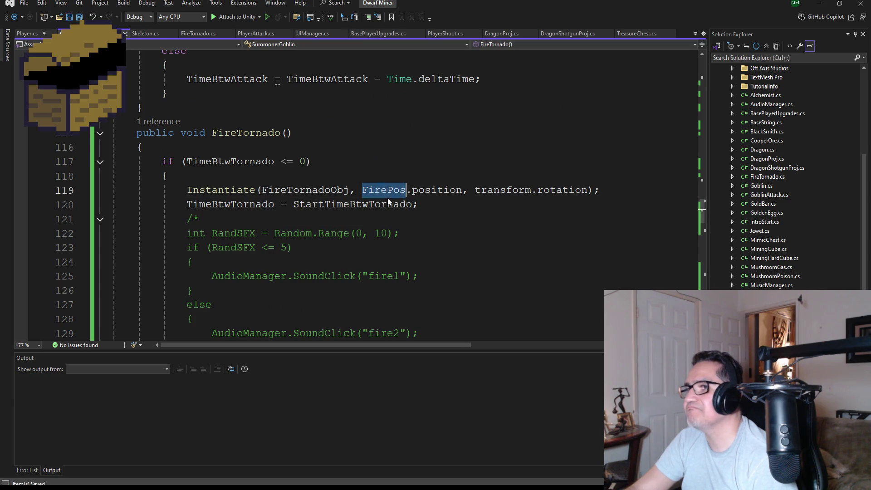
pyautogui.write('Tor')
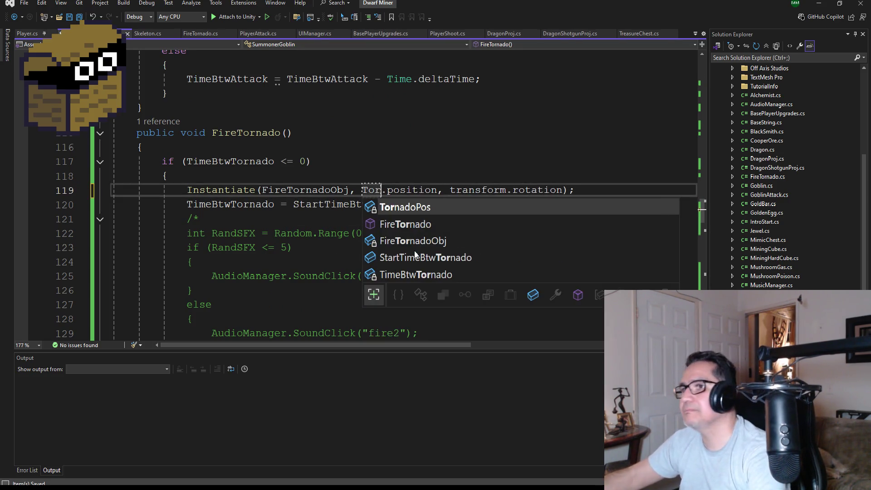
pyautogui.press('Tab')
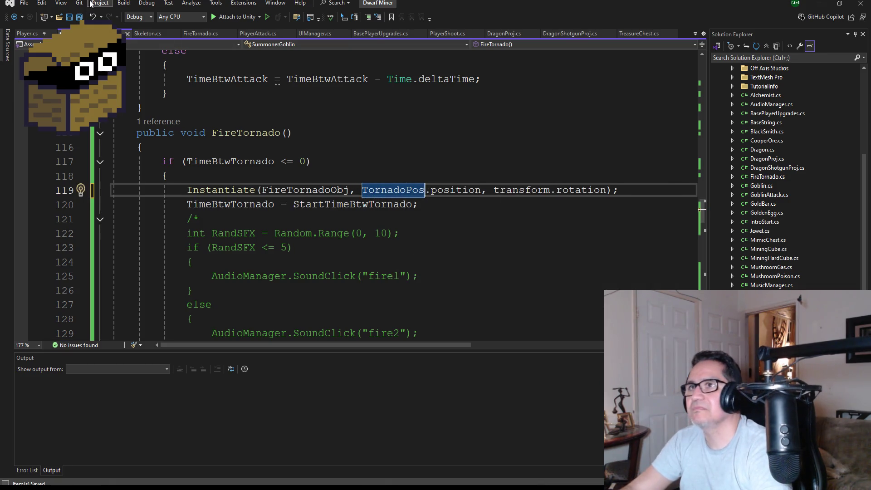
pyautogui.click(83, 17)
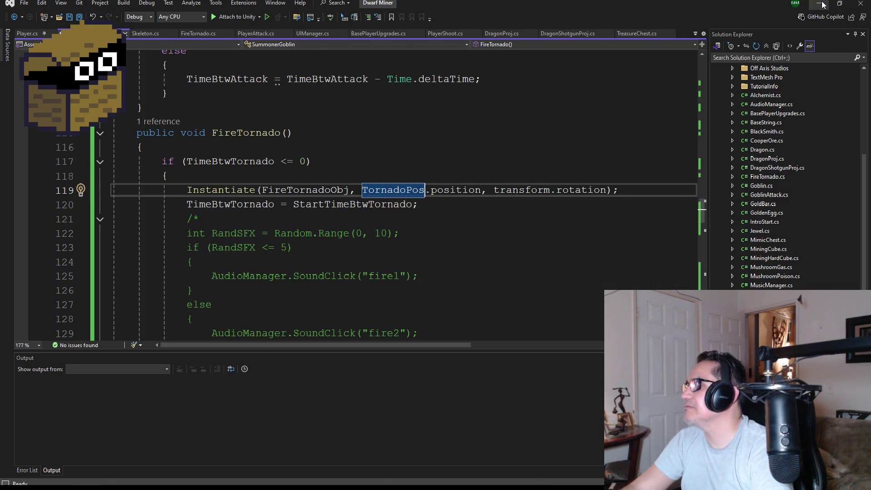
pyautogui.click(822, 4)
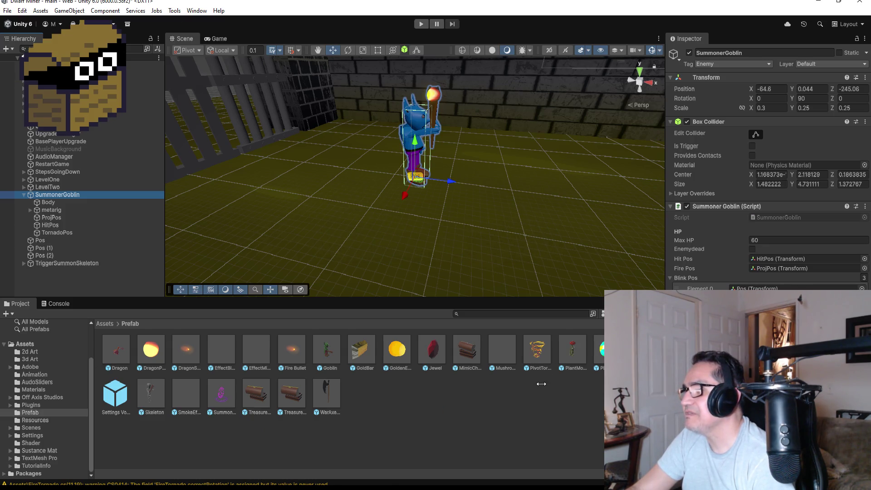
# Tag the PivotTornado prefab as Enemy and open it in Prefab Mode
pyautogui.click(528, 355)
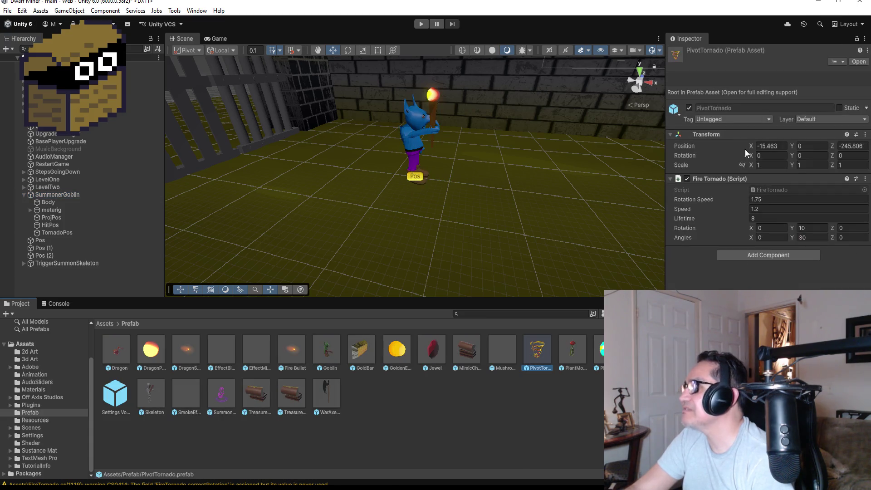
pyautogui.click(733, 117)
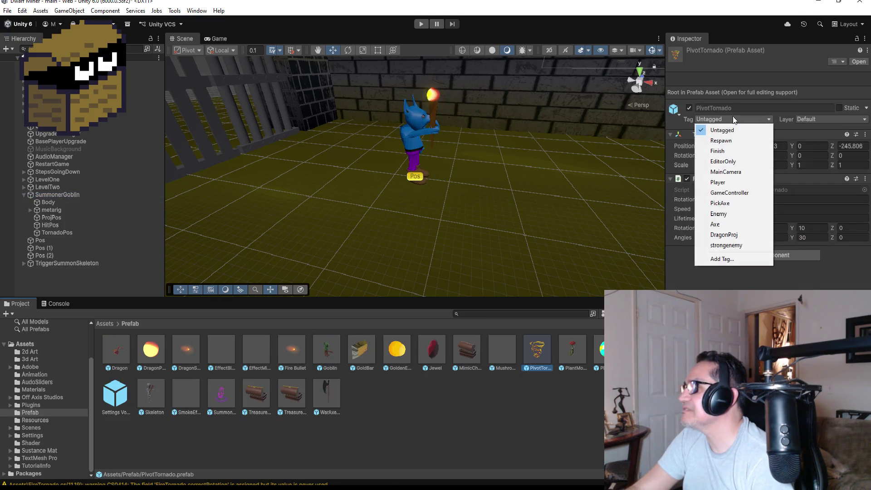
pyautogui.click(728, 217)
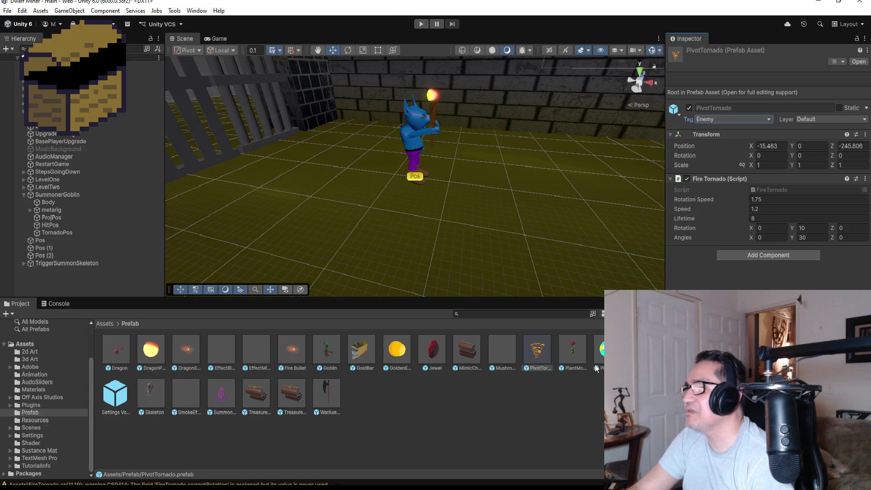
pyautogui.doubleClick(539, 351)
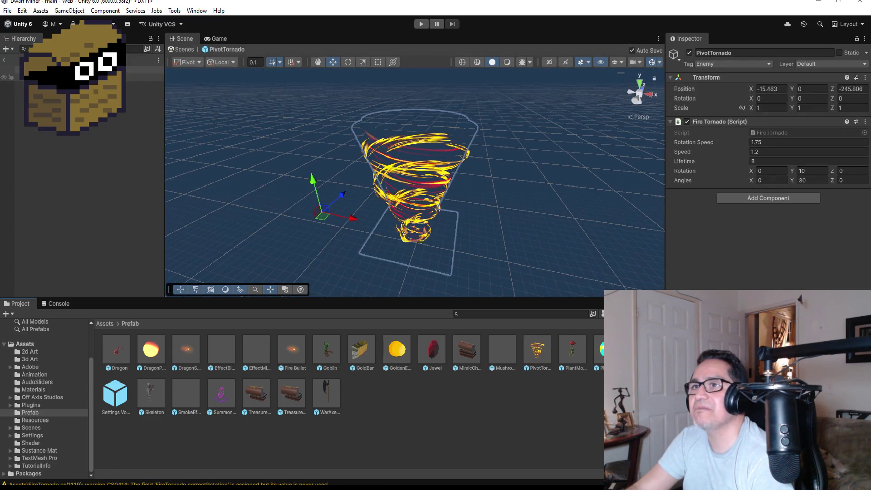
# Inspect the tornado's Fire Tornado, TornadoExterior, TornadoCore and Base children from top and back views
pyautogui.click(145, 77)
pyautogui.click(145, 84)
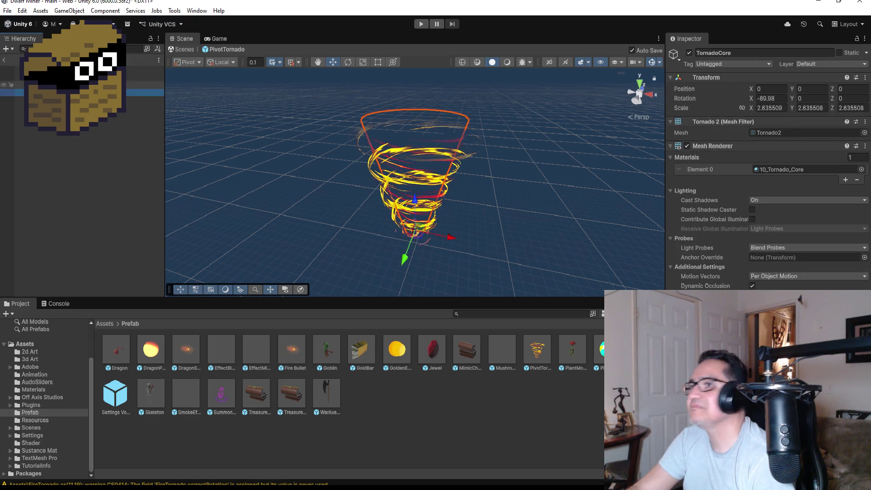
pyautogui.click(145, 92)
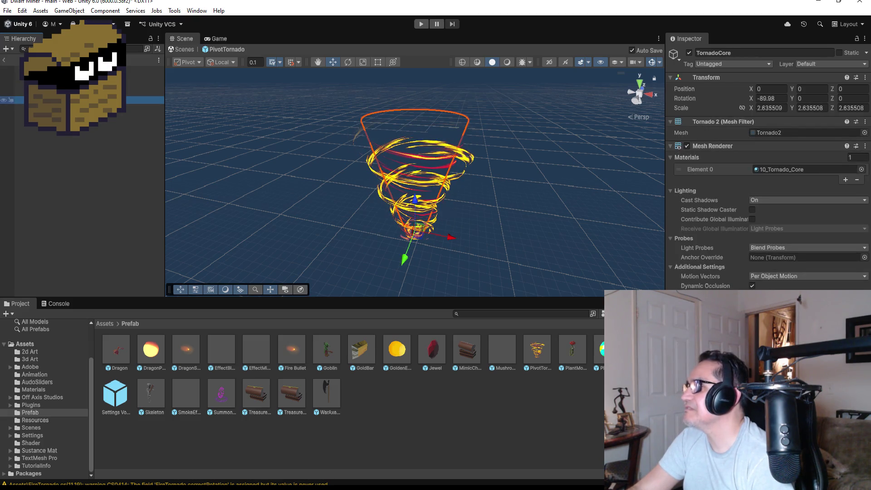
pyautogui.click(91, 99)
pyautogui.click(145, 77)
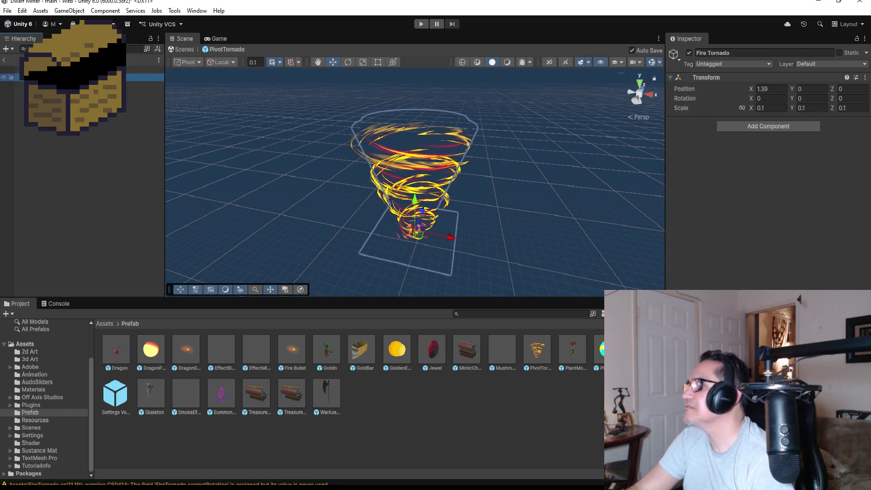
pyautogui.click(145, 69)
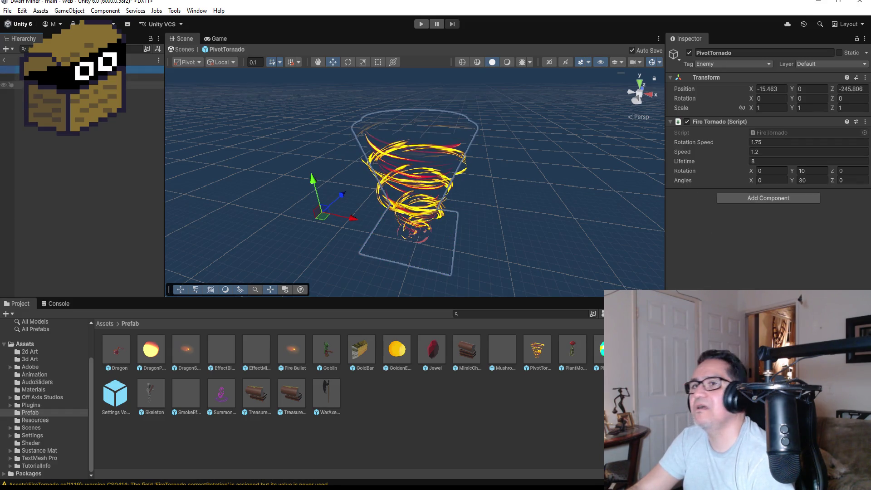
pyautogui.click(639, 88)
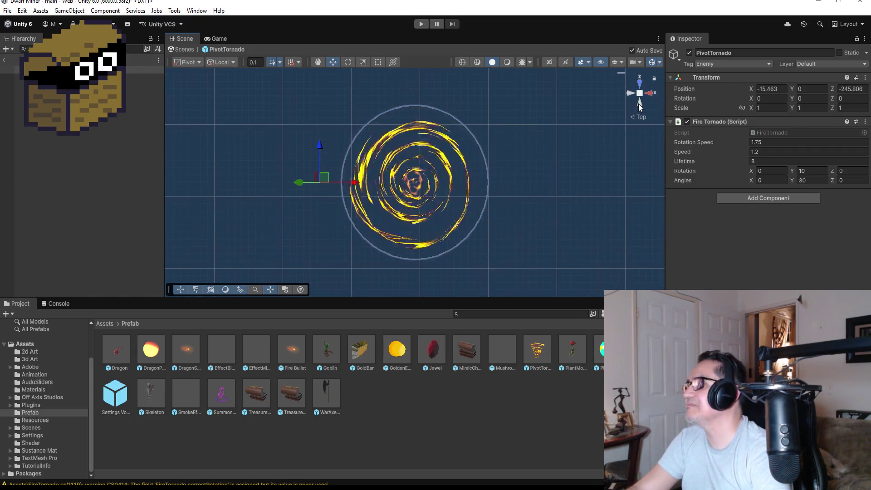
pyautogui.click(638, 103)
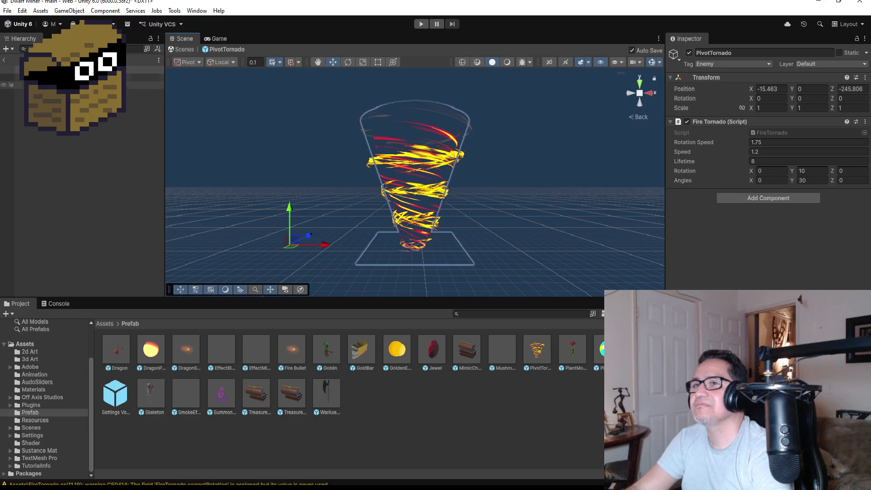
# Add and widen a Box Collider on the PivotTornado root, then remove it again
pyautogui.click(753, 199)
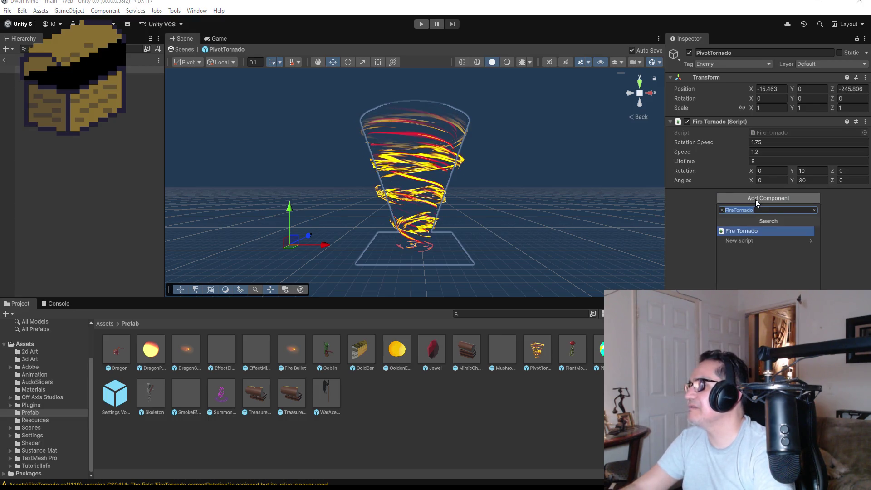
pyautogui.write('Box')
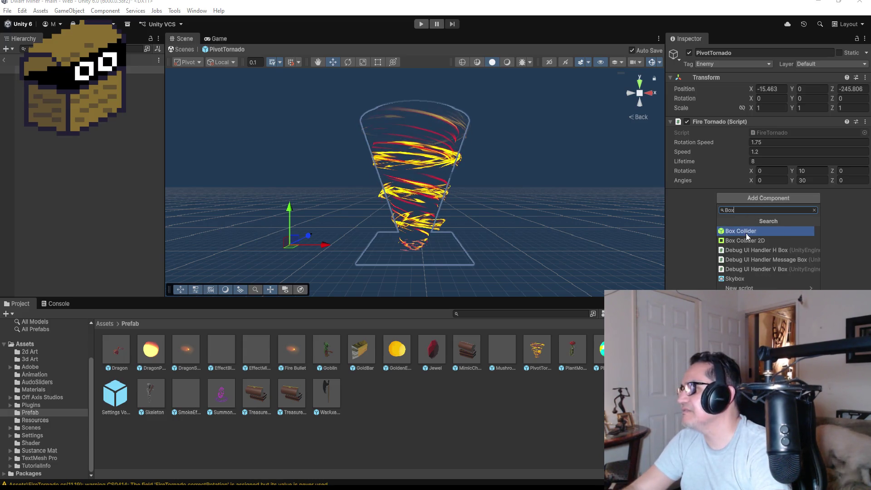
pyautogui.click(745, 232)
pyautogui.click(417, 63)
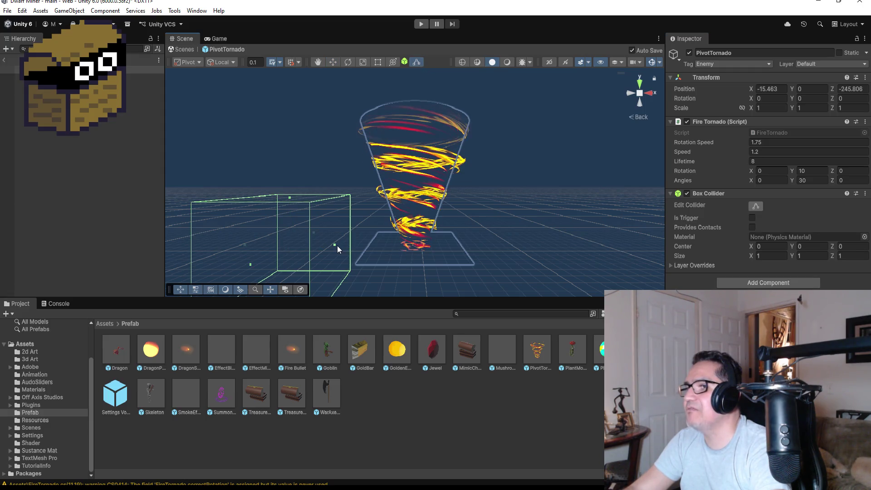
pyautogui.moveTo(336, 246); pyautogui.dragTo(472, 232)
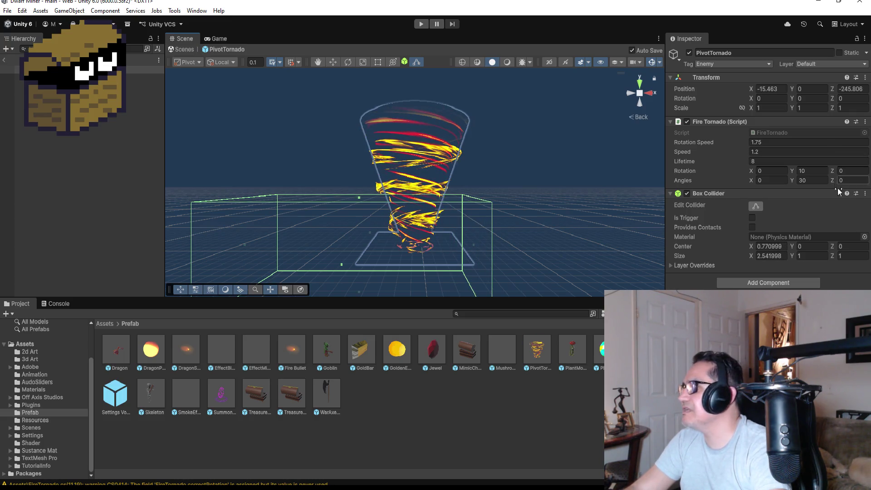
pyautogui.click(865, 194)
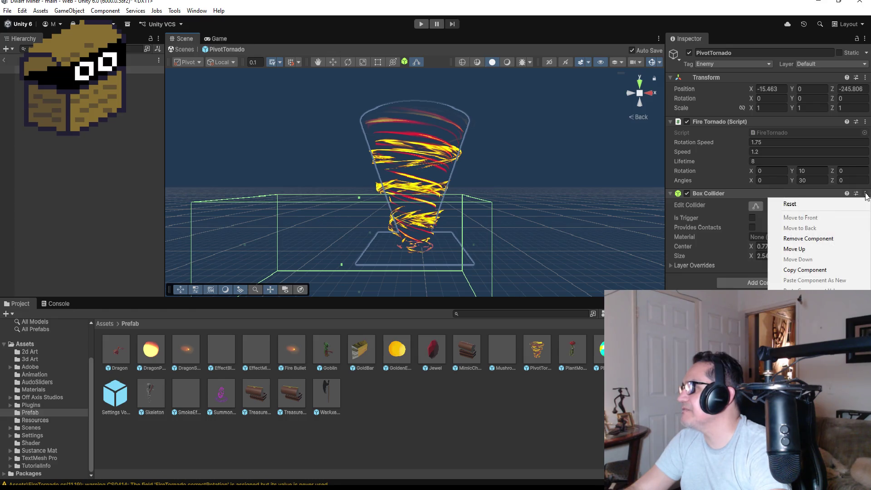
pyautogui.click(815, 239)
pyautogui.press('Down')
pyautogui.press('Down')
# Add a Box Collider to Fire Tornado and stretch it to enclose the whole funnel
pyautogui.press('Up')
pyautogui.click(743, 128)
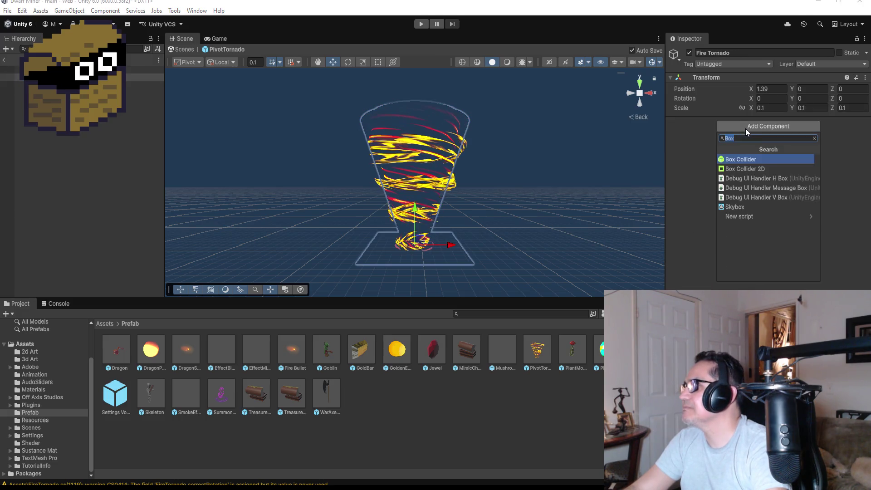
pyautogui.write('box')
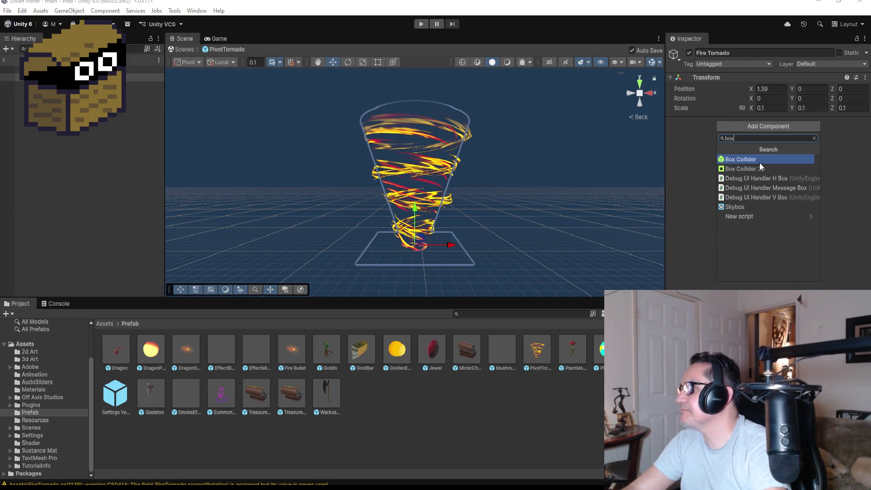
pyautogui.click(759, 161)
pyautogui.click(415, 63)
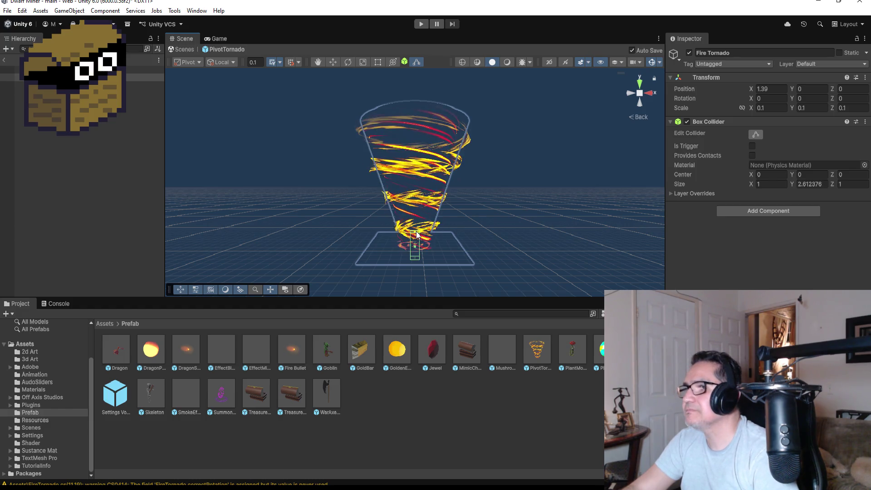
pyautogui.moveTo(416, 243)
pyautogui.mouseDown()
pyautogui.moveTo(421, 102)
pyautogui.moveTo(418, 121)
pyautogui.mouseUp()
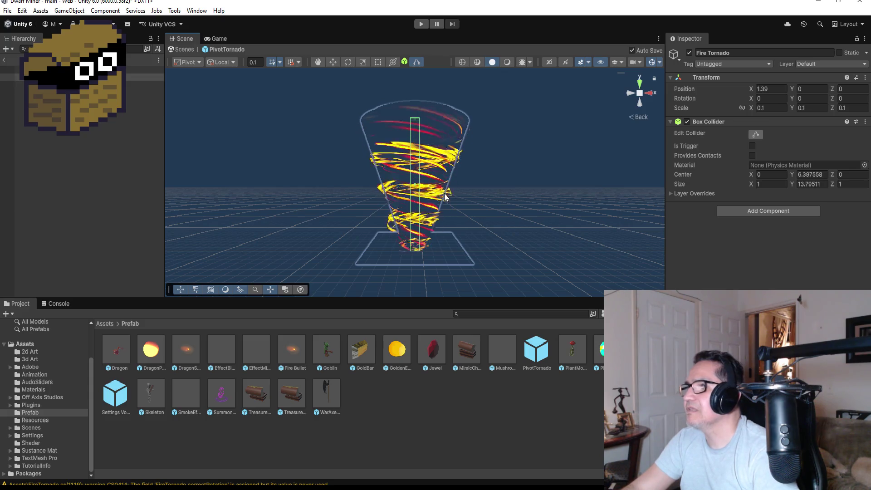
pyautogui.moveTo(424, 192)
pyautogui.mouseDown()
pyautogui.moveTo(463, 189)
pyautogui.moveTo(417, 188)
pyautogui.moveTo(443, 187)
pyautogui.mouseUp()
pyautogui.moveTo(493, 207)
pyautogui.mouseDown()
pyautogui.moveTo(474, 175)
pyautogui.moveTo(324, 182)
pyautogui.moveTo(469, 197)
pyautogui.moveTo(438, 198)
pyautogui.moveTo(426, 188)
pyautogui.moveTo(442, 188)
pyautogui.mouseUp()
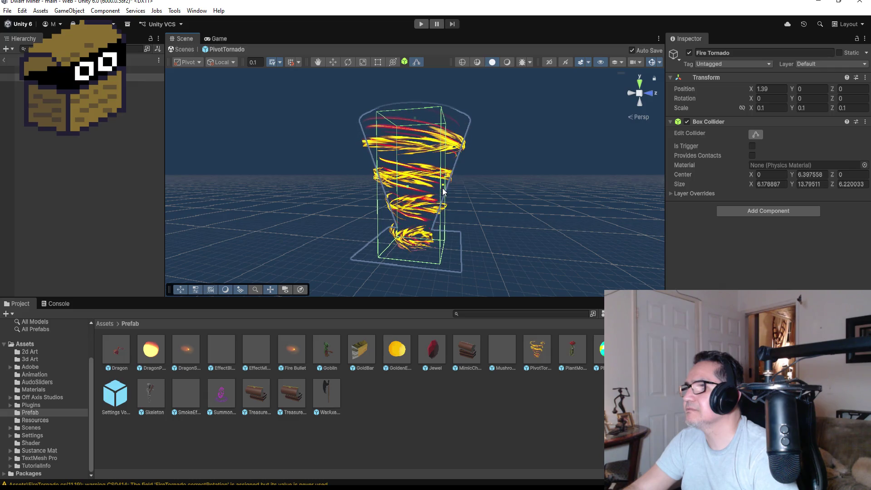
pyautogui.moveTo(537, 192)
pyautogui.mouseDown()
pyautogui.moveTo(297, 189)
pyautogui.moveTo(461, 210)
pyautogui.moveTo(653, 212)
pyautogui.mouseUp()
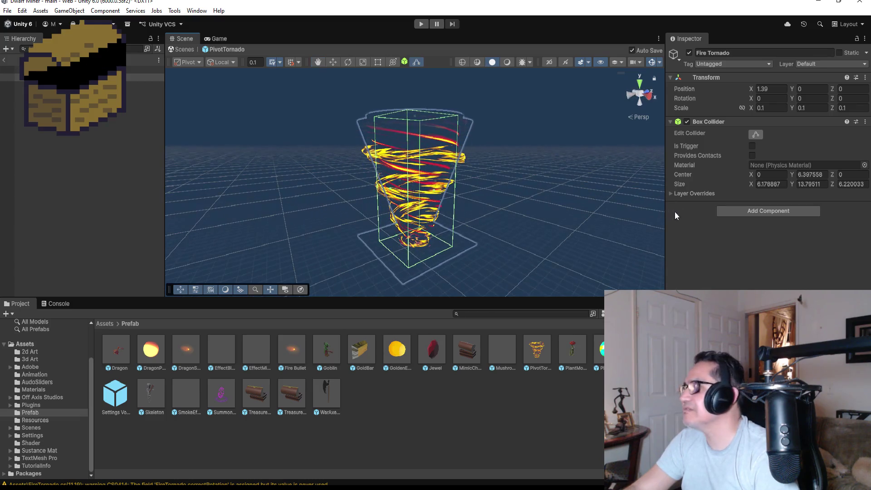
# Make the collider a trigger, tag Fire Tornado as Enemy, and play the level
pyautogui.click(751, 147)
pyautogui.click(734, 64)
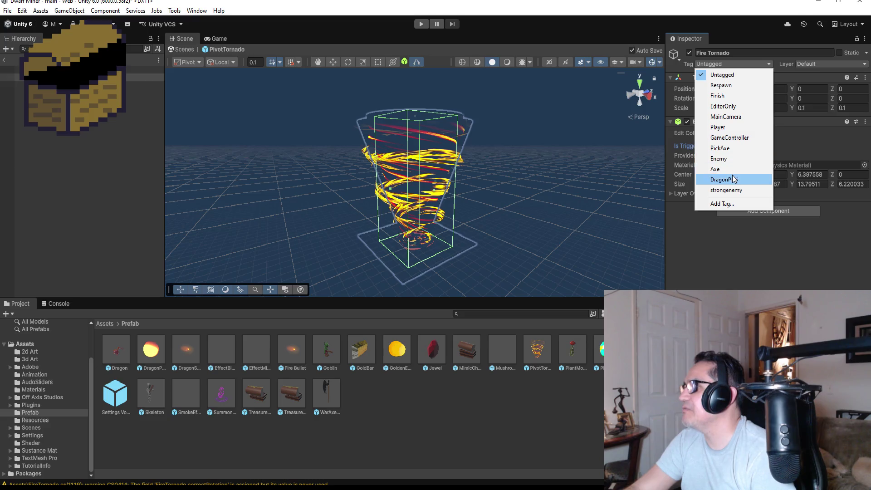
pyautogui.click(731, 159)
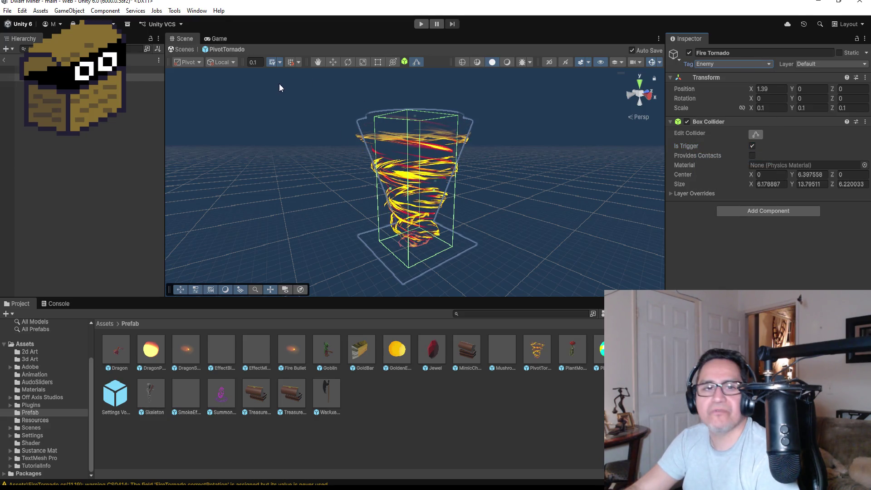
pyautogui.click(7, 60)
pyautogui.click(420, 24)
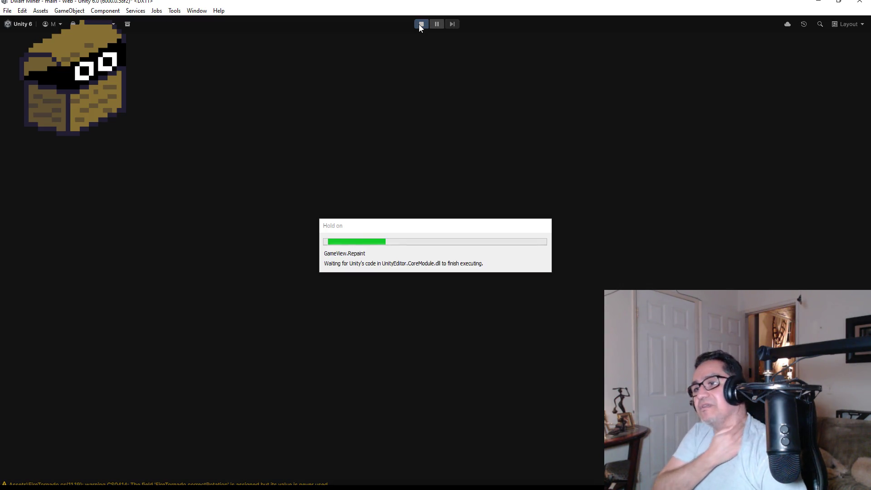
# Walk the dungeon corridors with the axe equipped toward the barred gate
pyautogui.press('Escape')
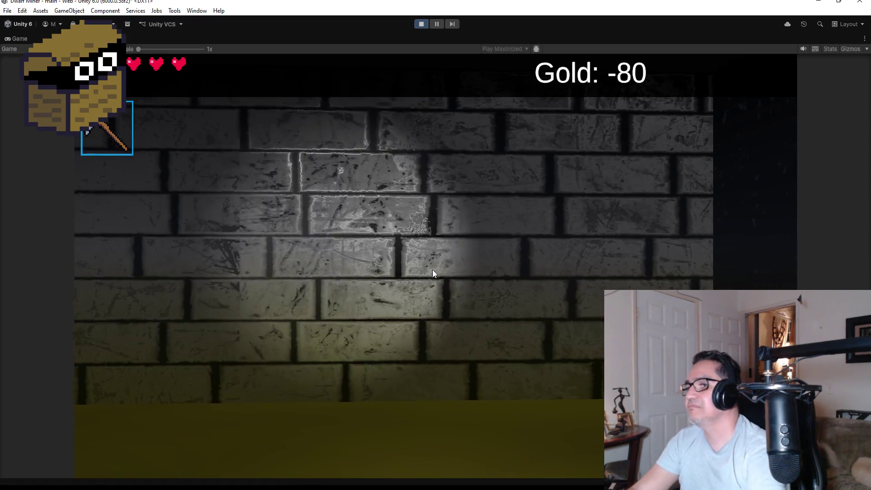
pyautogui.press('w')
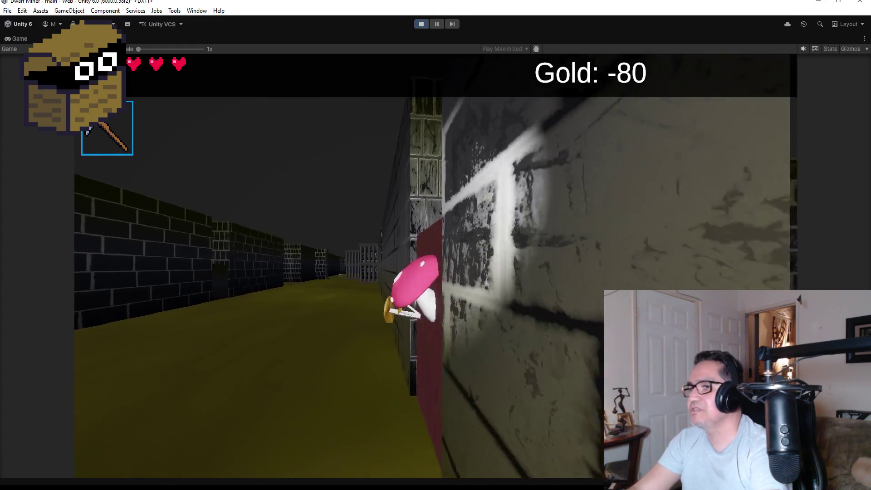
pyautogui.press('a')
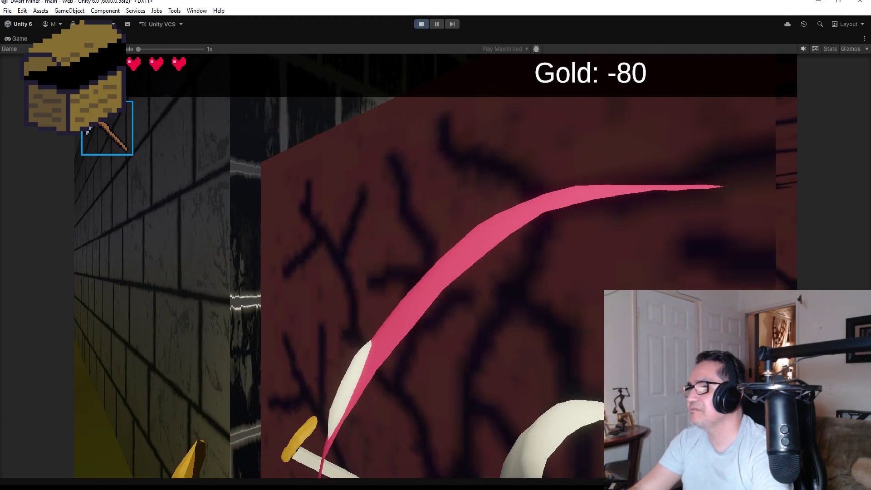
pyautogui.press('w')
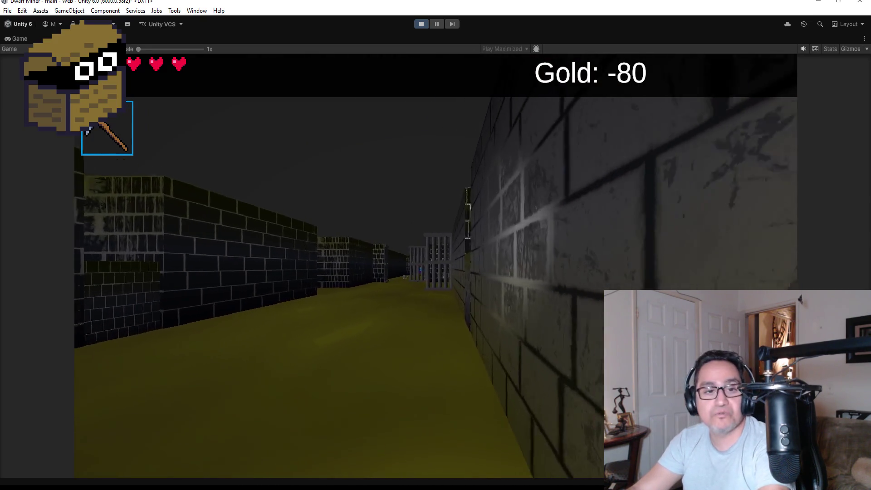
pyautogui.press('2')
pyautogui.press('w')
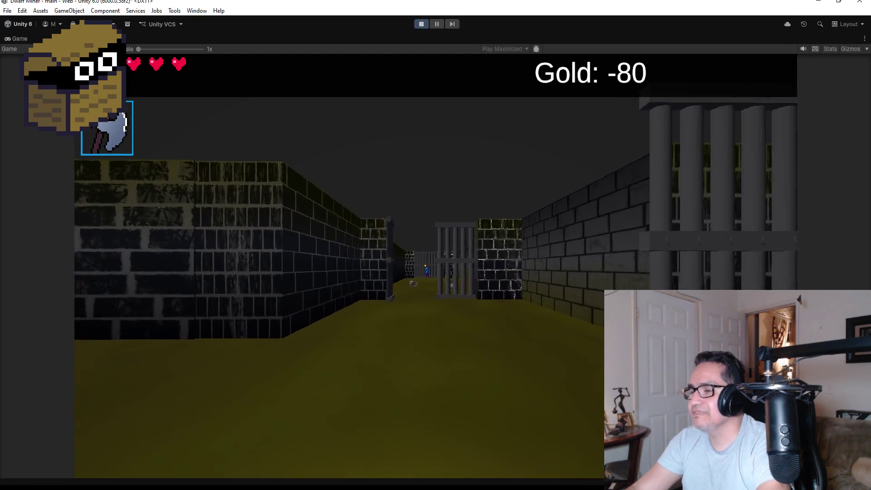
pyautogui.press('d')
pyautogui.press('w')
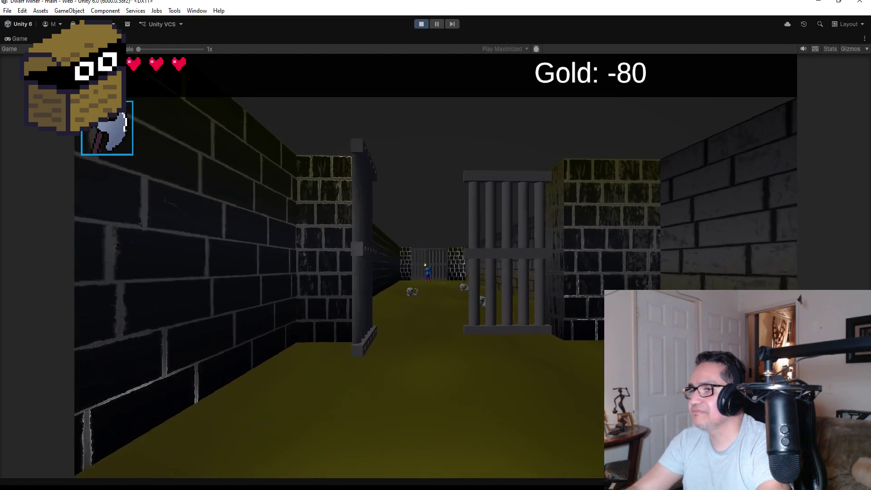
pyautogui.press('d')
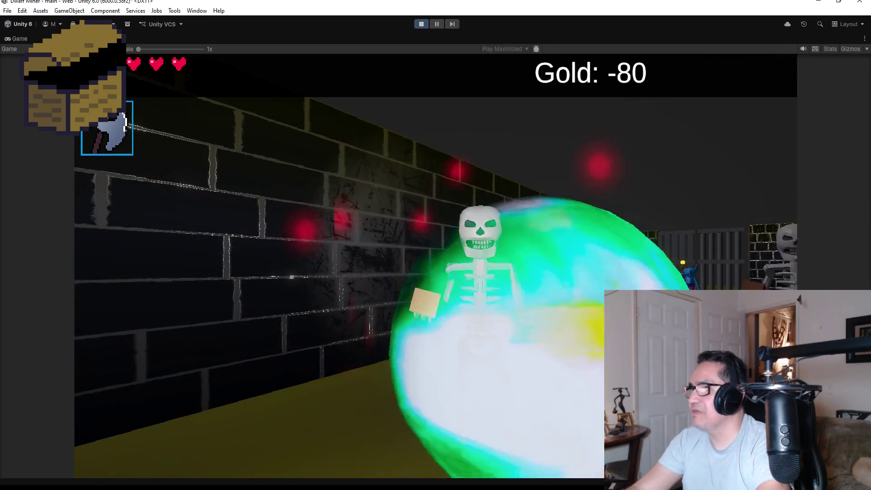
pyautogui.press('d')
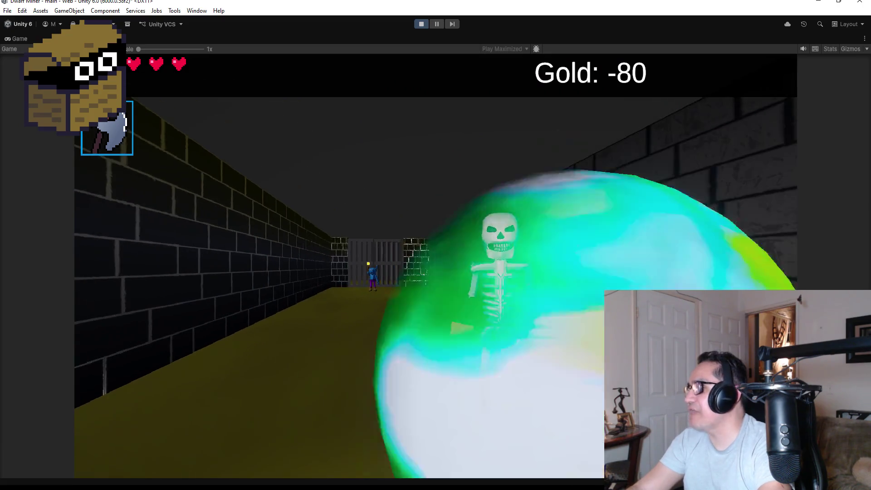
pyautogui.press('d')
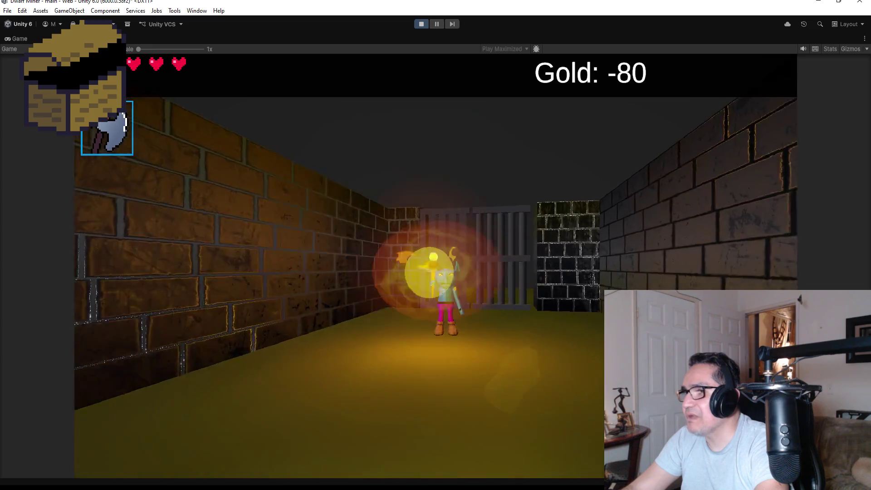
# Attack the goblin at the gate, dodge its orb, then pause on Settings
pyautogui.press('w')
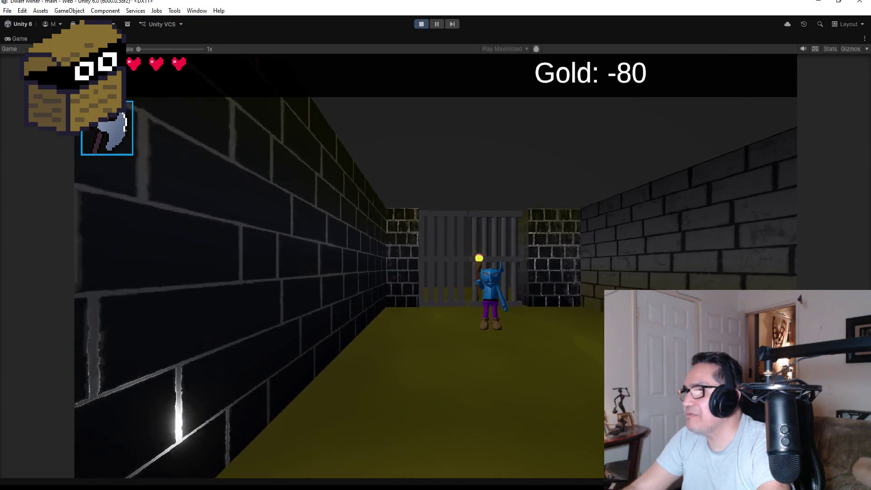
pyautogui.press('a')
pyautogui.press('d')
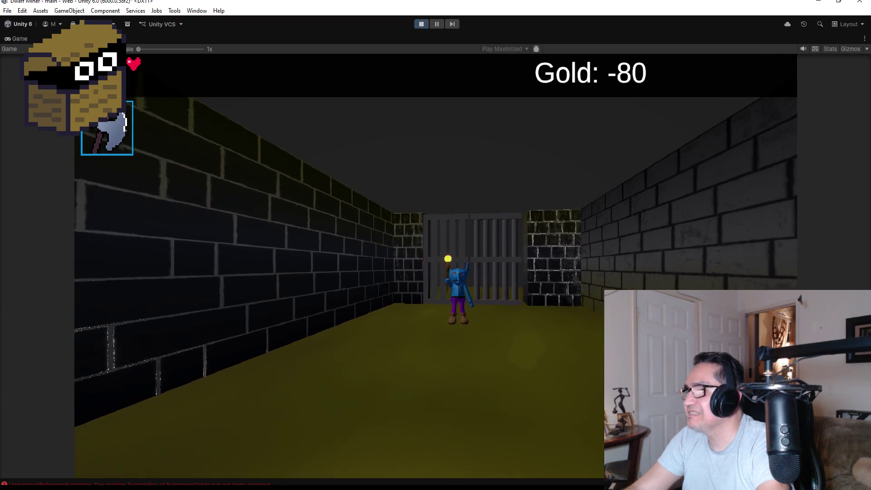
pyautogui.press('w')
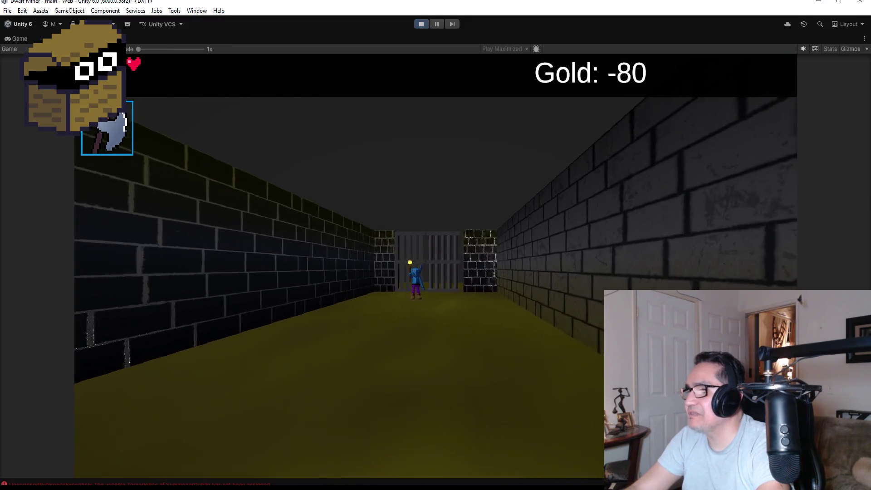
pyautogui.press('w')
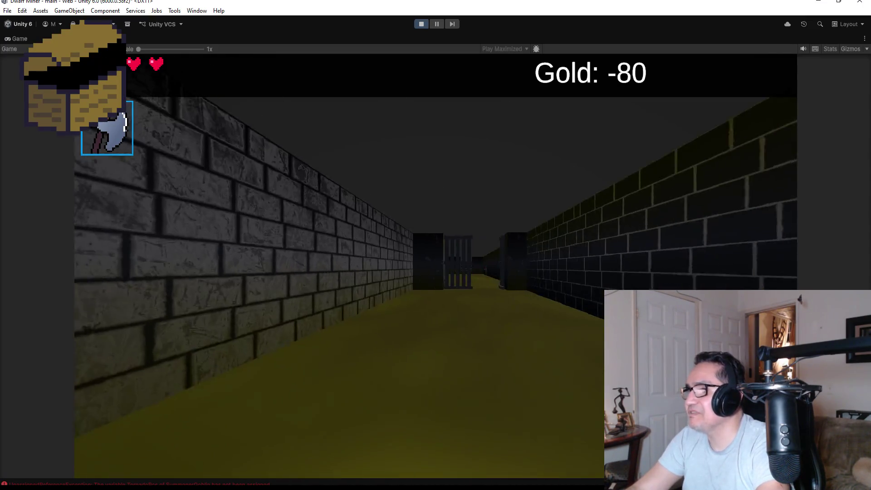
pyautogui.press('Escape')
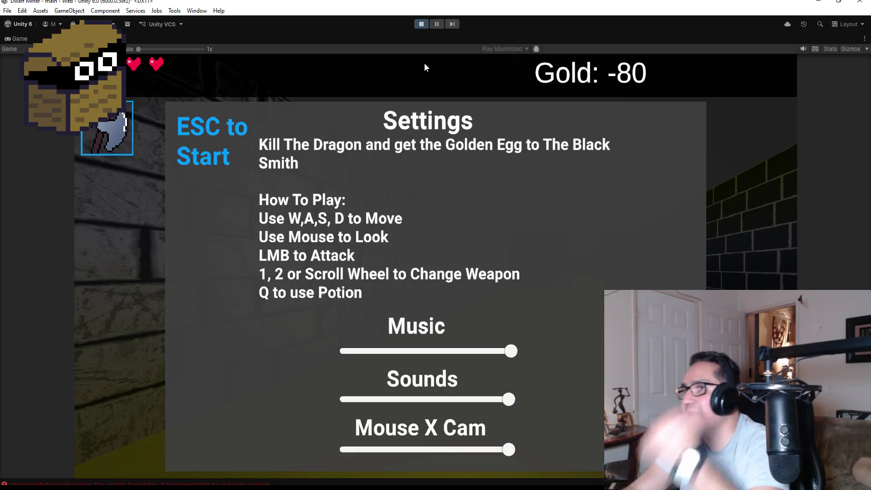
# Stop play, lift TornadoPos to position 0, 3.63, 3.15, and reopen the PivotTornado prefab
pyautogui.click(422, 24)
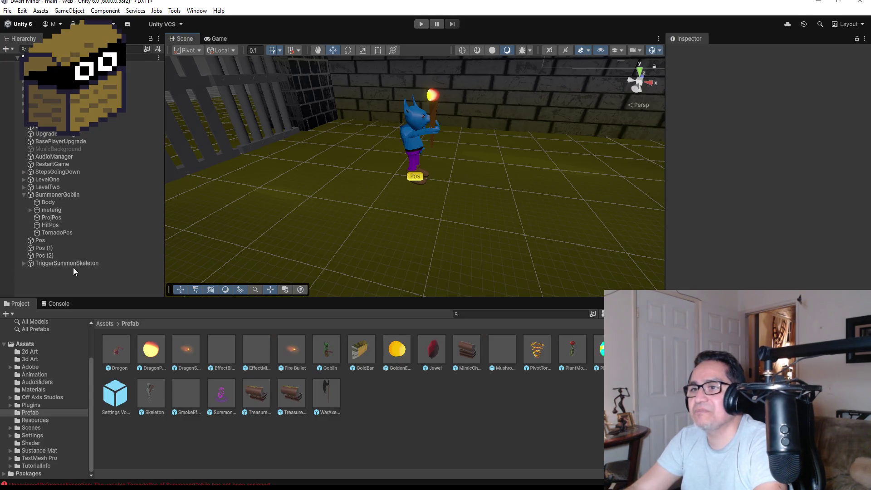
pyautogui.click(74, 263)
pyautogui.click(72, 232)
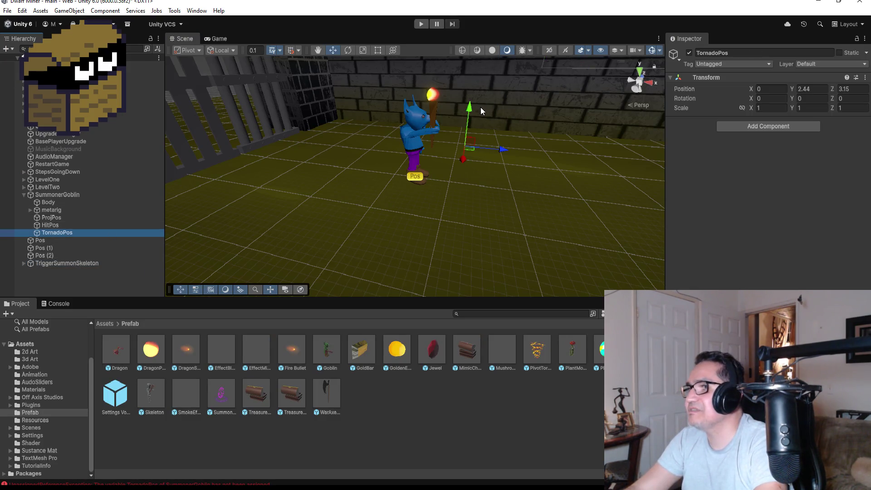
pyautogui.moveTo(472, 112); pyautogui.dragTo(477, 85)
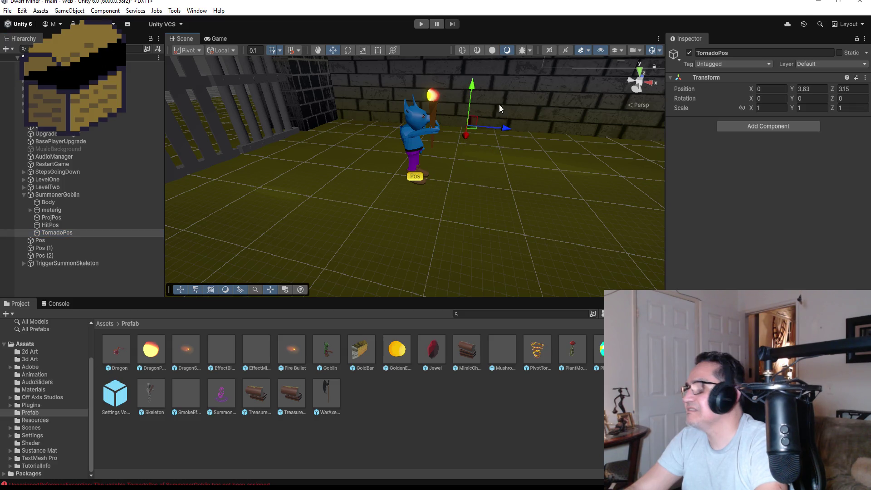
pyautogui.doubleClick(533, 349)
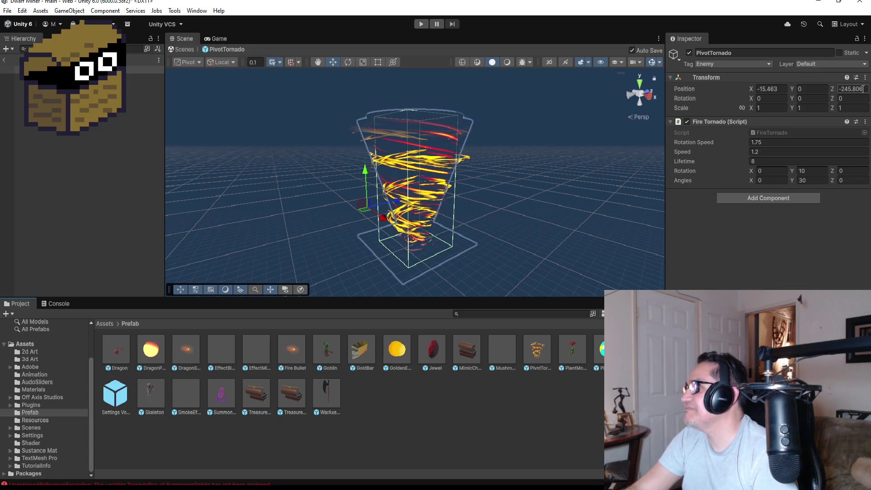
# Zero the PivotTornado prefab's position, exit Prefab Mode, and run the game
pyautogui.write('0')
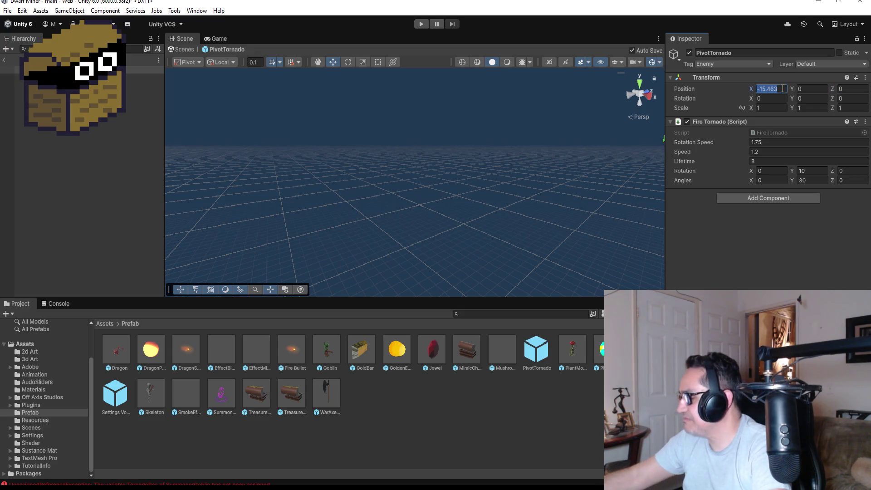
pyautogui.press('Return')
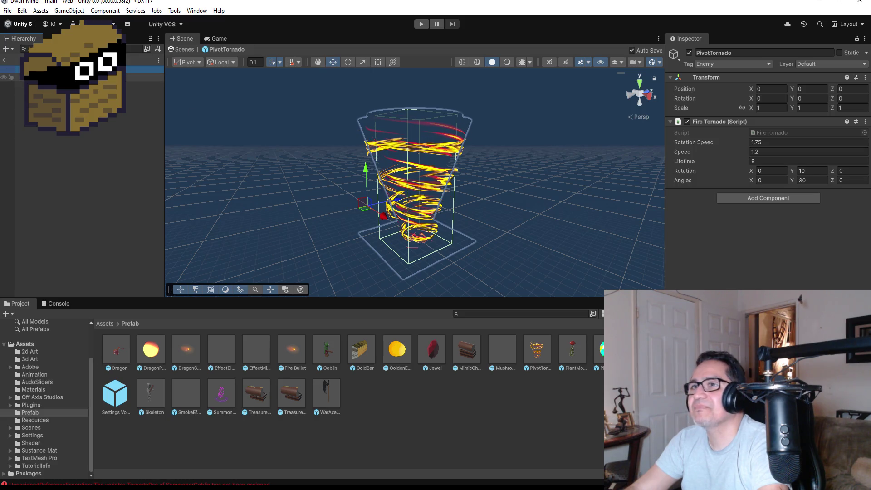
pyautogui.press('Down')
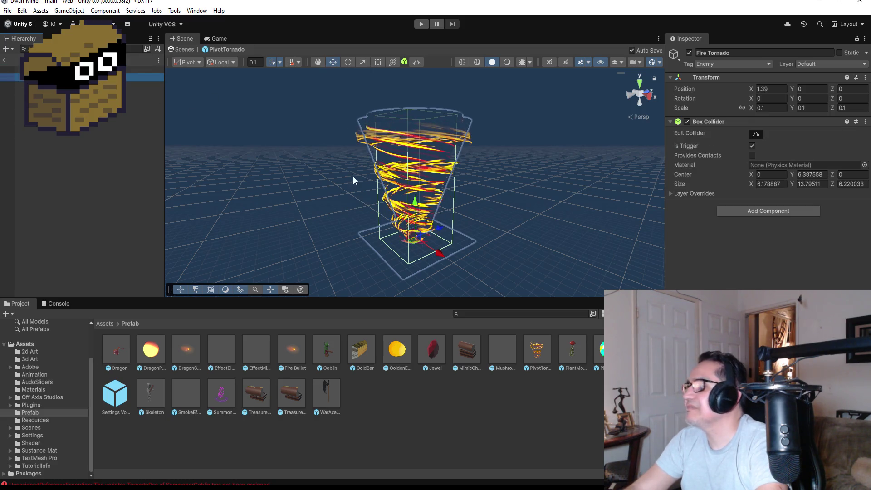
pyautogui.click(4, 60)
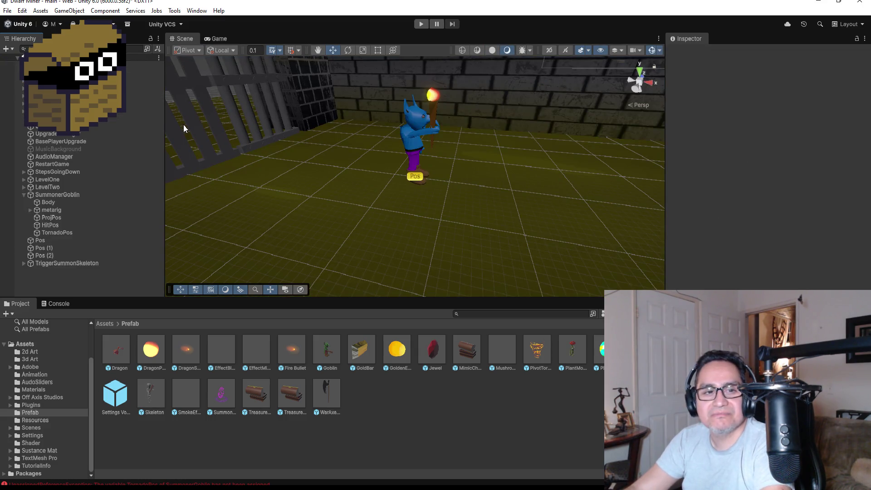
pyautogui.click(420, 23)
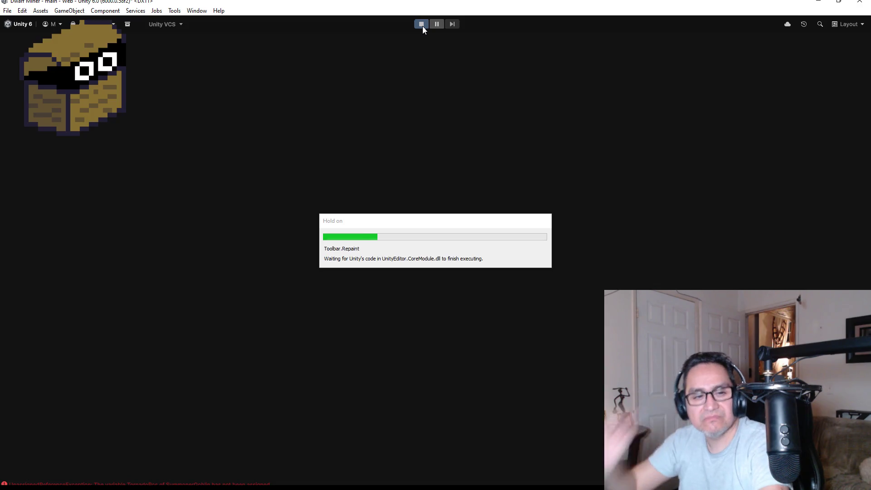
# Start playing with the axe and walk past the barred gate into the long corridor
pyautogui.press('Escape')
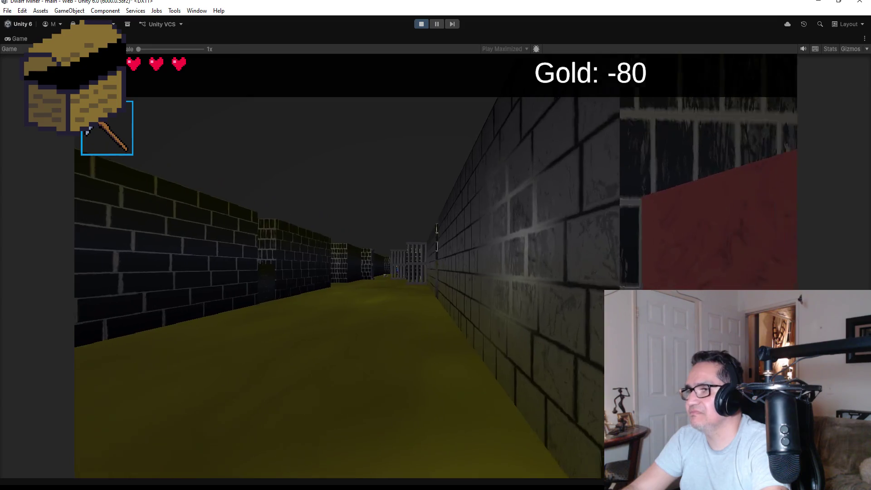
pyautogui.press('2')
pyautogui.press('w')
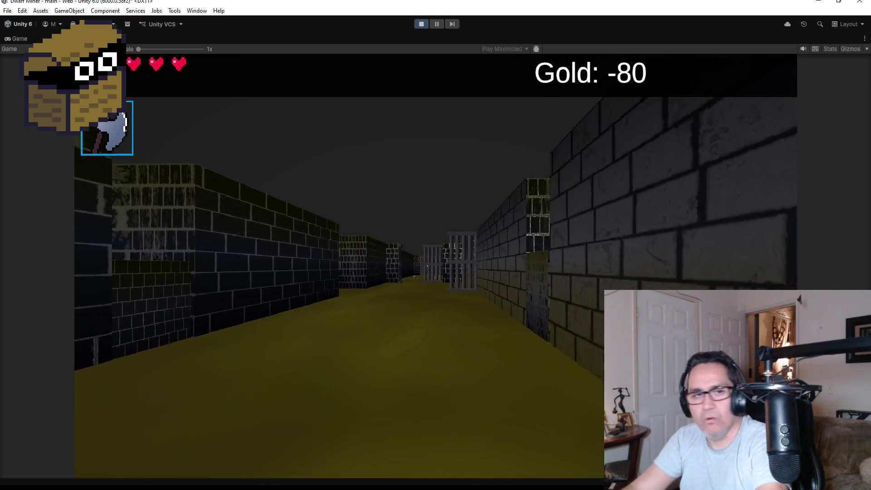
pyautogui.press('w')
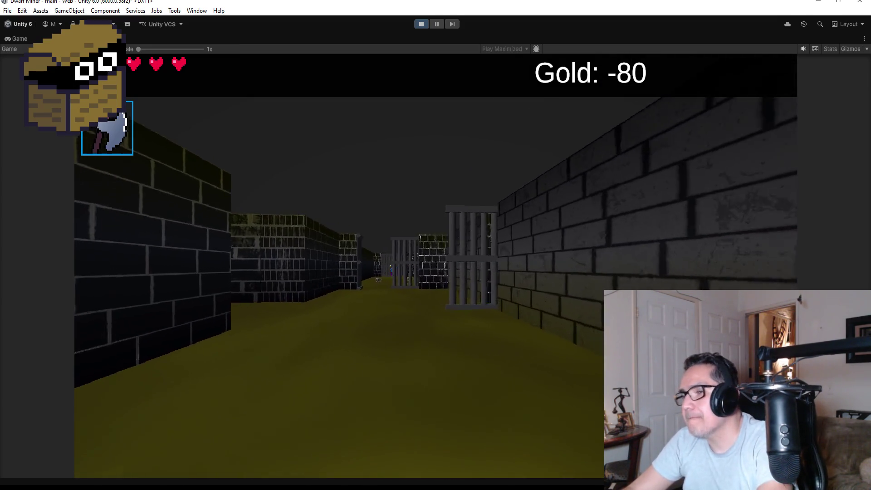
pyautogui.press('w')
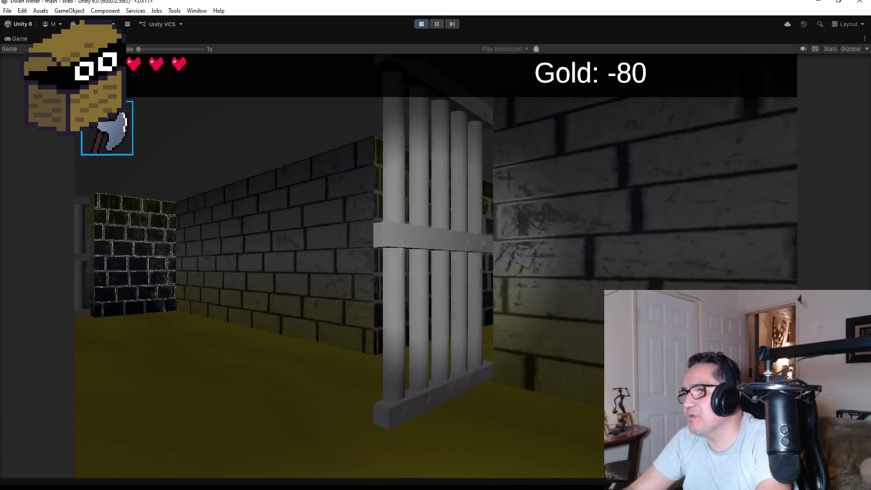
pyautogui.press('a')
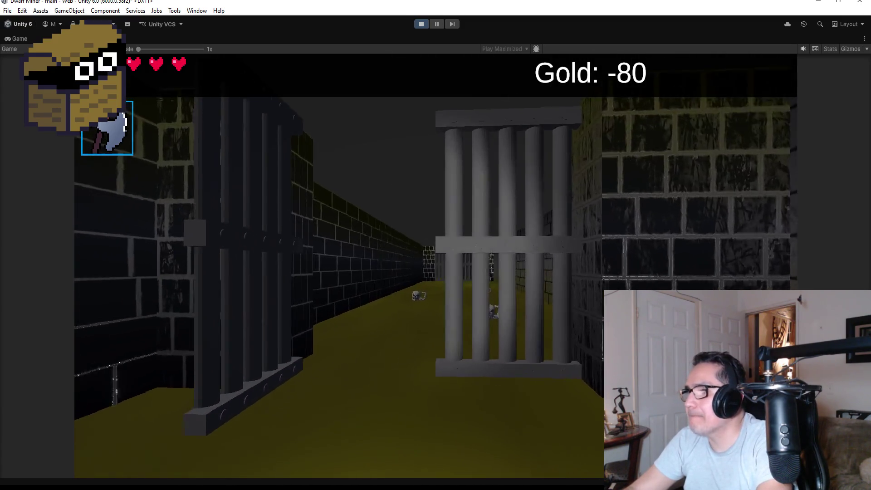
pyautogui.press('d')
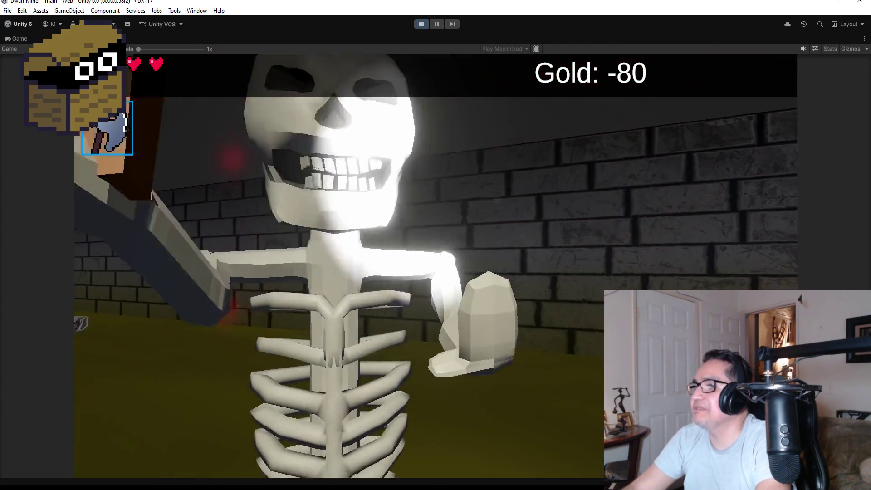
# Fight the summoned skeleton, approach the goblin's gate, retreat, and pause on Settings
pyautogui.press('a')
pyautogui.press('d')
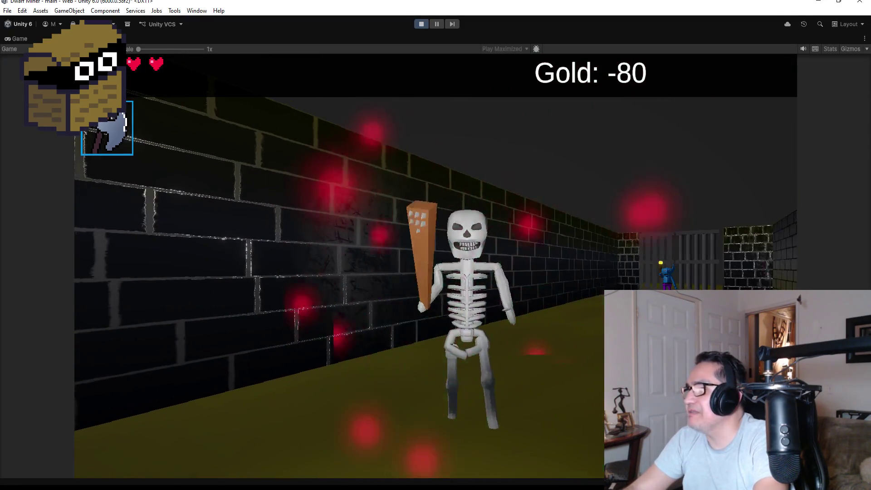
pyautogui.press('d')
pyautogui.press('d')
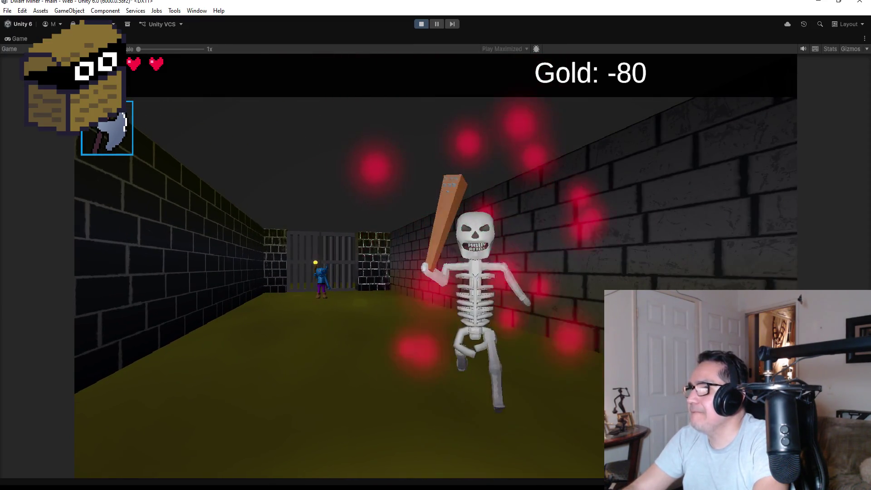
pyautogui.press('w')
pyautogui.press('a')
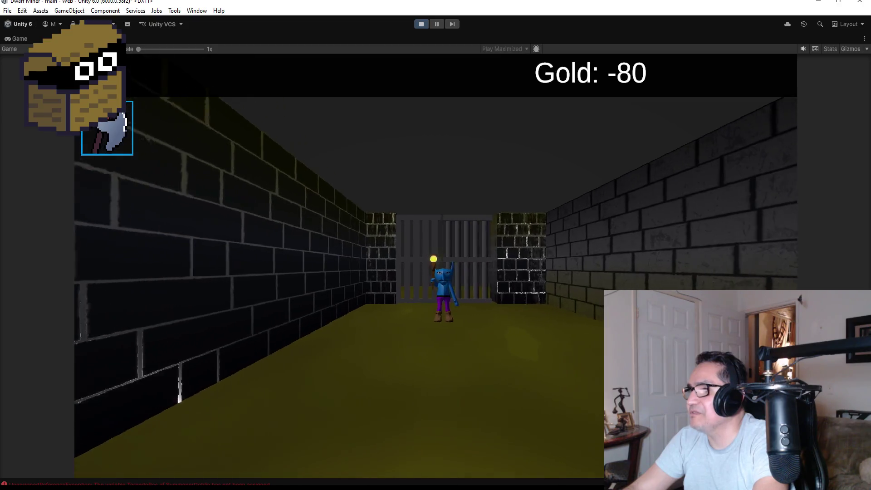
pyautogui.press('d')
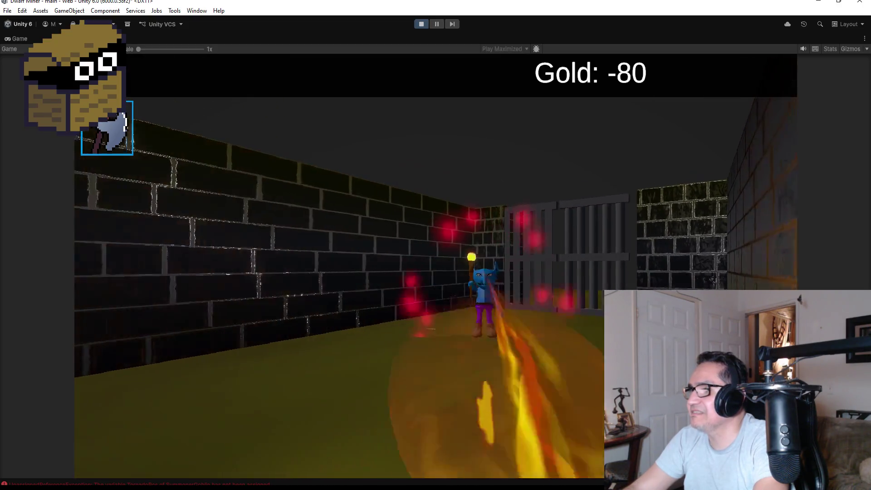
pyautogui.press('s')
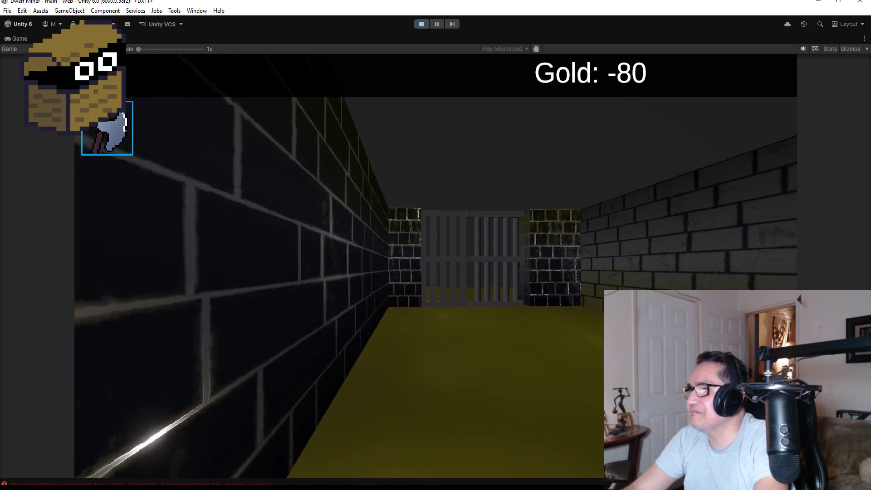
pyautogui.press('a')
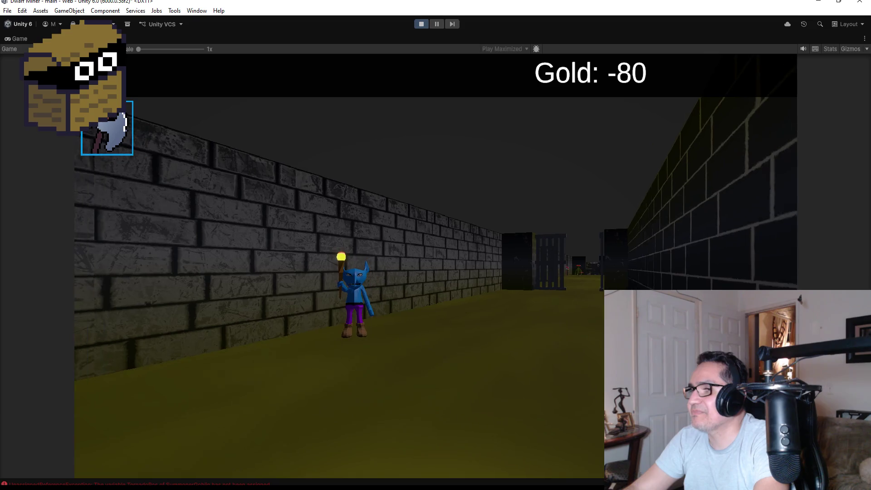
pyautogui.press('Escape')
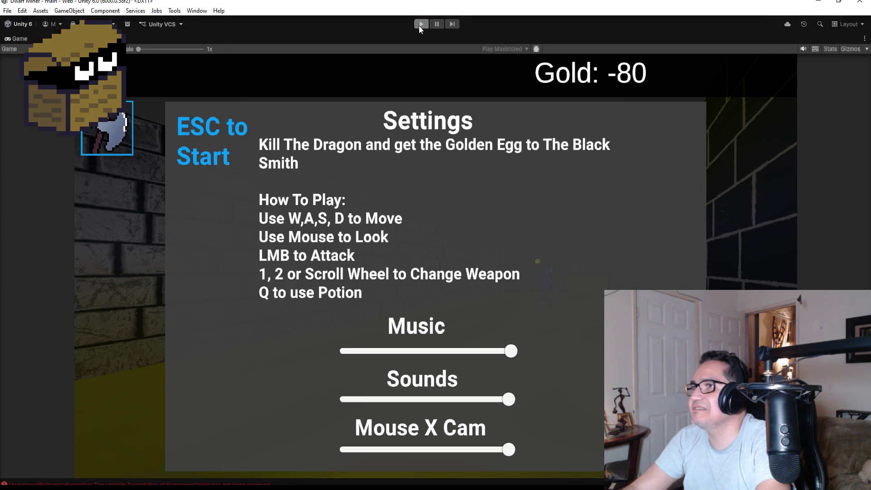
# Stop the game, review TornadoPos and SummonerGoblin in the Inspector, then play again
pyautogui.click(418, 25)
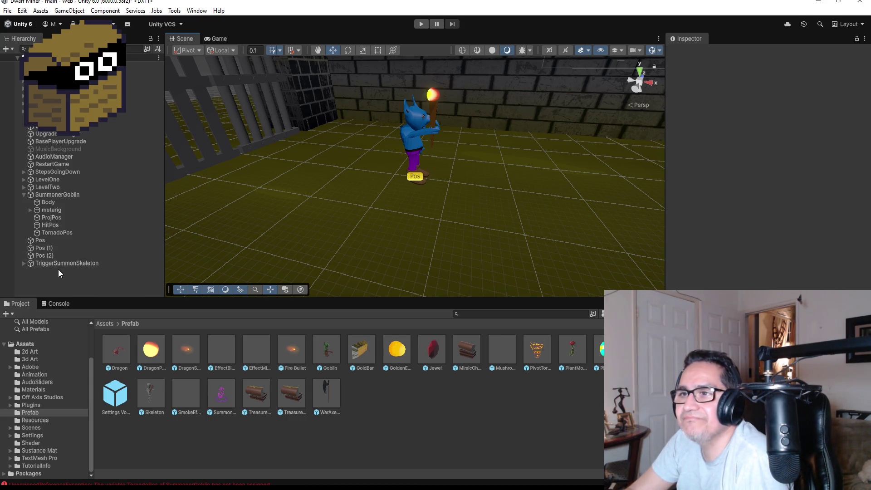
pyautogui.click(50, 232)
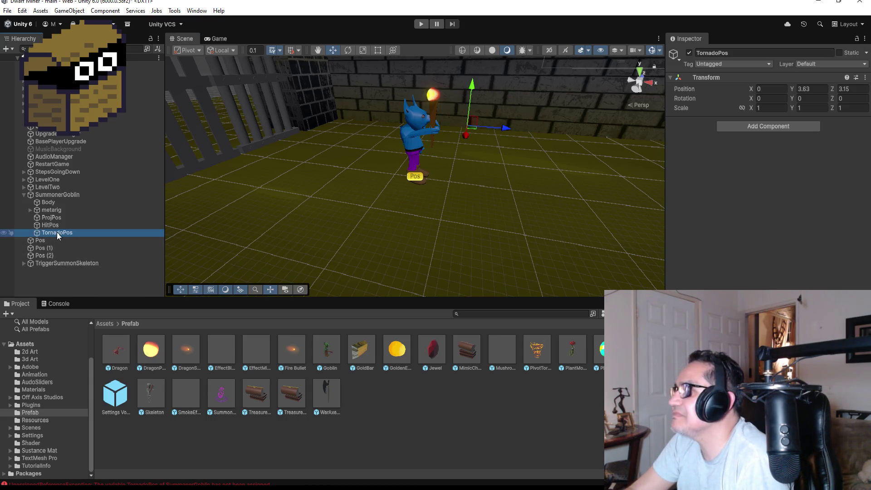
pyautogui.click(60, 195)
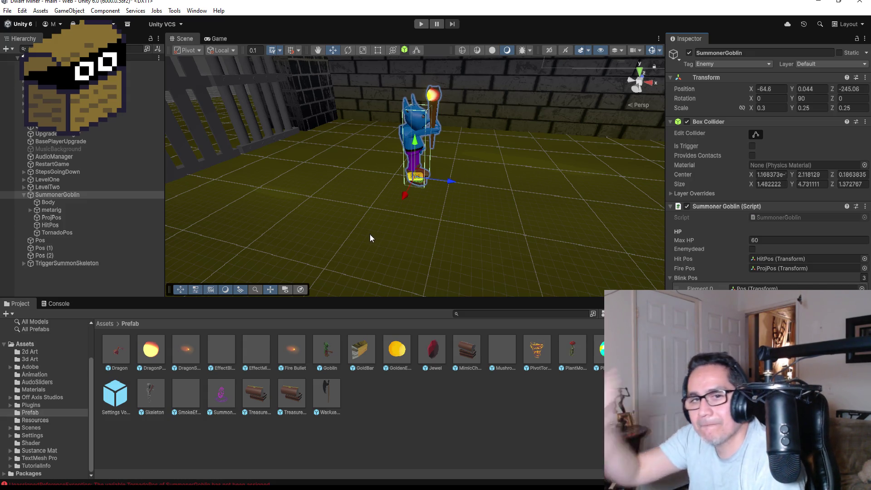
pyautogui.click(423, 25)
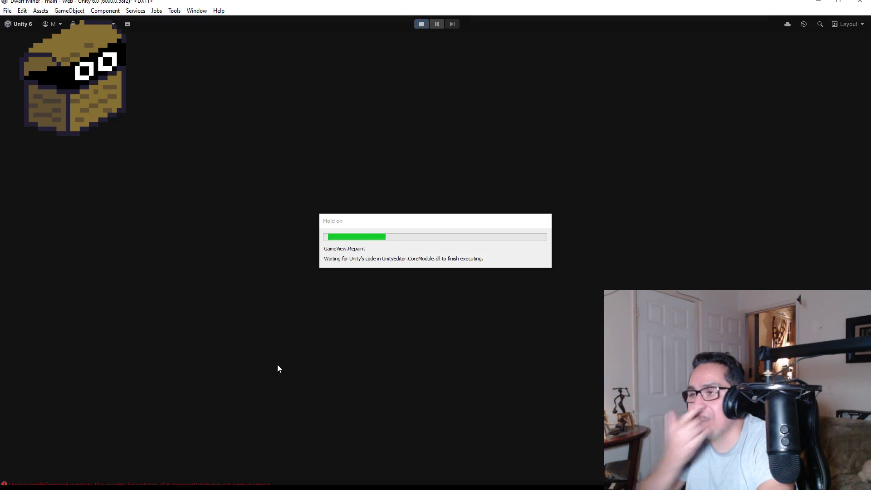
# Start the playtest and walk past the barred gates into the skull corridor, switching to the axe
pyautogui.press('Escape')
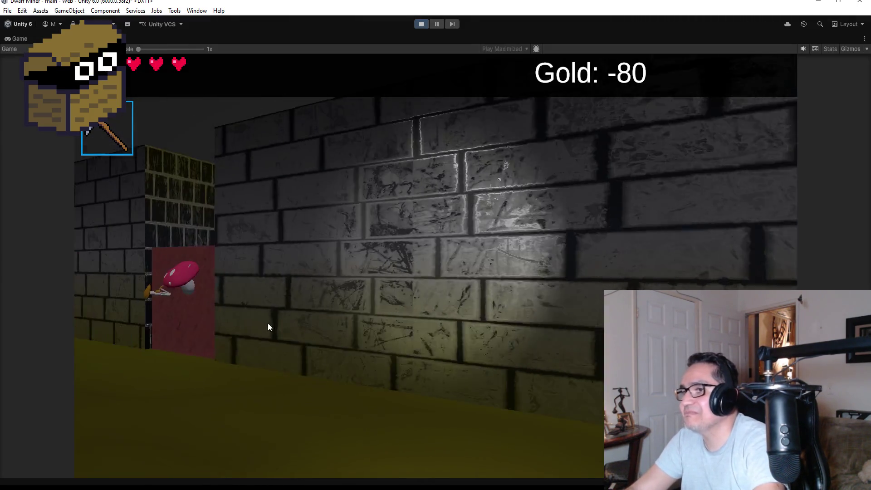
pyautogui.press('w')
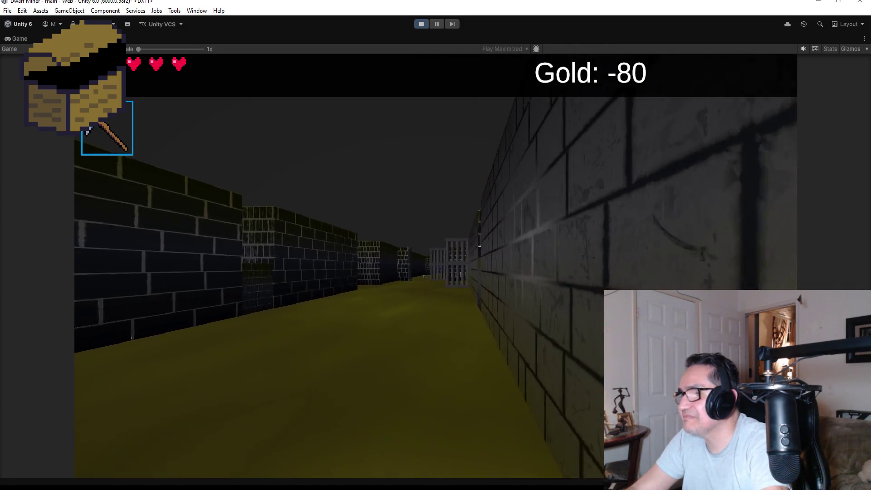
pyautogui.press('2')
pyautogui.press('w')
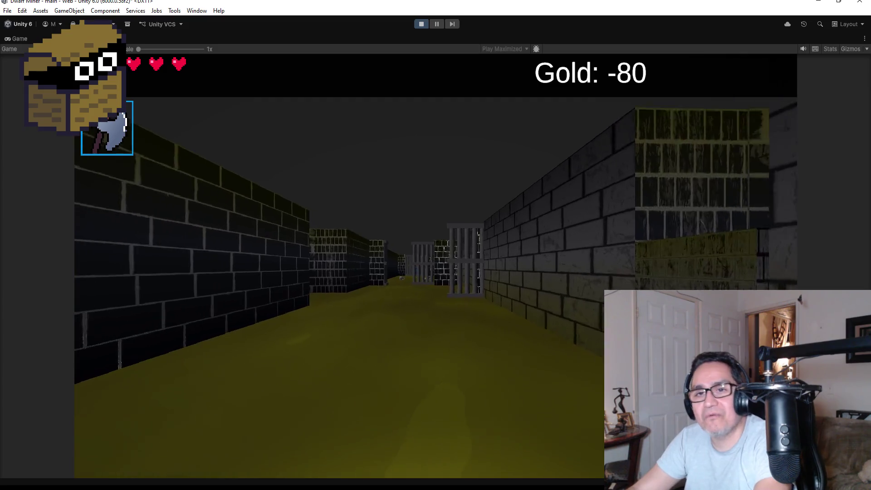
pyautogui.press('w')
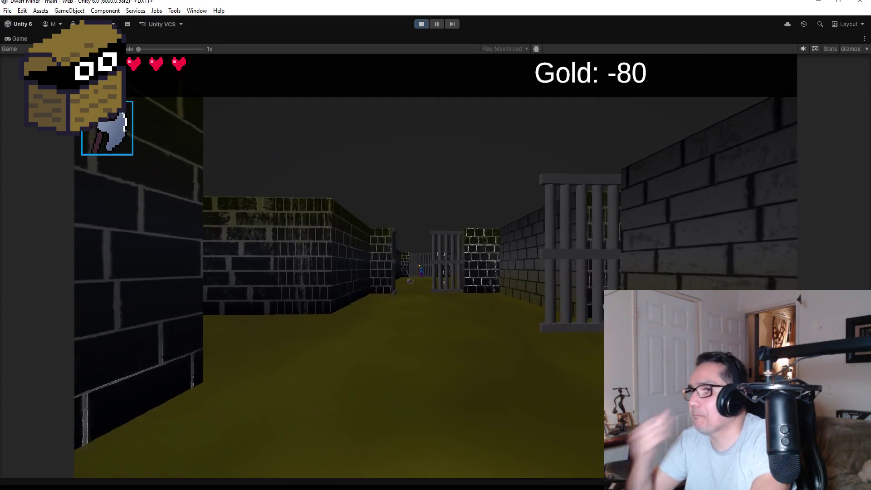
pyautogui.press('w')
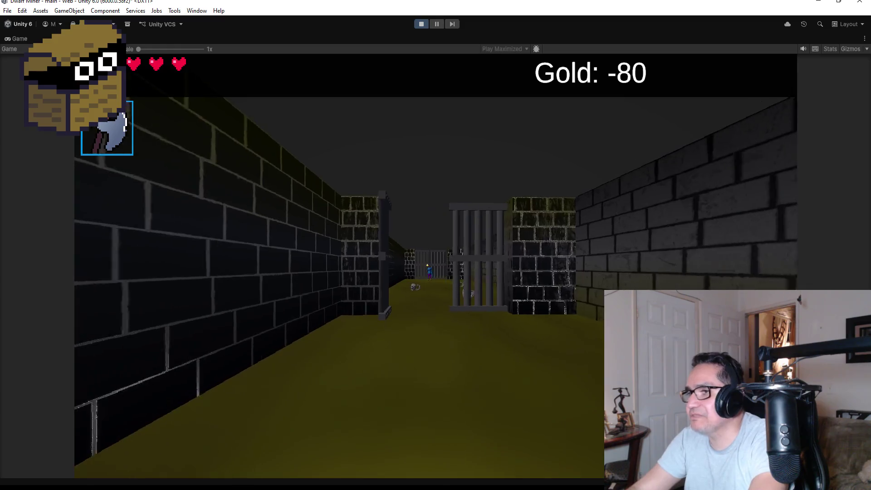
pyautogui.press('w')
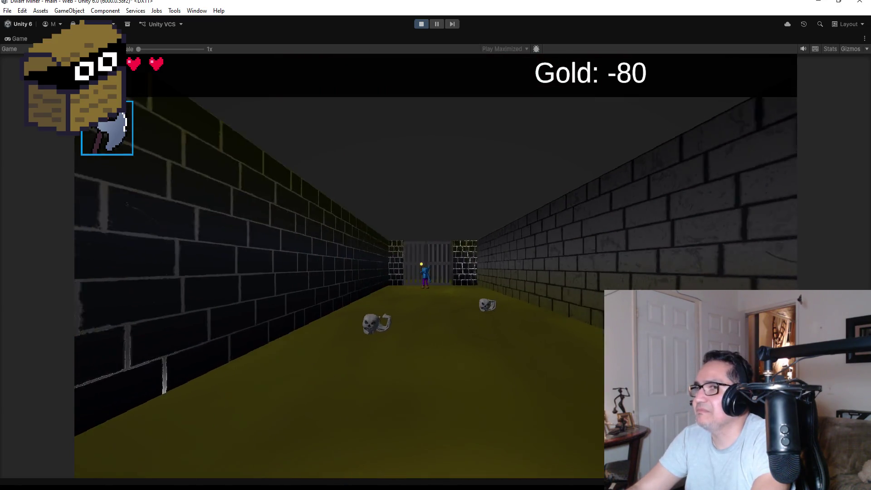
# Fight the skeleton and advance to the SummonerGoblin until Game Over, then stop play mode
pyautogui.press('a')
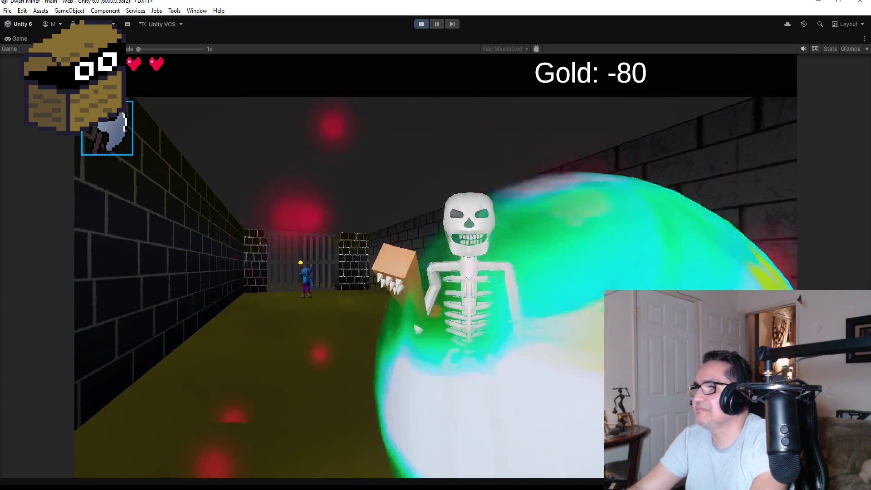
pyautogui.press('w')
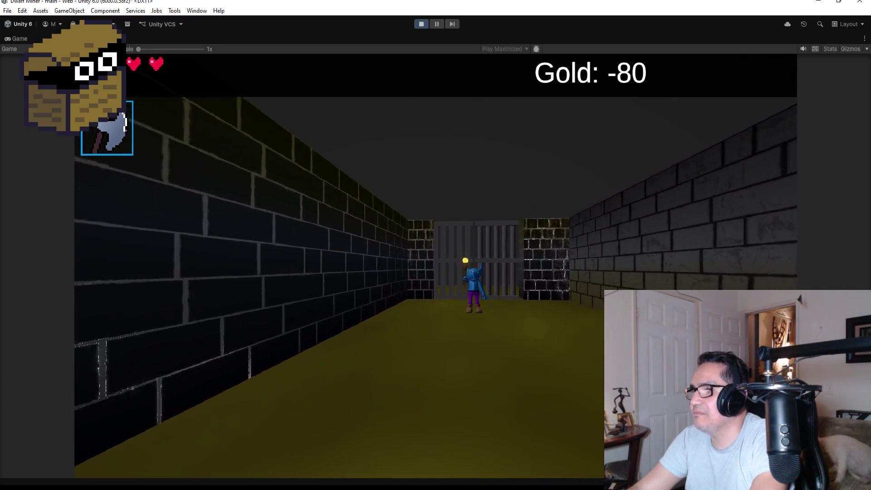
pyautogui.press('w')
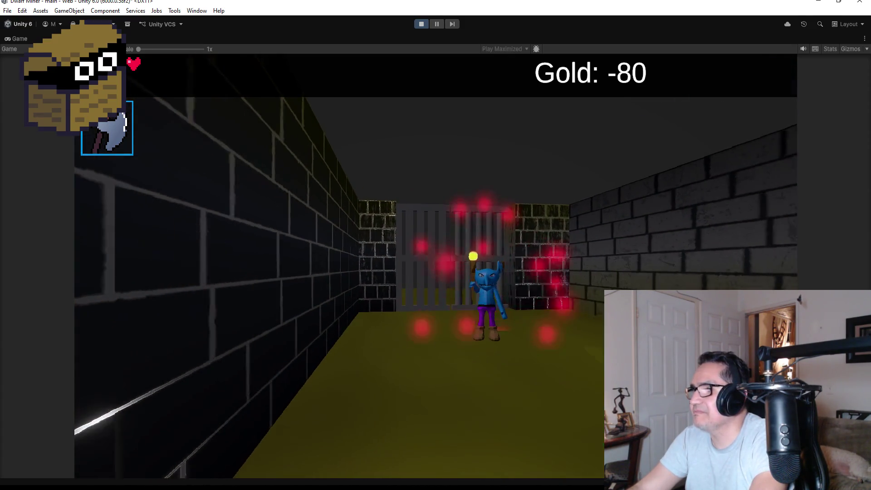
pyautogui.press('q')
pyautogui.press('q')
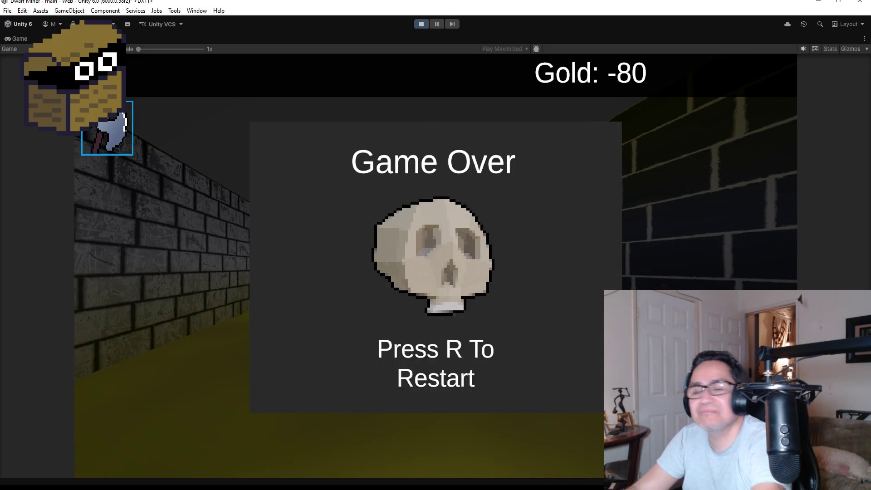
pyautogui.press('Escape')
pyautogui.click(421, 24)
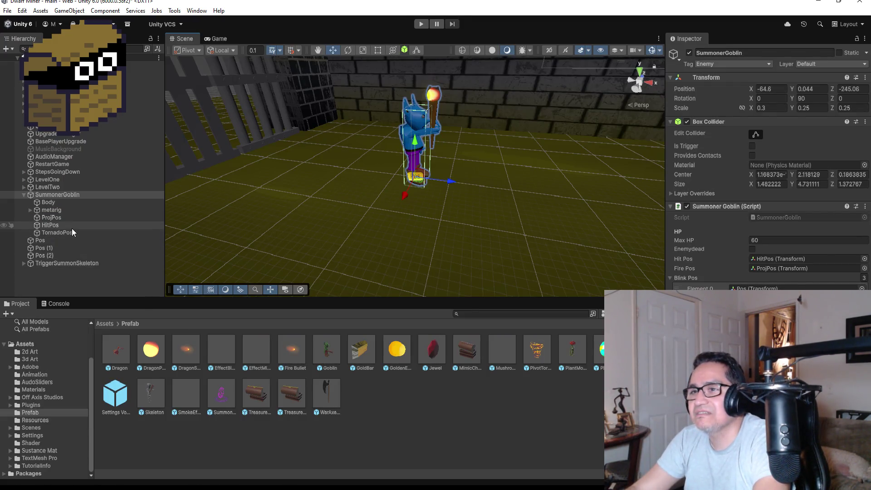
# Lower TornadoPos toward the goblin's feet and give the PivotTornado prefab a Speed of 1.25
pyautogui.click(90, 231)
pyautogui.moveTo(474, 83); pyautogui.dragTo(466, 125)
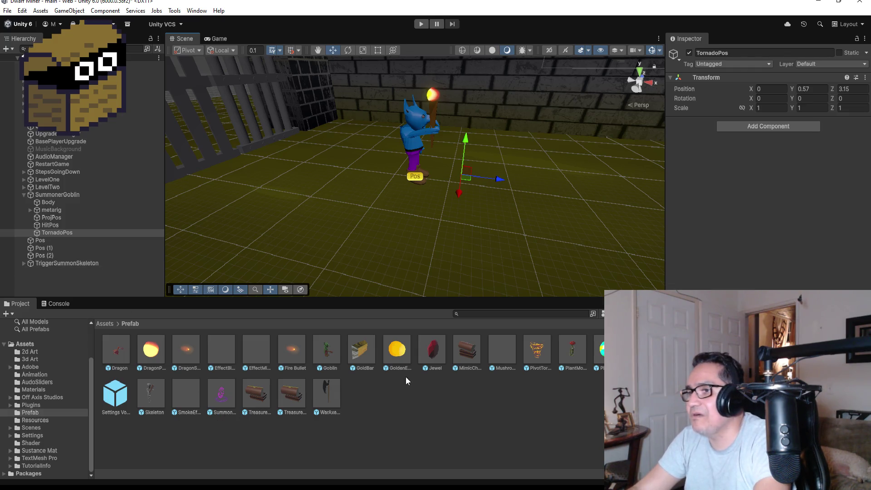
pyautogui.click(540, 351)
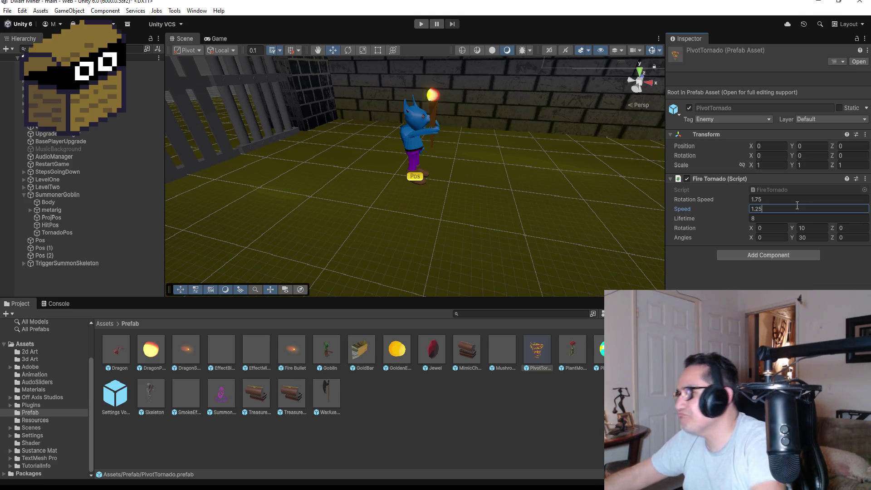
# Save the scene, collapse SummonerGoblin's children, and switch the Scene view to Top
pyautogui.click(7, 10)
pyautogui.click(27, 56)
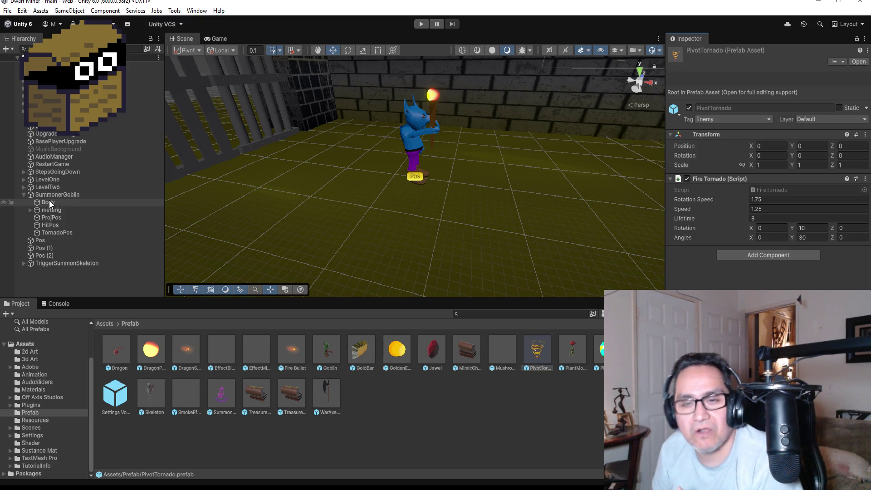
pyautogui.click(25, 193)
pyautogui.click(7, 11)
pyautogui.click(7, 10)
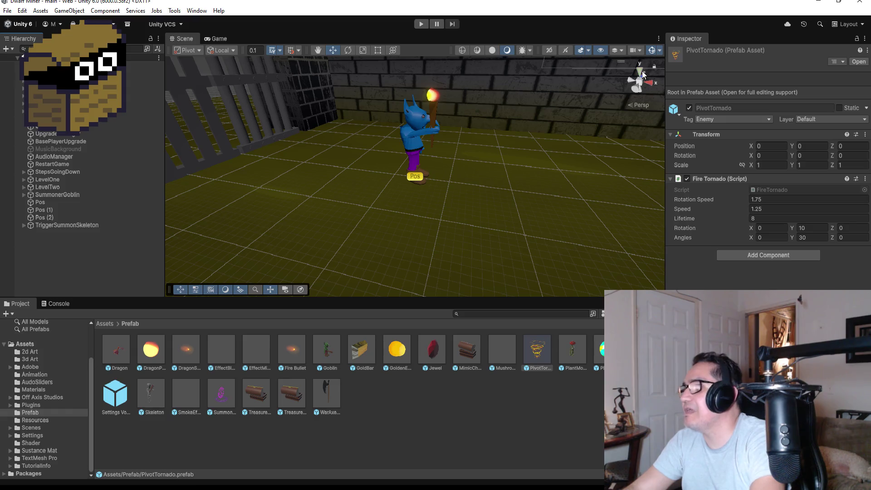
pyautogui.click(638, 71)
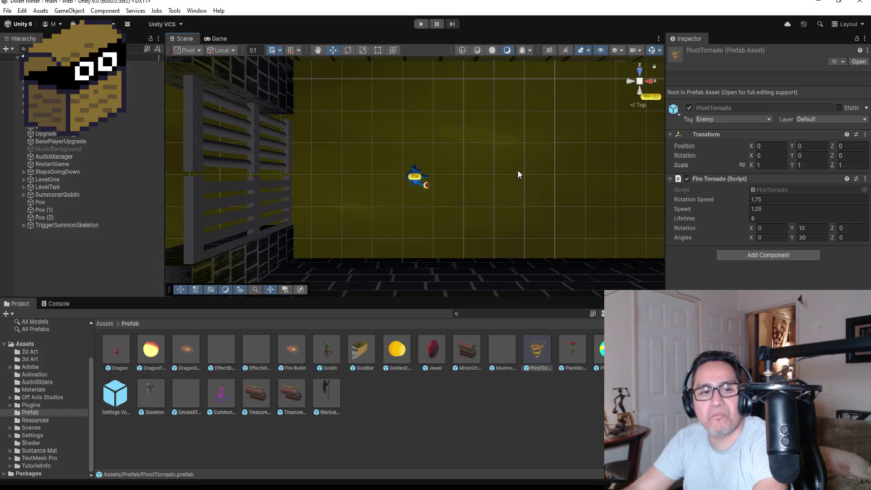
# Select the MiningHardCube blocking the Area6 corridor and frame it in the view
pyautogui.scroll(-10, 516, 171)
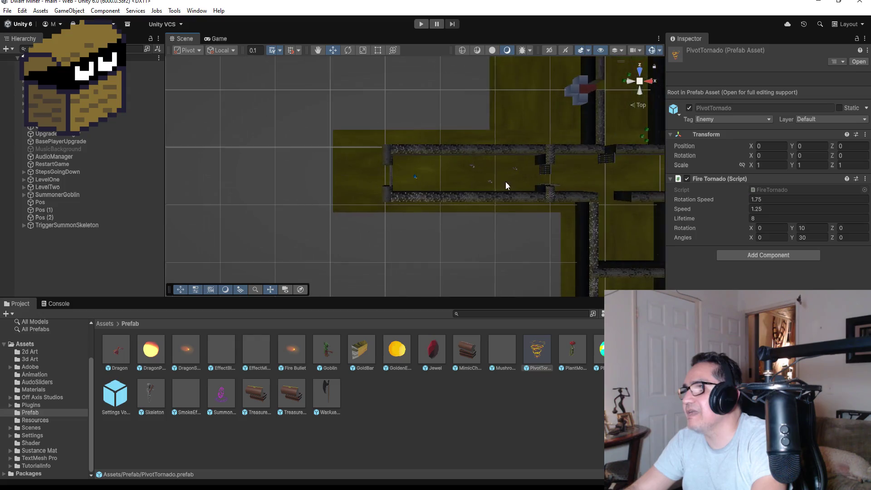
pyautogui.scroll(-5, 505, 181)
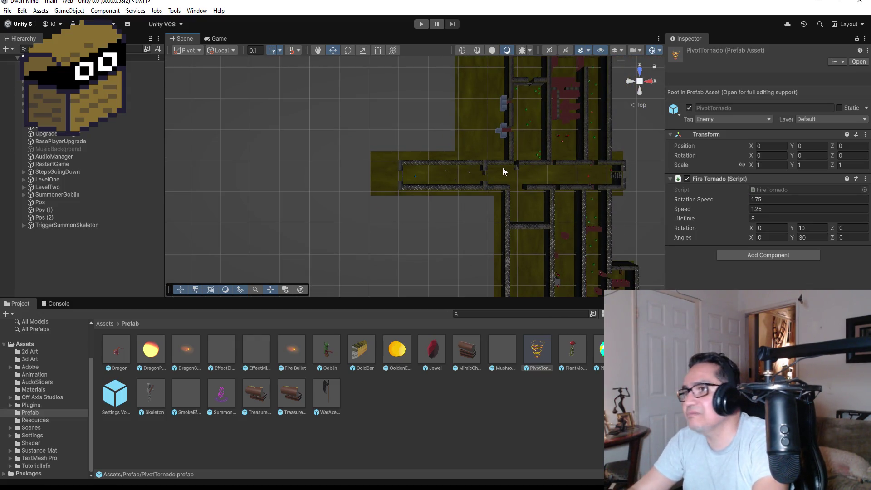
pyautogui.click(497, 132)
pyautogui.press('f')
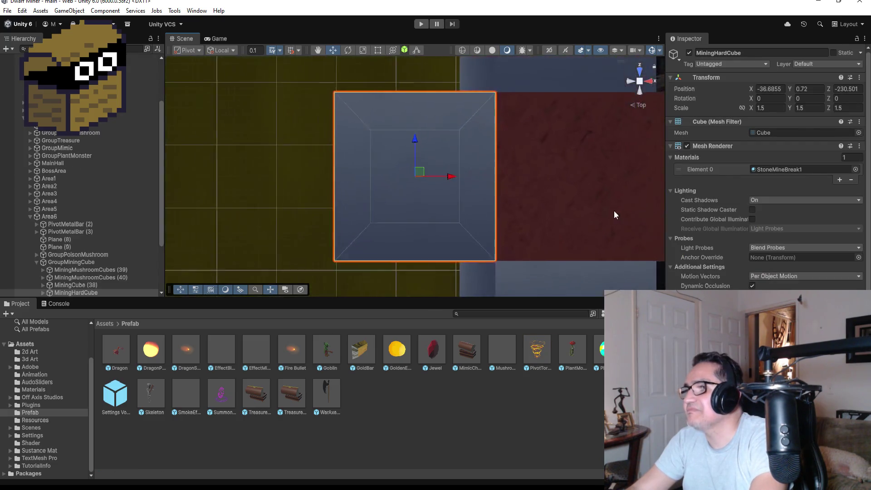
pyautogui.scroll(-5, 571, 194)
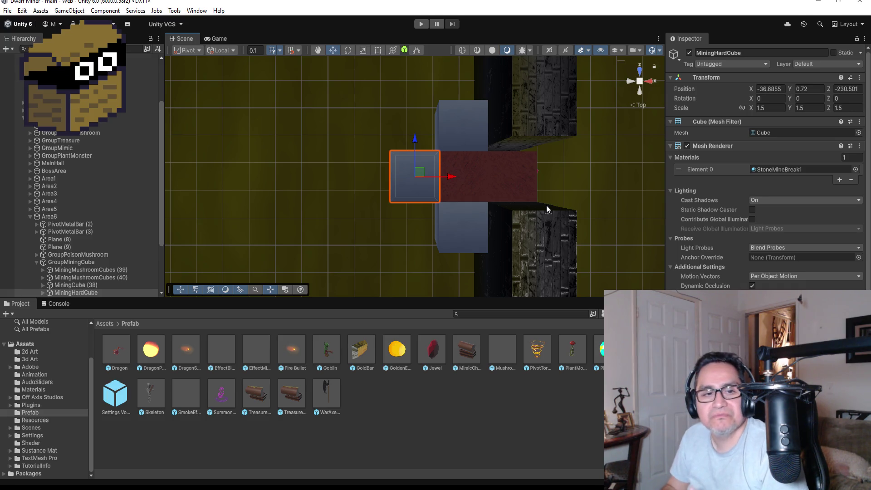
pyautogui.scroll(-3, 458, 218)
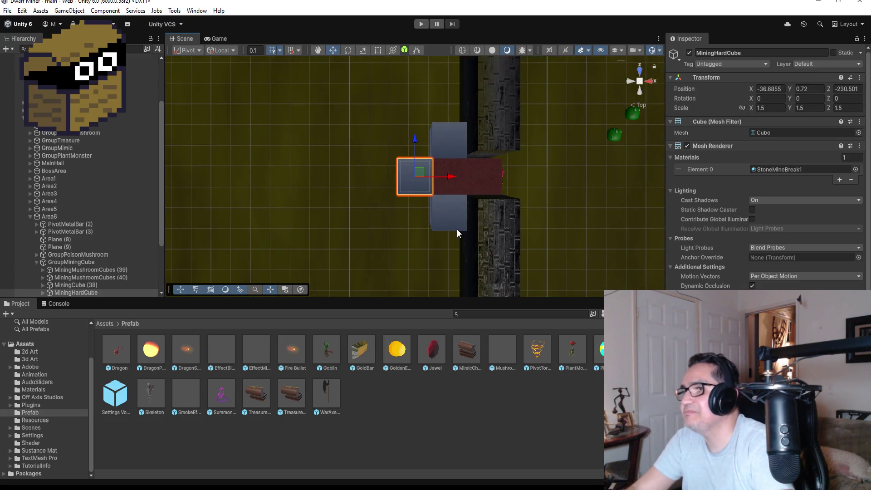
# Orbit around the surrounding corridors and select the HardWall (43) segment
pyautogui.moveTo(383, 242); pyautogui.dragTo(236, 272)
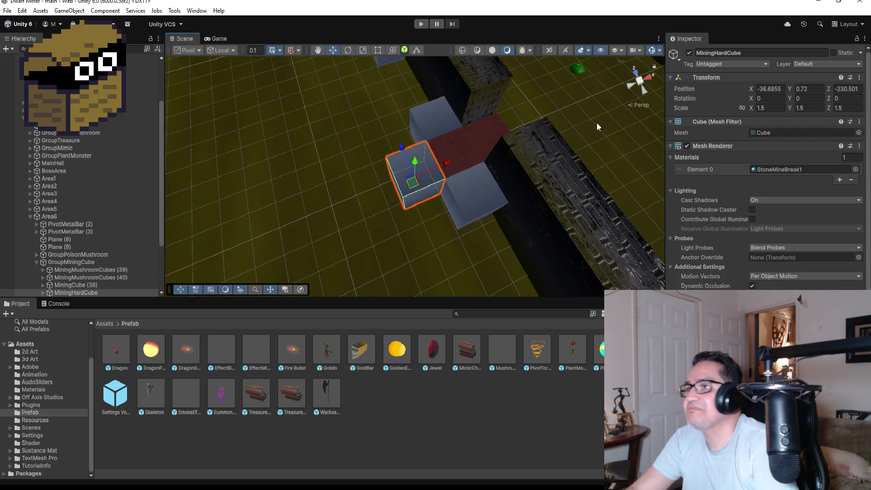
pyautogui.moveTo(641, 93)
pyautogui.mouseDown()
pyautogui.moveTo(511, 152)
pyautogui.moveTo(439, 170)
pyautogui.mouseUp()
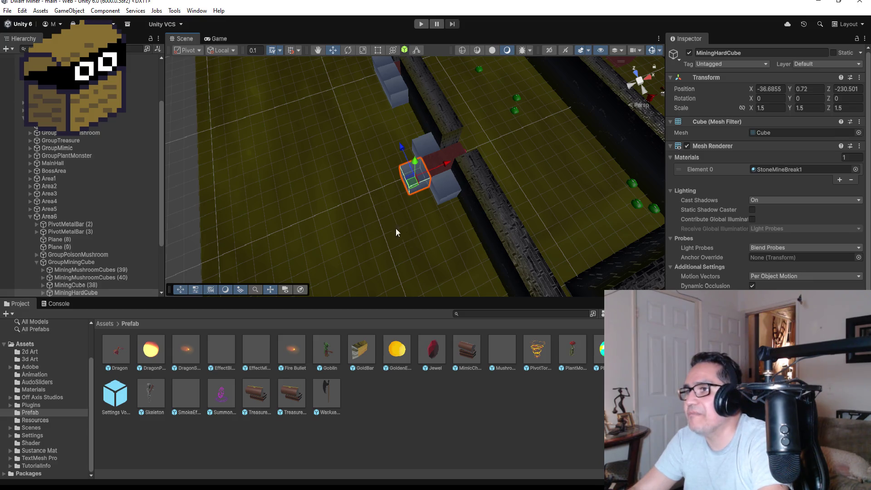
pyautogui.scroll(-3, 382, 215)
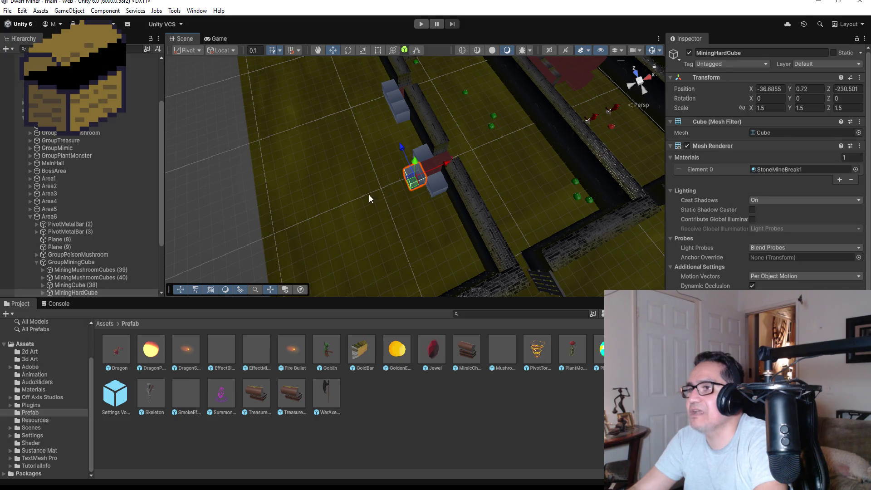
pyautogui.scroll(-5, 397, 100)
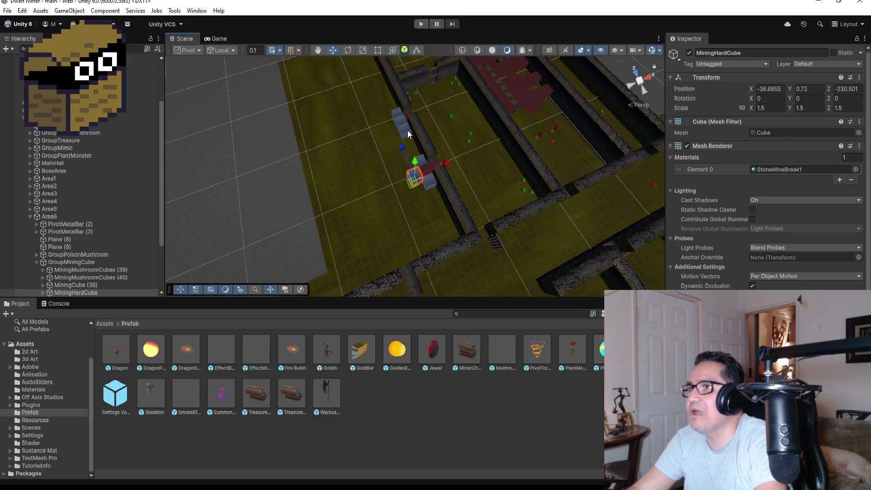
pyautogui.moveTo(383, 77)
pyautogui.mouseDown()
pyautogui.moveTo(514, 68)
pyautogui.moveTo(529, 78)
pyautogui.moveTo(386, 141)
pyautogui.moveTo(522, 69)
pyautogui.mouseUp()
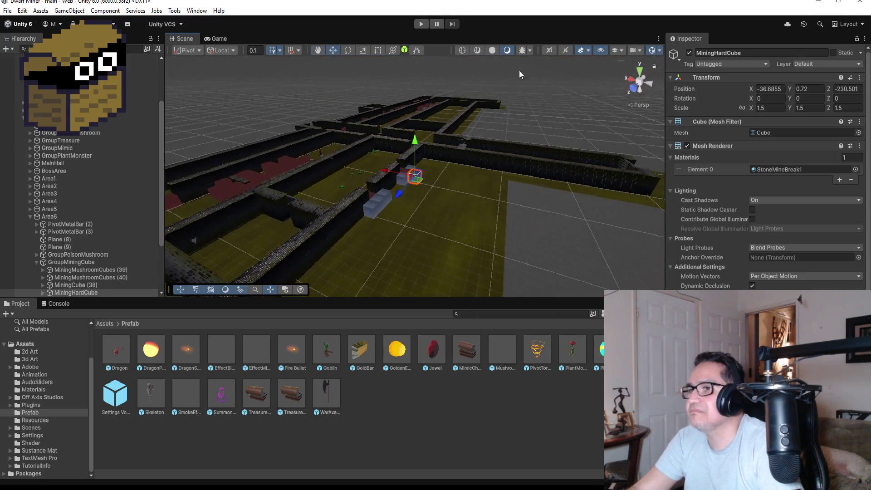
pyautogui.click(302, 247)
# Shorten HardWall (43) to scale X 6.88 with the Rect tool
pyautogui.scroll(-3, 330, 238)
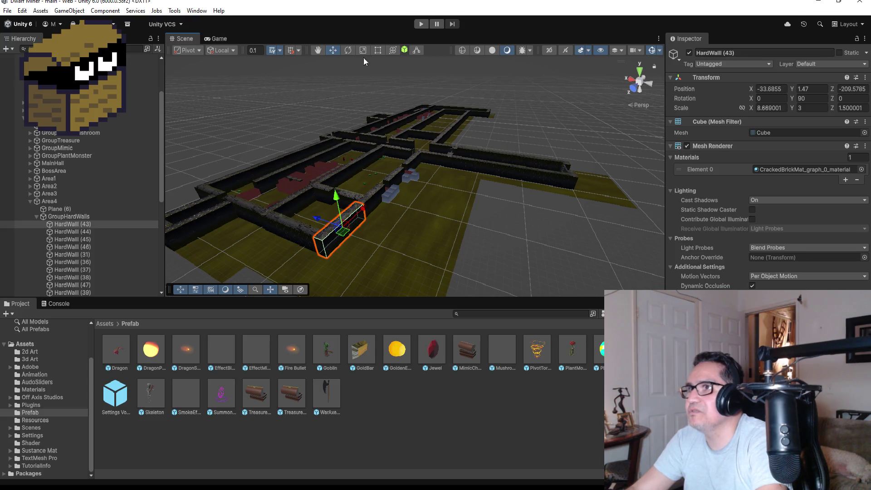
pyautogui.click(378, 51)
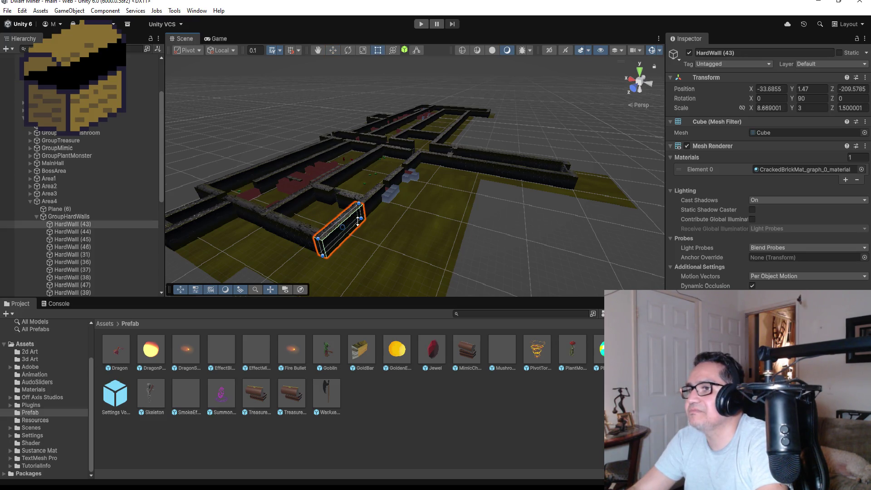
pyautogui.scroll(3, 344, 243)
pyautogui.moveTo(329, 229); pyautogui.dragTo(315, 239)
pyautogui.scroll(-2, 344, 269)
pyautogui.scroll(-2, 345, 272)
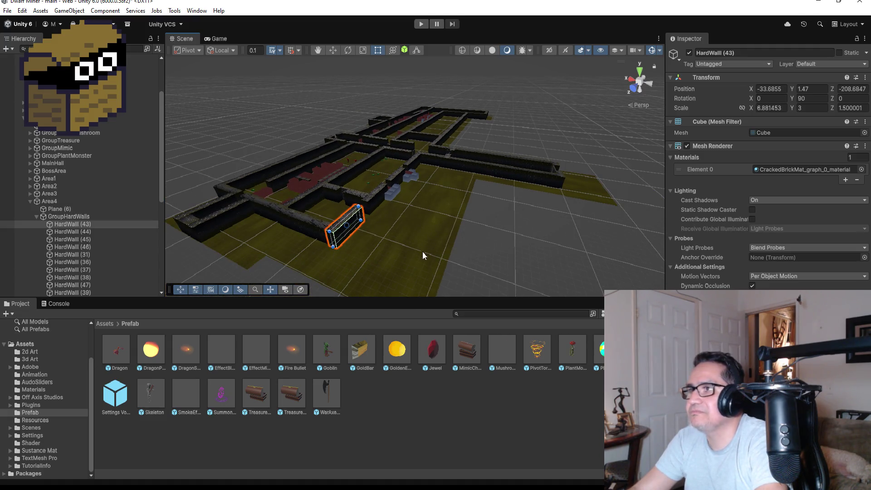
pyautogui.moveTo(562, 132); pyautogui.dragTo(533, 178)
pyautogui.scroll(-3, 549, 178)
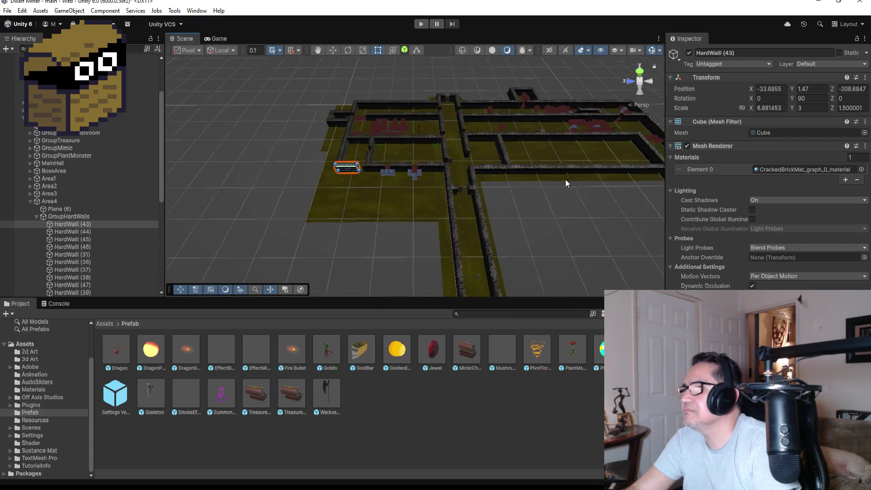
# Duplicate HardWall (47) to create HardWall (48)
pyautogui.click(581, 171)
pyautogui.hotkey('ctrl', 'd')
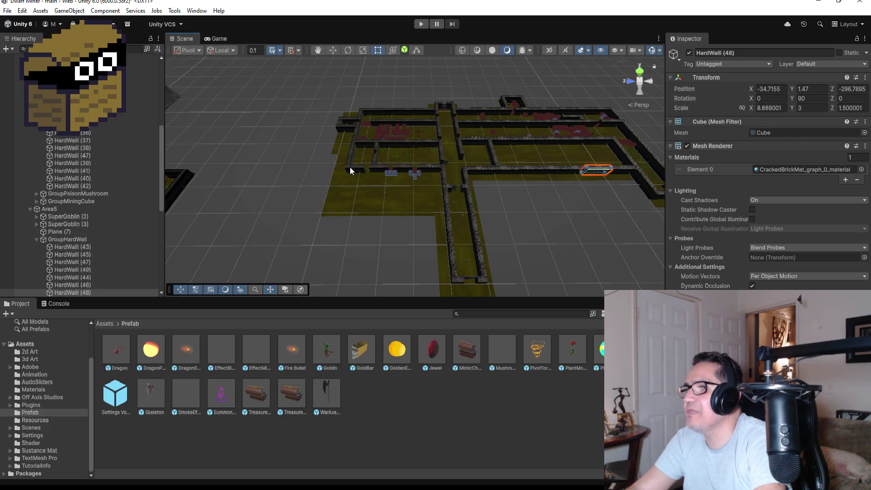
pyautogui.click(330, 50)
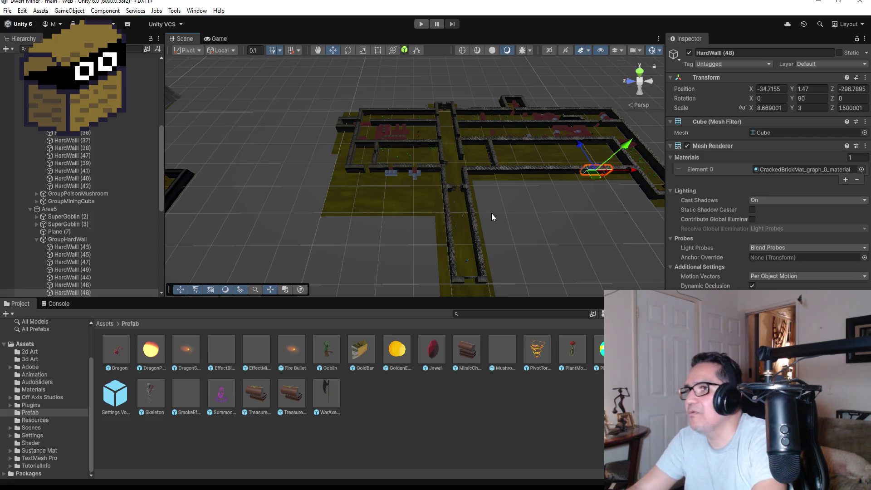
# Move HardWall (49) toward the mining cubes to -42.23, 1.47, -235.46 in line with the corridor
pyautogui.scroll(5, 377, 151)
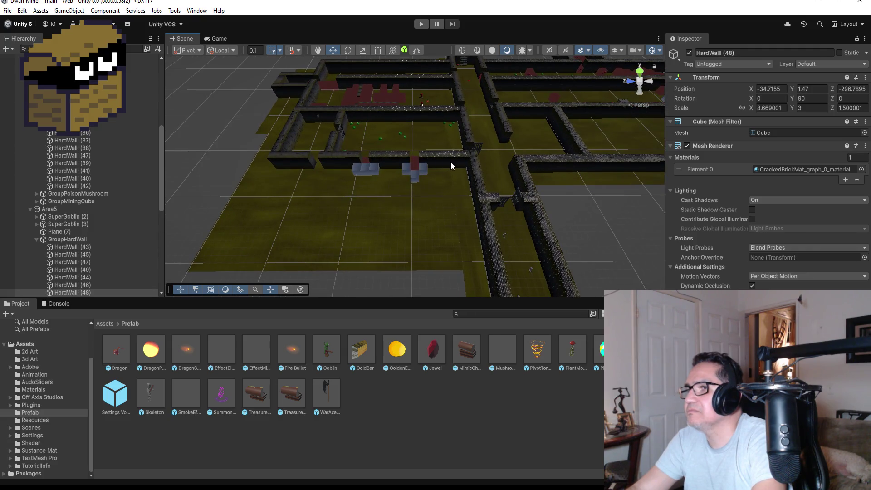
pyautogui.click(445, 159)
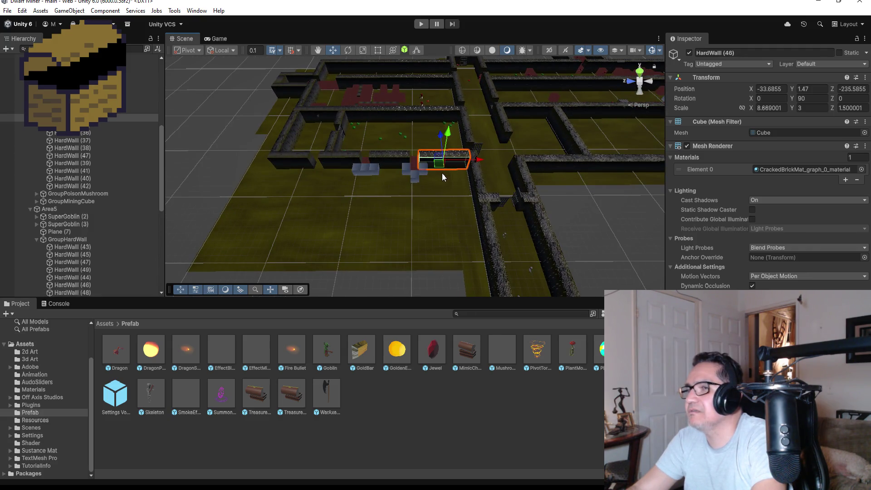
pyautogui.scroll(-5, 561, 194)
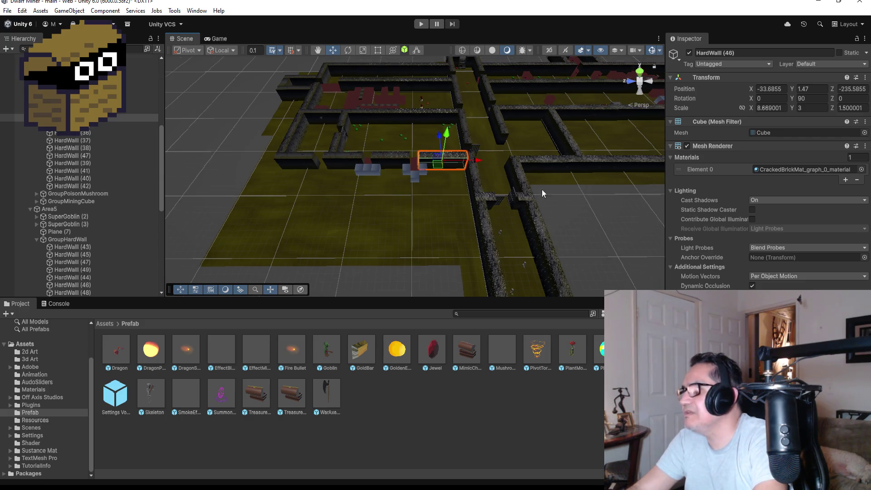
pyautogui.click(639, 169)
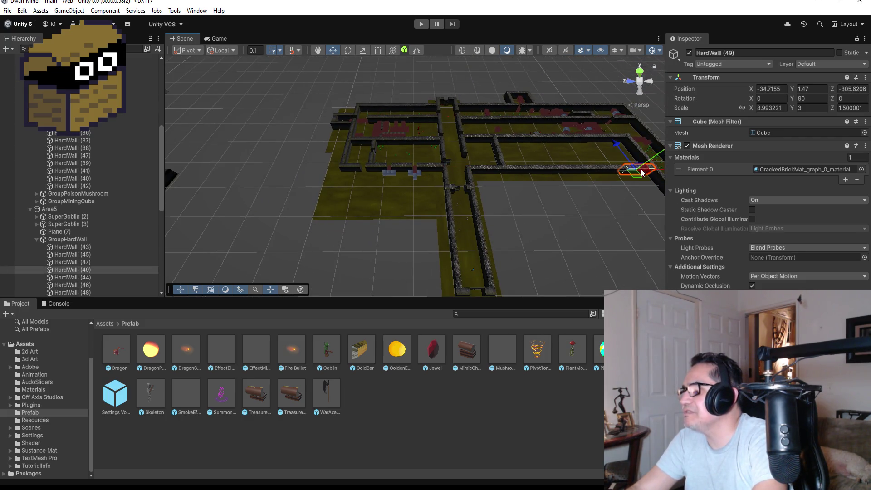
pyautogui.scroll(-3, 633, 178)
pyautogui.moveTo(613, 177); pyautogui.dragTo(434, 183)
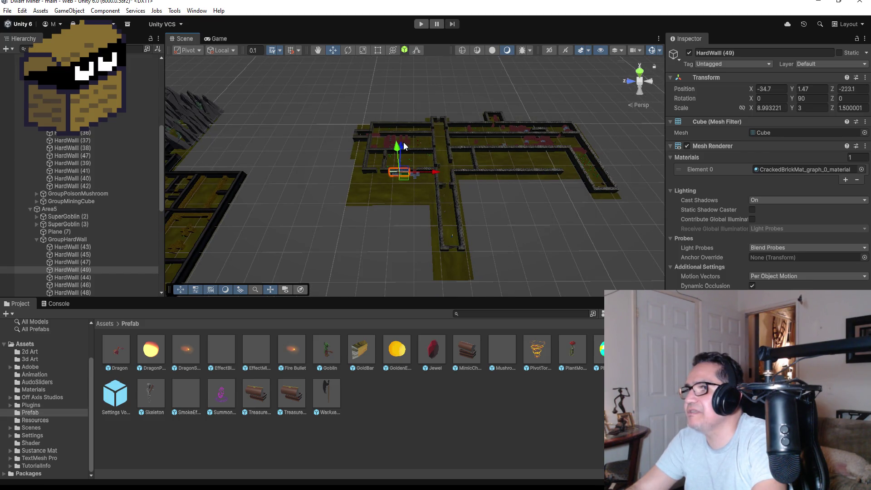
pyautogui.moveTo(400, 146)
pyautogui.mouseDown()
pyautogui.moveTo(408, 157)
pyautogui.moveTo(559, 180)
pyautogui.mouseUp()
pyautogui.press('f')
pyautogui.moveTo(518, 151)
pyautogui.mouseDown()
pyautogui.moveTo(516, 131)
pyautogui.moveTo(569, 152)
pyautogui.mouseUp()
# Nudge HardWall (49) slightly to align it with the corridor
pyautogui.press('f')
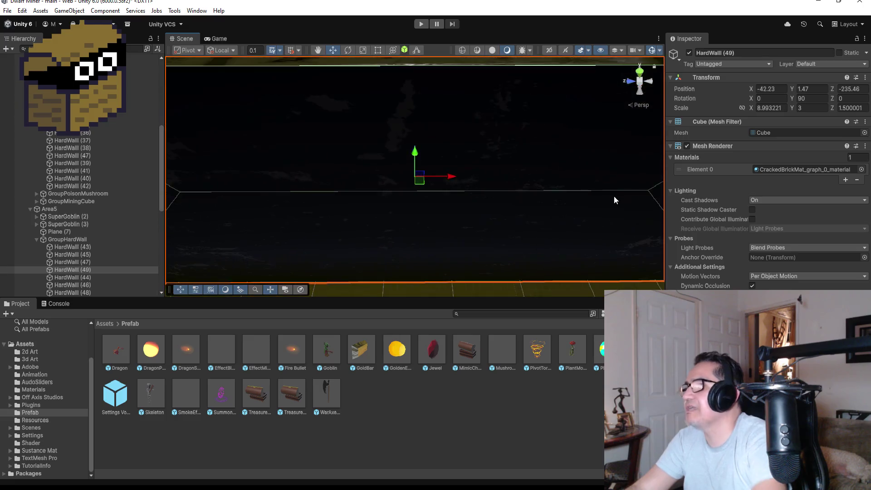
pyautogui.scroll(-5, 575, 178)
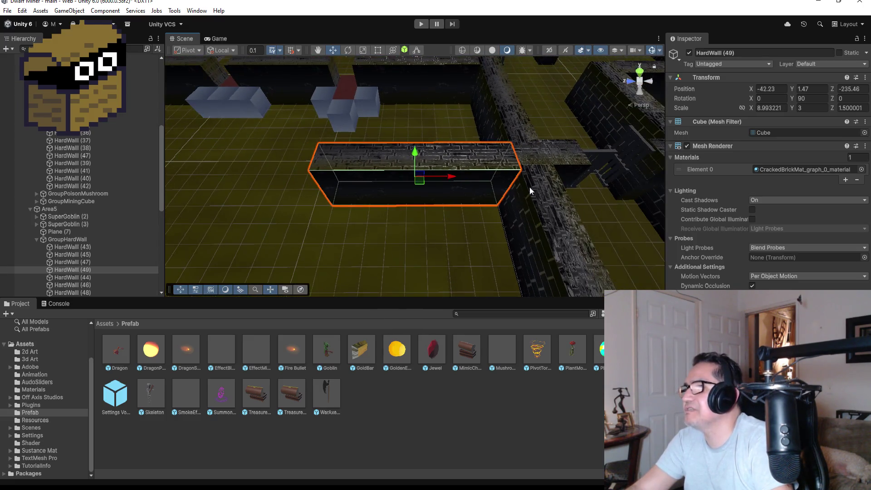
pyautogui.moveTo(469, 145); pyautogui.dragTo(363, 157)
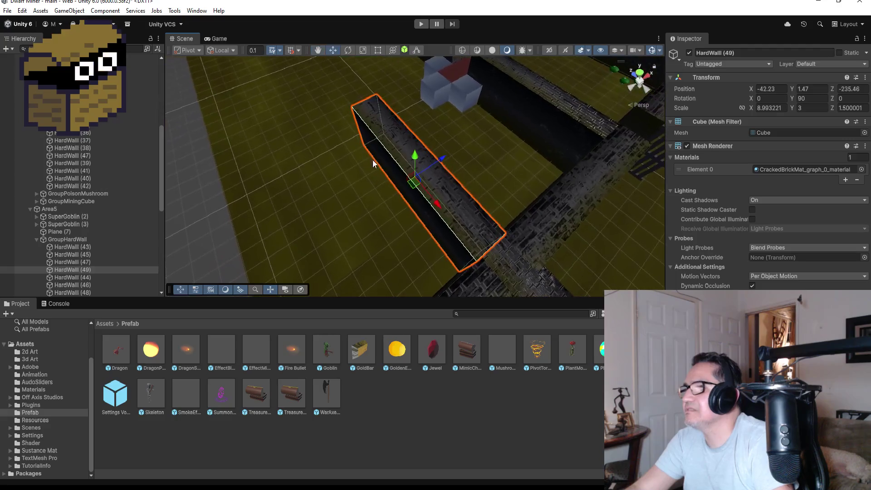
pyautogui.moveTo(447, 156); pyautogui.dragTo(447, 157)
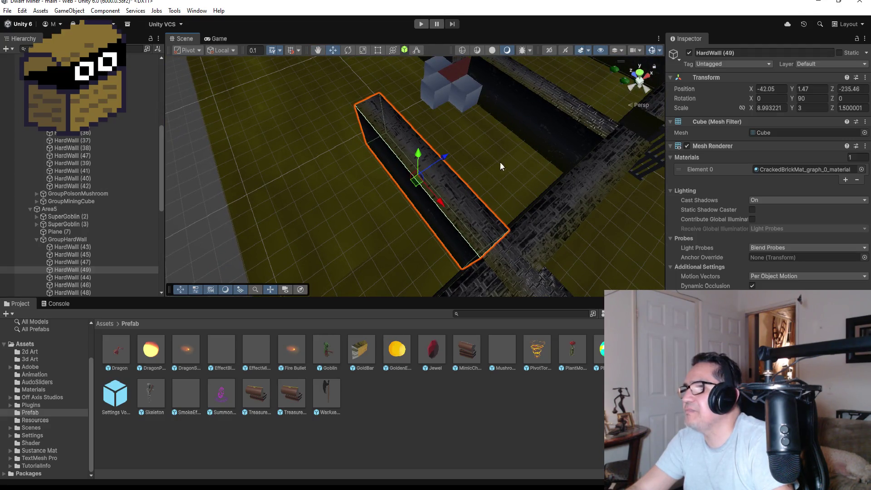
pyautogui.moveTo(368, 155)
pyautogui.mouseDown()
pyautogui.moveTo(383, 151)
pyautogui.moveTo(358, 189)
pyautogui.moveTo(427, 213)
pyautogui.moveTo(385, 184)
pyautogui.moveTo(394, 193)
pyautogui.mouseUp()
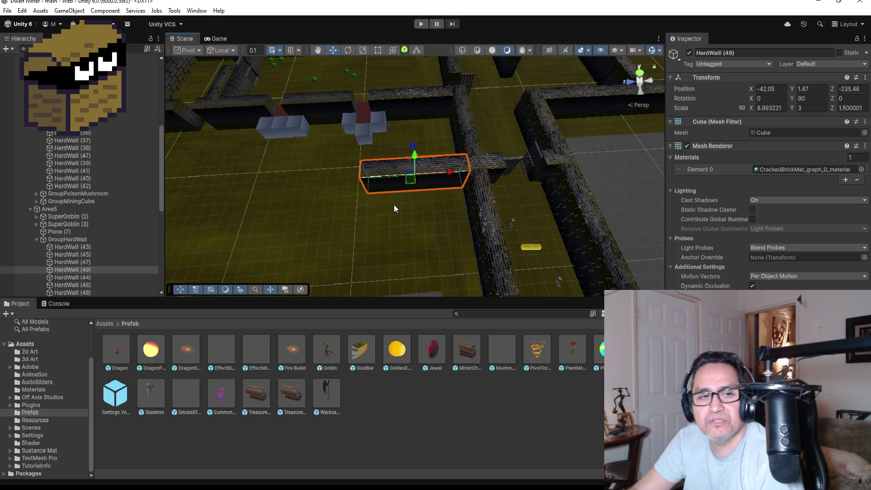
pyautogui.scroll(-3, 352, 197)
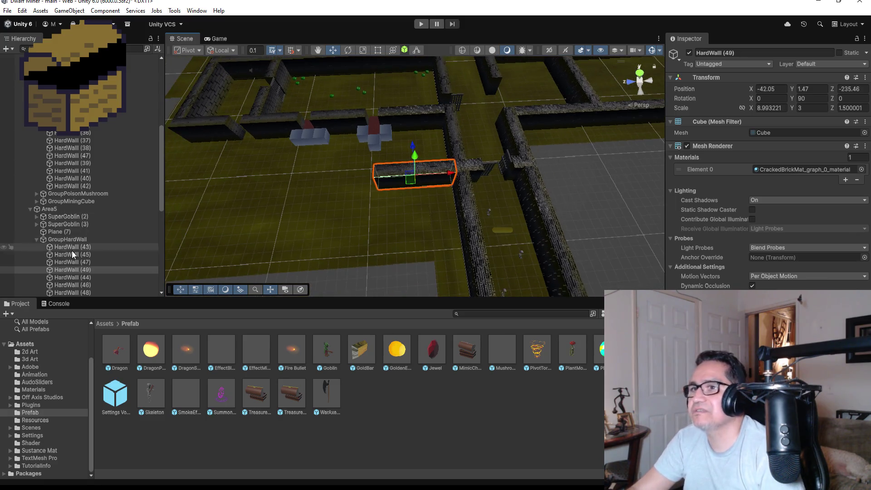
# Duplicate HardWall (49) as HardWall (50) and butt it against the end of (49)
pyautogui.click(77, 269)
pyautogui.hotkey('ctrl', 'd')
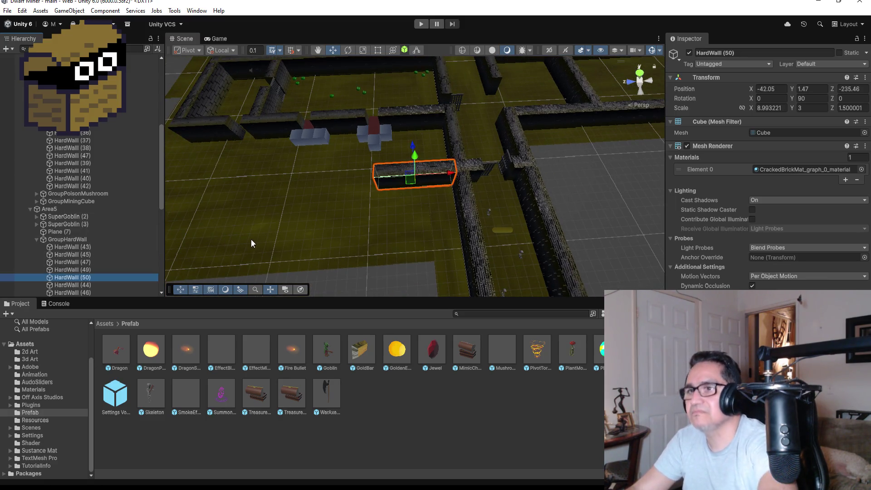
pyautogui.moveTo(457, 178); pyautogui.dragTo(365, 177)
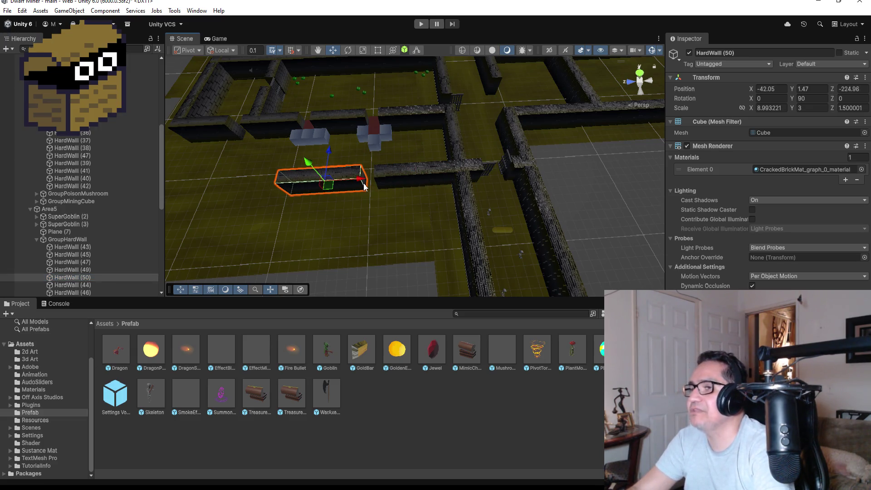
pyautogui.press('f')
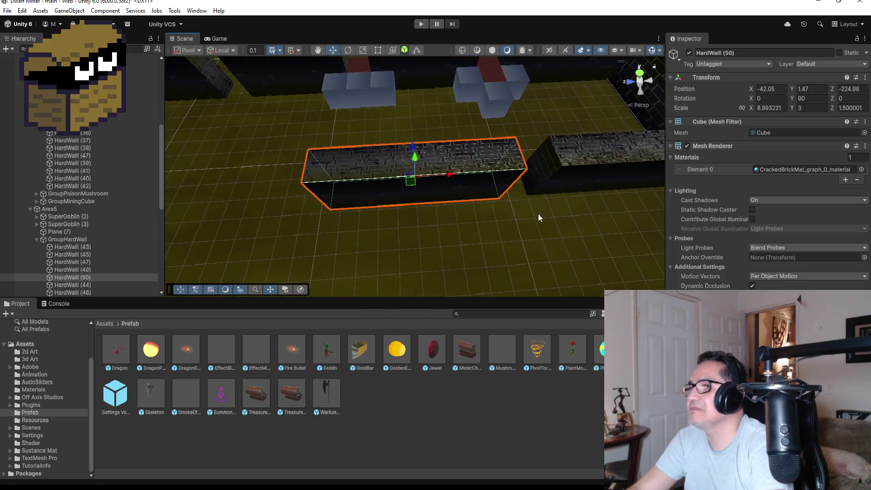
pyautogui.scroll(2, 558, 222)
pyautogui.moveTo(574, 232); pyautogui.dragTo(527, 213)
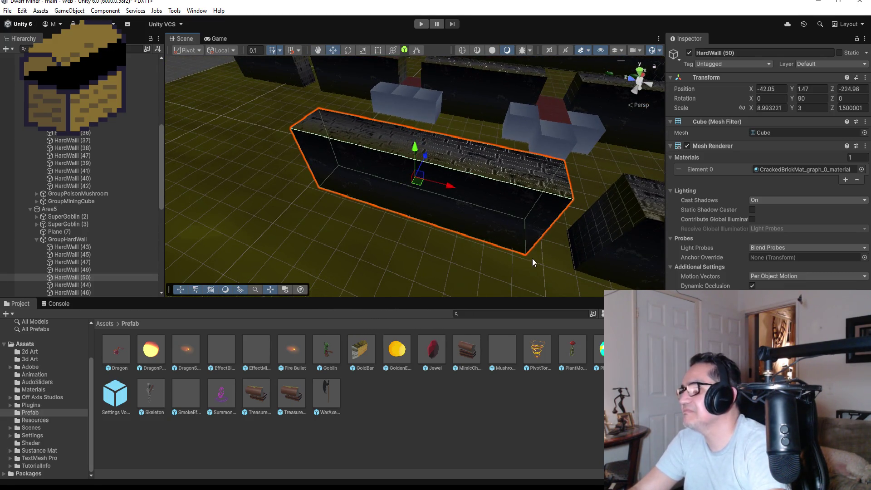
pyautogui.moveTo(526, 253)
pyautogui.mouseDown()
pyautogui.moveTo(562, 257)
pyautogui.moveTo(535, 266)
pyautogui.moveTo(458, 246)
pyautogui.moveTo(366, 201)
pyautogui.moveTo(438, 210)
pyautogui.mouseUp()
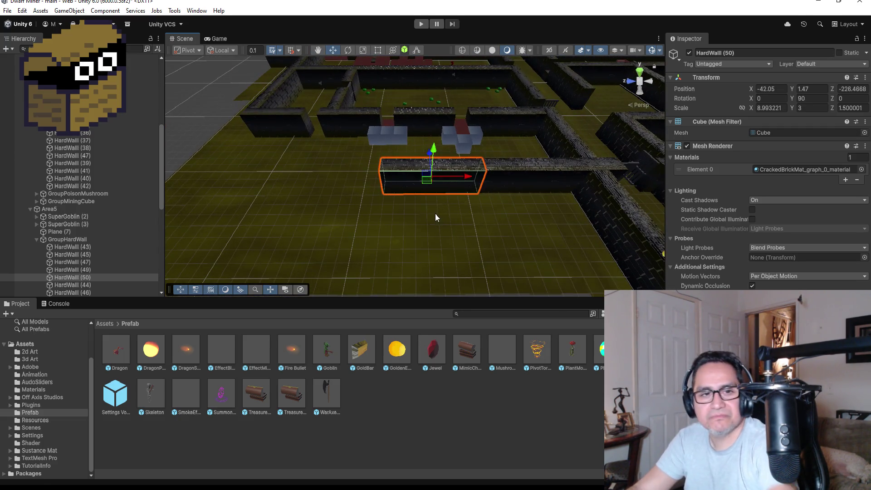
# Add HardWall (51) and (52) copies end to end, with (52) at -42.05, 1.47, -208.48
pyautogui.hotkey('ctrl', 'd')
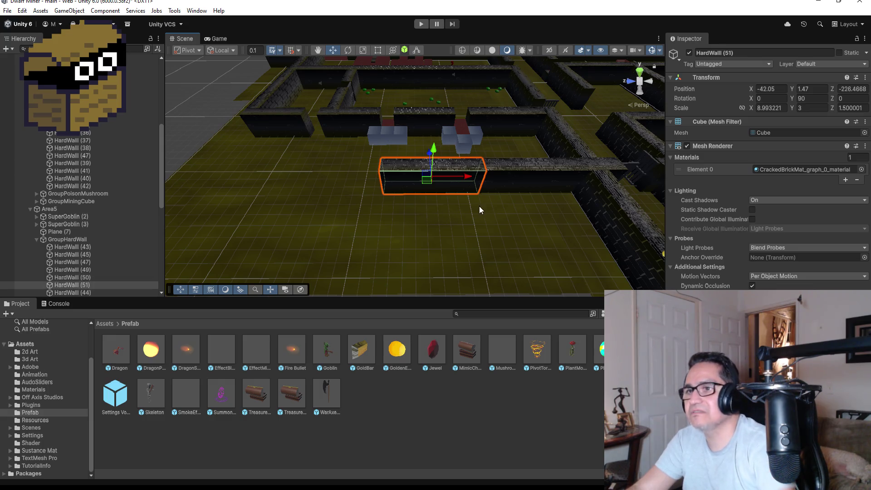
pyautogui.moveTo(472, 179)
pyautogui.mouseDown()
pyautogui.moveTo(354, 173)
pyautogui.moveTo(369, 189)
pyautogui.moveTo(403, 192)
pyautogui.mouseUp()
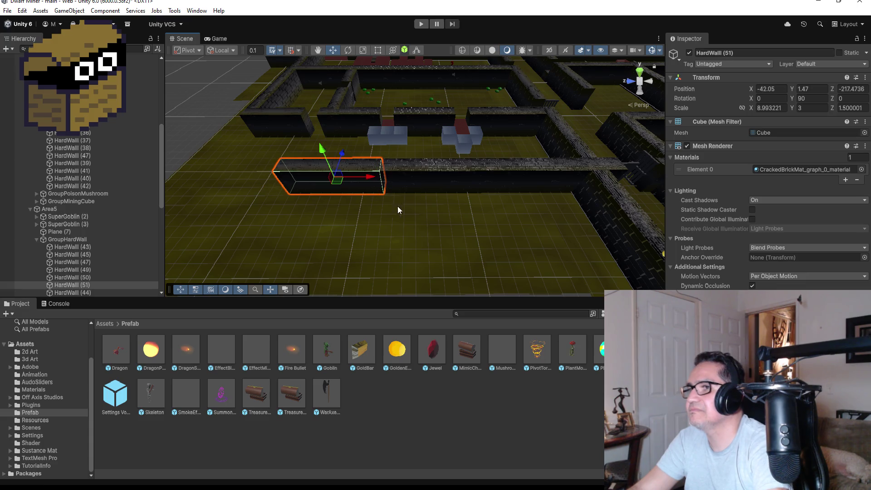
pyautogui.hotkey('ctrl', 'd')
pyautogui.moveTo(367, 174); pyautogui.dragTo(268, 176)
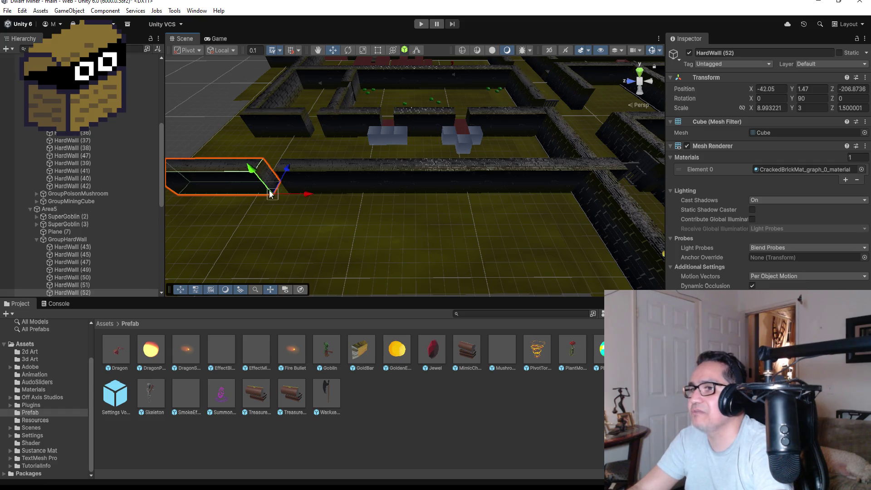
pyautogui.moveTo(273, 140)
pyautogui.mouseDown()
pyautogui.moveTo(410, 221)
pyautogui.moveTo(435, 182)
pyautogui.moveTo(496, 142)
pyautogui.moveTo(456, 205)
pyautogui.mouseUp()
# Duplicate HardWall (37) as HardWall (48) and slide it into place along the row
pyautogui.click(328, 230)
pyautogui.moveTo(342, 246)
pyautogui.mouseDown()
pyautogui.moveTo(428, 230)
pyautogui.moveTo(443, 237)
pyautogui.mouseUp()
pyautogui.hotkey('ctrl', 'd')
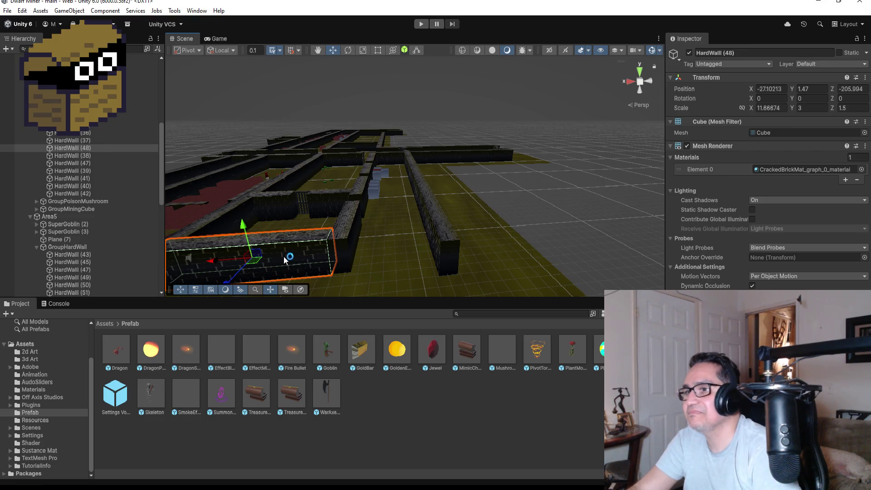
pyautogui.moveTo(205, 255); pyautogui.dragTo(385, 255)
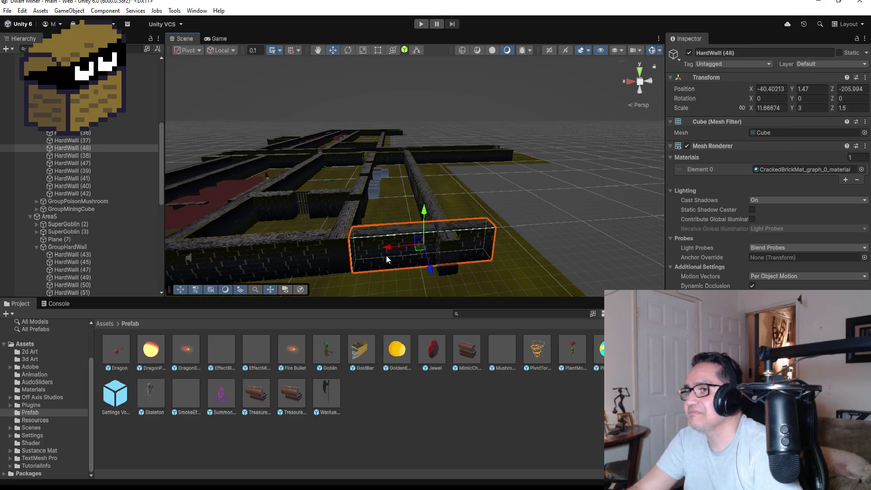
pyautogui.scroll(1, 340, 268)
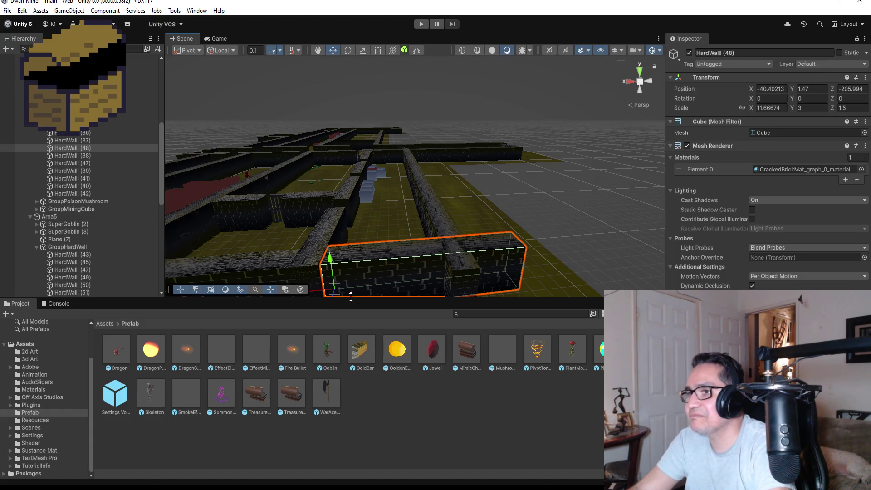
pyautogui.scroll(-2, 358, 286)
pyautogui.moveTo(386, 242); pyautogui.dragTo(382, 241)
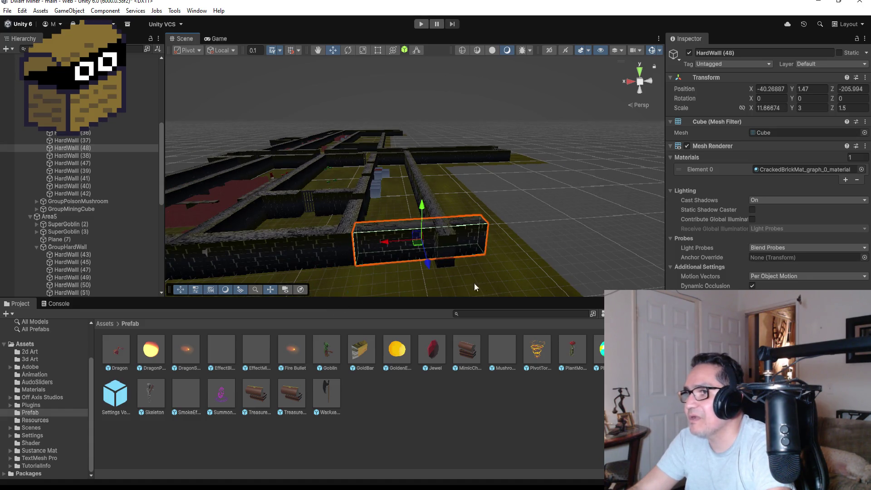
# Shorten HardWall (48) to X scale 8.2 and HardWall (52) to 7.85 with the Rect tool
pyautogui.scroll(-2, 461, 281)
pyautogui.scroll(-3, 487, 208)
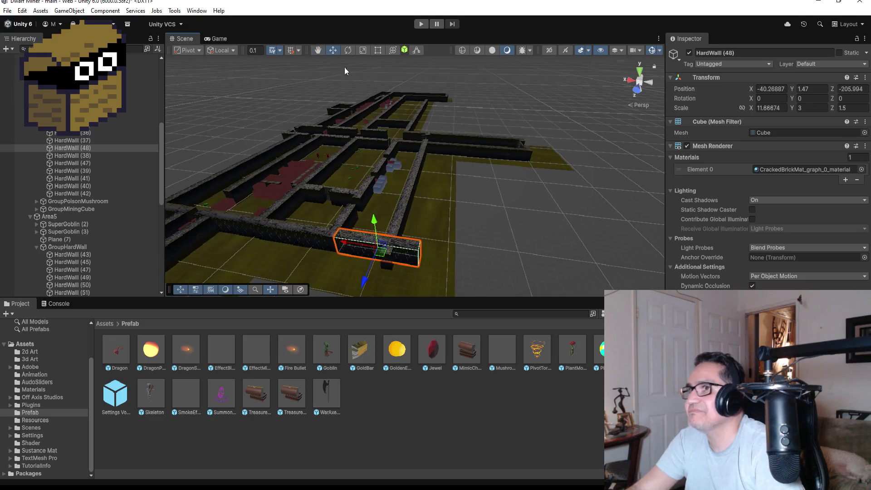
pyautogui.click(376, 51)
pyautogui.moveTo(420, 252); pyautogui.dragTo(392, 250)
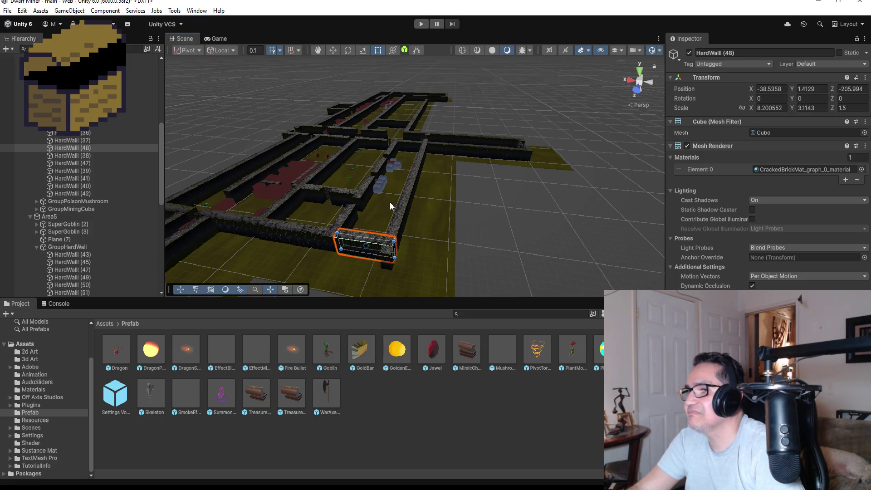
pyautogui.hotkey('ctrl', 'z')
pyautogui.hotkey('ctrl', 'z')
pyautogui.hotkey('ctrl', 'z')
pyautogui.moveTo(399, 211)
pyautogui.mouseDown()
pyautogui.moveTo(443, 196)
pyautogui.moveTo(294, 218)
pyautogui.mouseUp()
pyautogui.moveTo(259, 196); pyautogui.dragTo(273, 199)
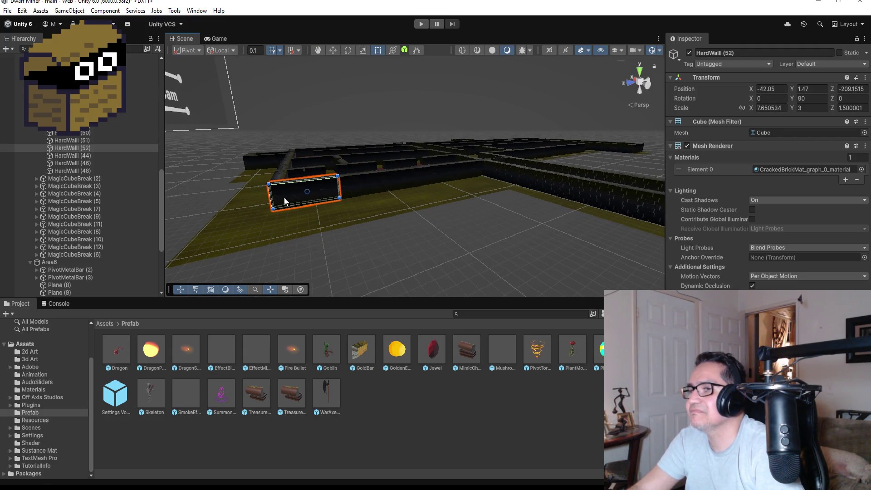
pyautogui.moveTo(339, 156)
pyautogui.mouseDown()
pyautogui.moveTo(437, 226)
pyautogui.moveTo(362, 233)
pyautogui.moveTo(349, 218)
pyautogui.moveTo(268, 214)
pyautogui.moveTo(252, 203)
pyautogui.moveTo(298, 236)
pyautogui.mouseUp()
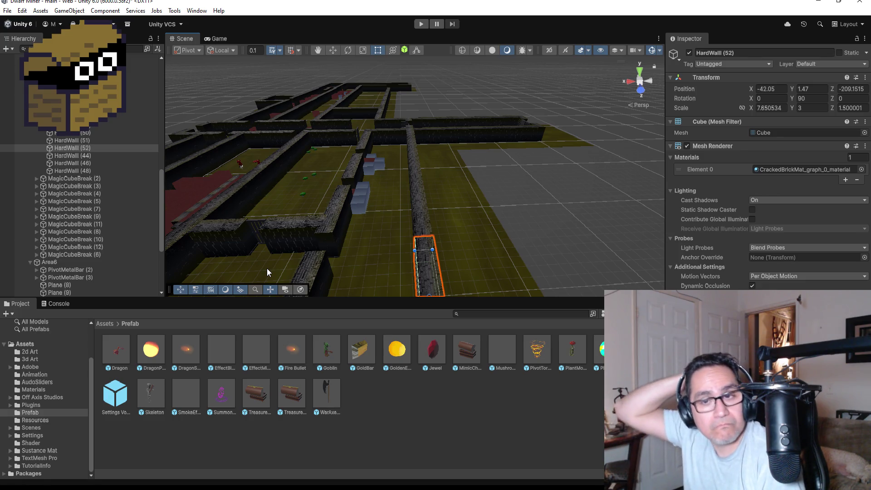
pyautogui.moveTo(271, 250); pyautogui.dragTo(267, 255)
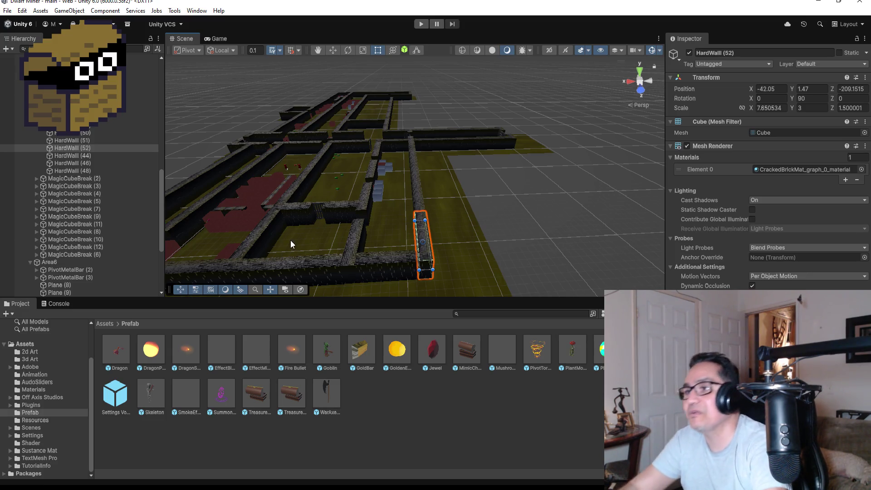
pyautogui.scroll(2, 397, 206)
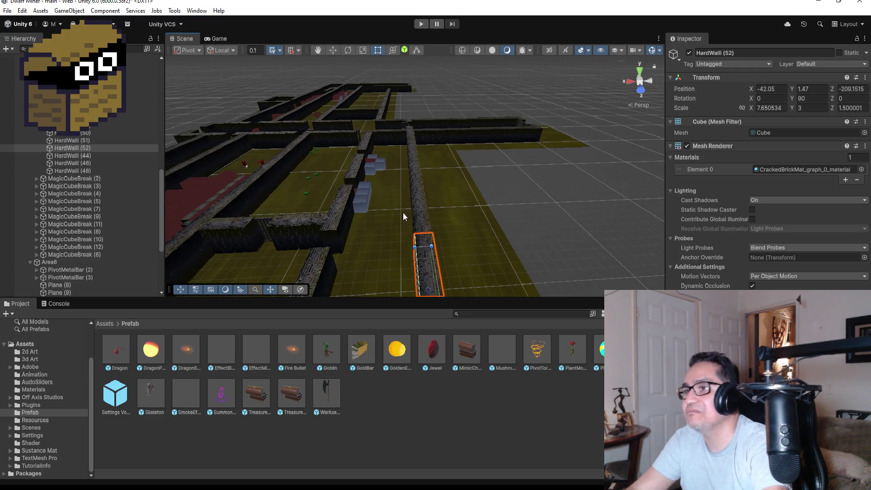
# Duplicate MiningHardCube (4) in the corridor to create MiningHardCube (5)
pyautogui.click(374, 226)
pyautogui.click(362, 205)
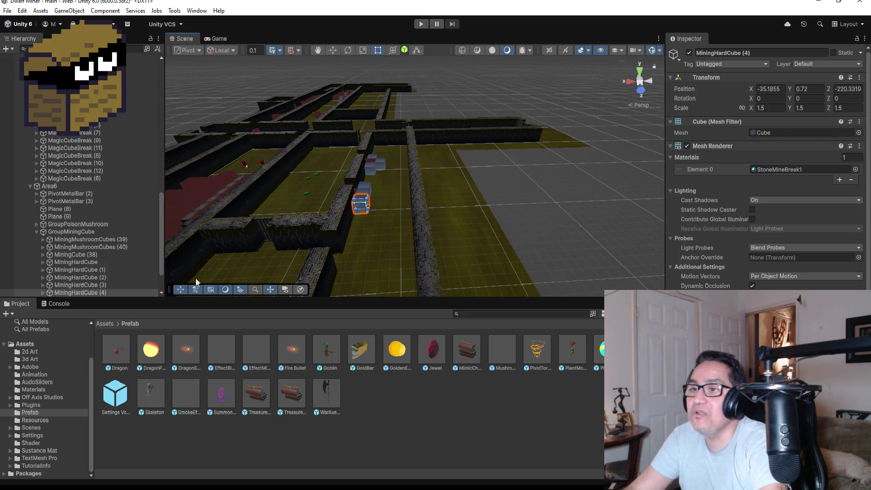
pyautogui.scroll(-3, 149, 276)
pyautogui.click(99, 246)
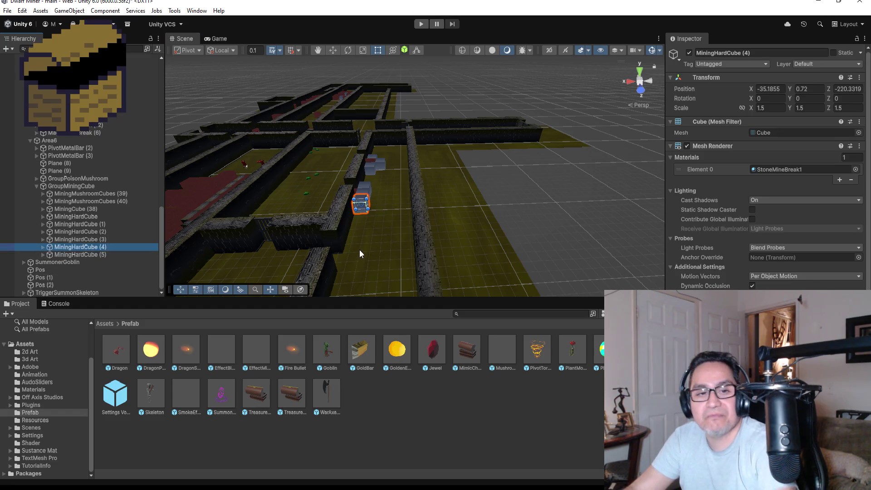
pyautogui.hotkey('ctrl', 'd')
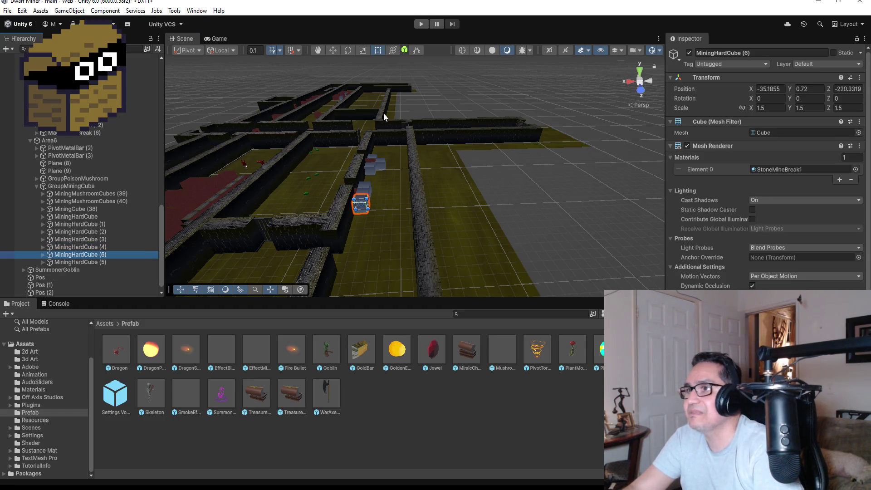
pyautogui.rightClick(350, 67)
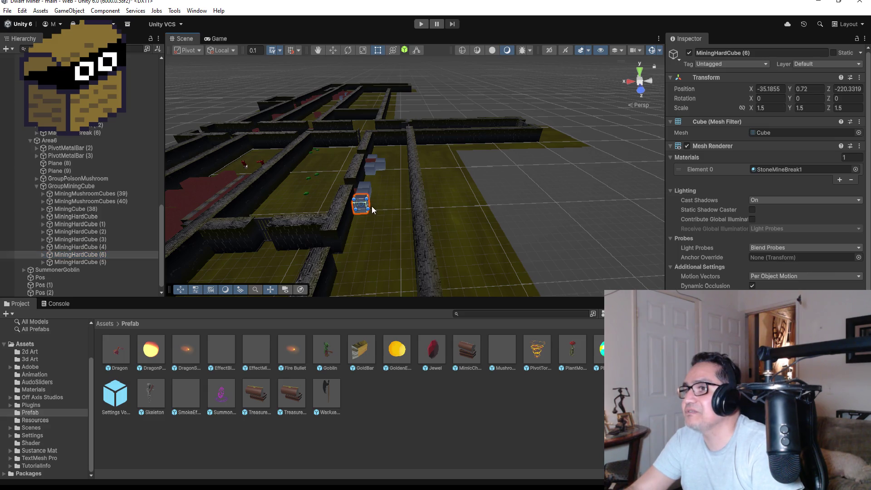
pyautogui.click(335, 50)
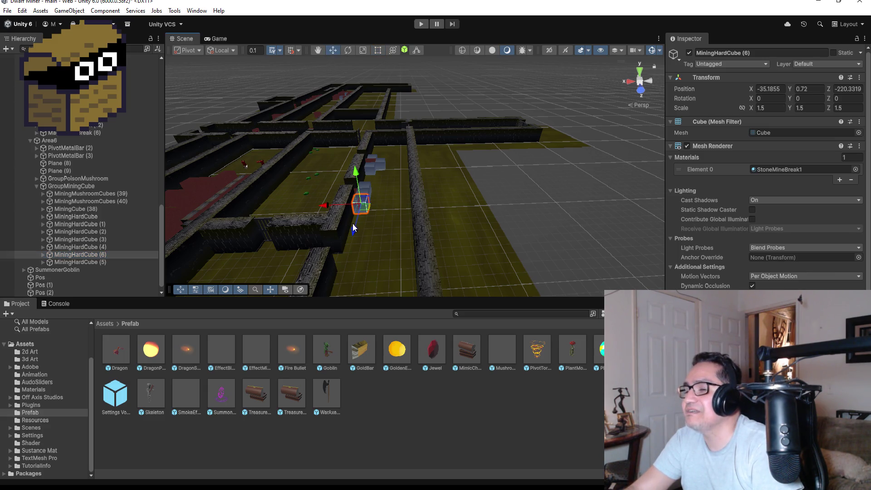
pyautogui.moveTo(353, 223); pyautogui.dragTo(353, 264)
# Move MiningHardCube (5) forward and sideways into the gap between the walls
pyautogui.click(87, 261)
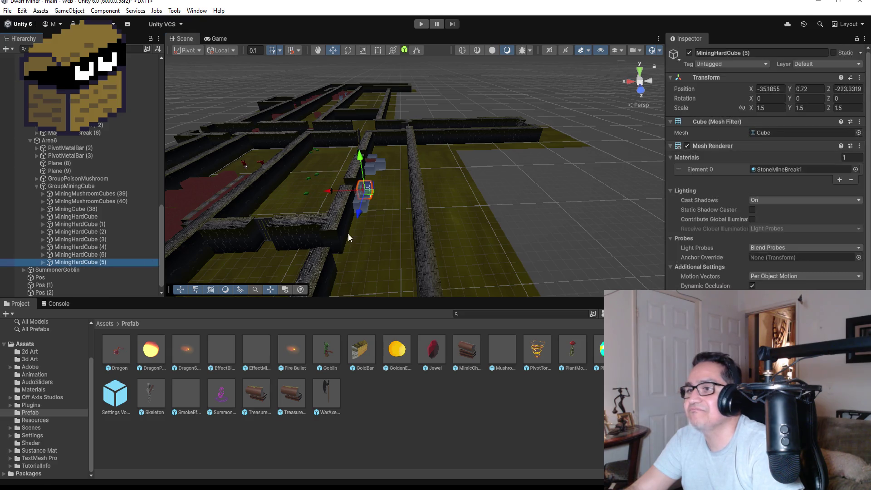
pyautogui.moveTo(365, 218); pyautogui.dragTo(355, 289)
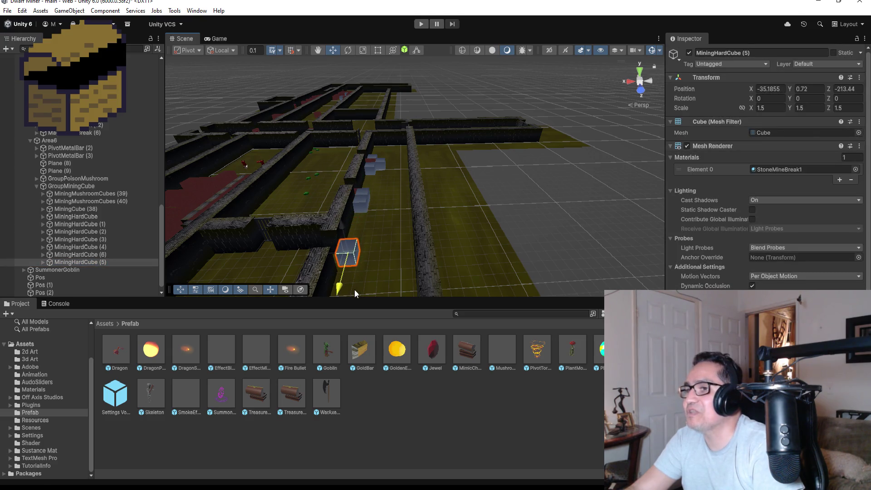
pyautogui.moveTo(317, 257); pyautogui.dragTo(304, 255)
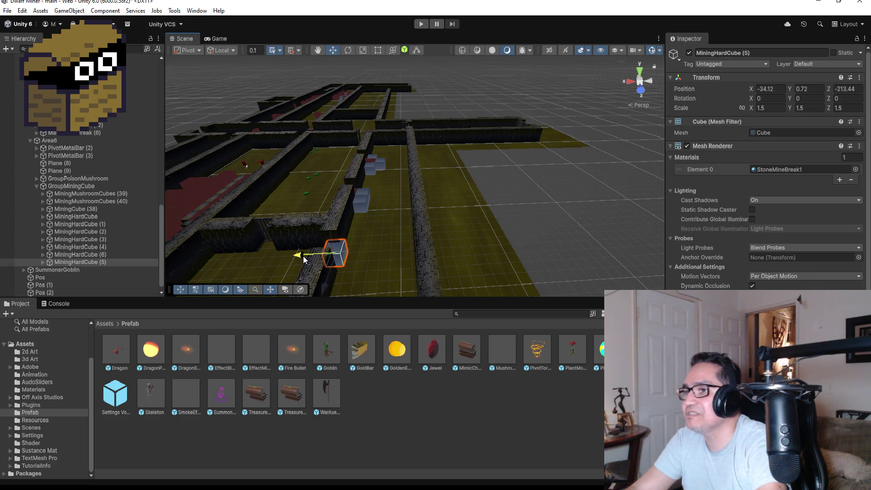
pyautogui.press('f')
pyautogui.moveTo(383, 228)
pyautogui.mouseDown()
pyautogui.moveTo(649, 216)
pyautogui.moveTo(461, 181)
pyautogui.moveTo(477, 188)
pyautogui.moveTo(413, 225)
pyautogui.moveTo(473, 208)
pyautogui.moveTo(482, 189)
pyautogui.moveTo(437, 212)
pyautogui.mouseUp()
pyautogui.moveTo(551, 143); pyautogui.dragTo(431, 193)
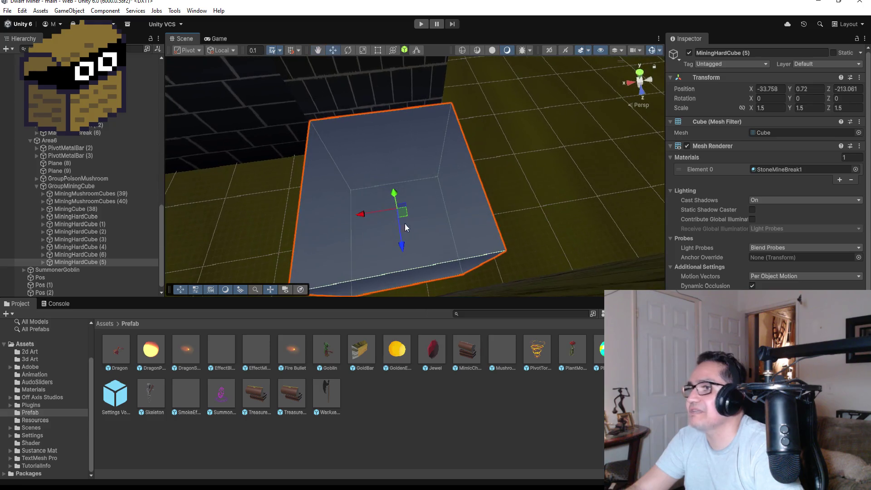
# Fine-tune MiningHardCube (5) to -33.758, 0.72, -213.02 to block the corridor
pyautogui.scroll(-5, 525, 195)
pyautogui.moveTo(571, 188)
pyautogui.mouseDown()
pyautogui.moveTo(577, 165)
pyautogui.moveTo(519, 195)
pyautogui.mouseUp()
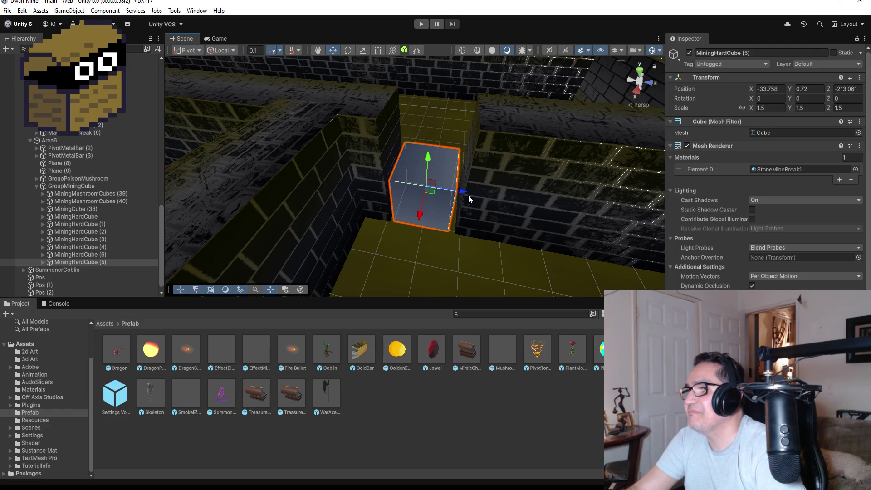
pyautogui.moveTo(463, 190); pyautogui.dragTo(467, 194)
pyautogui.scroll(-3, 476, 167)
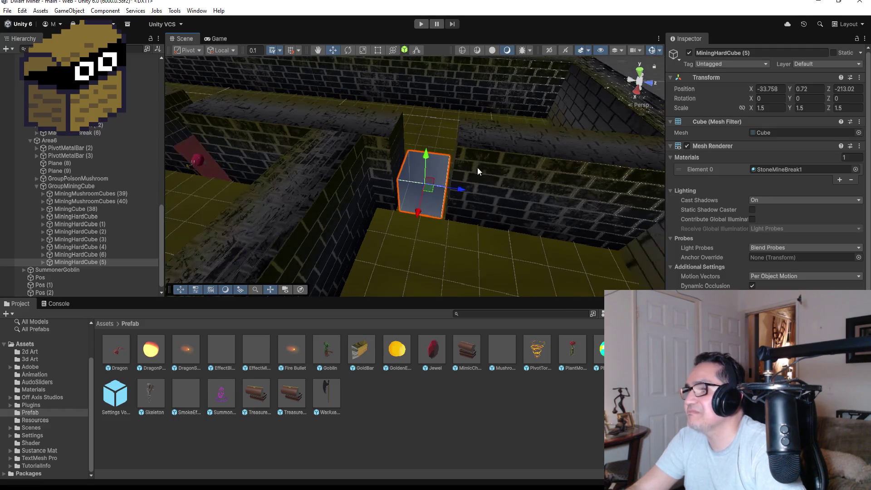
pyautogui.moveTo(519, 122); pyautogui.dragTo(469, 169)
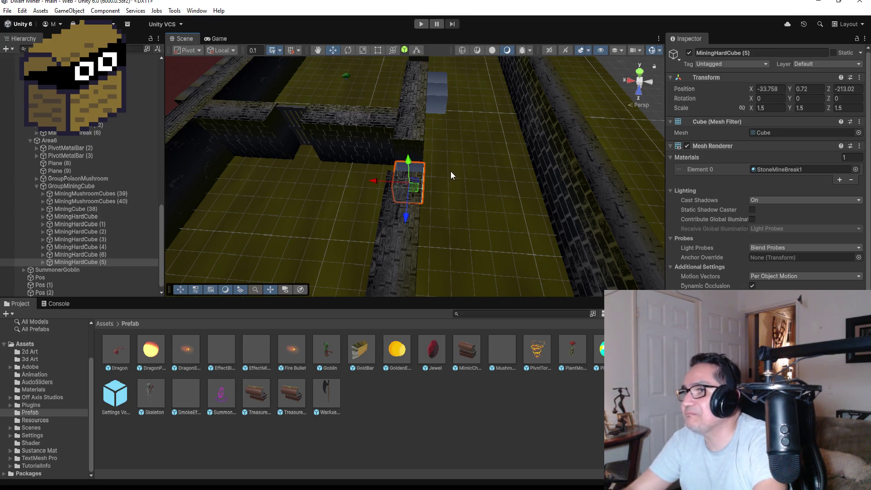
pyautogui.scroll(-4, 331, 193)
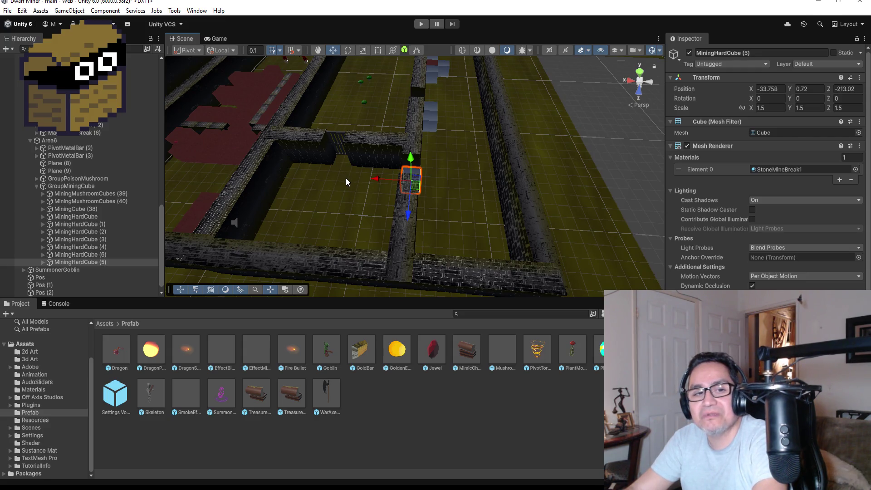
pyautogui.scroll(-2, 481, 173)
pyautogui.click(446, 127)
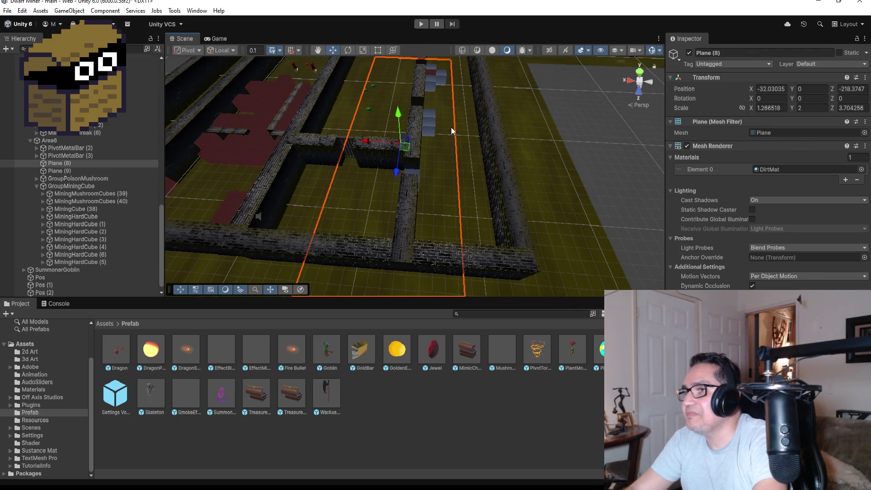
# Select MiningHardCube (6) and frame it in the Scene view
pyautogui.click(428, 127)
pyautogui.press('f')
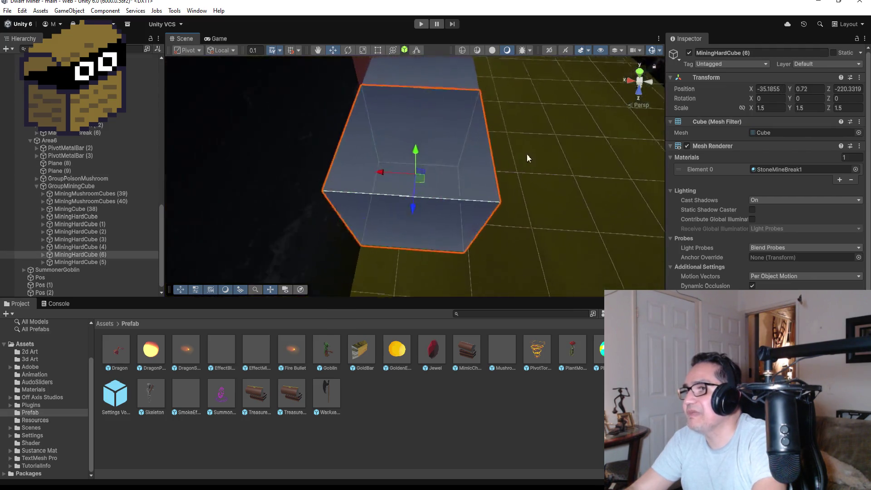
pyautogui.scroll(-10, 529, 178)
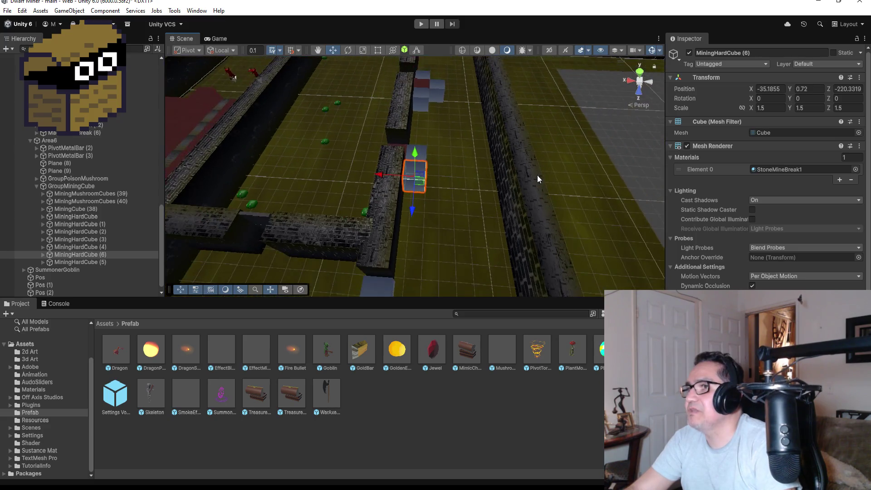
pyautogui.moveTo(496, 118); pyautogui.dragTo(549, 202)
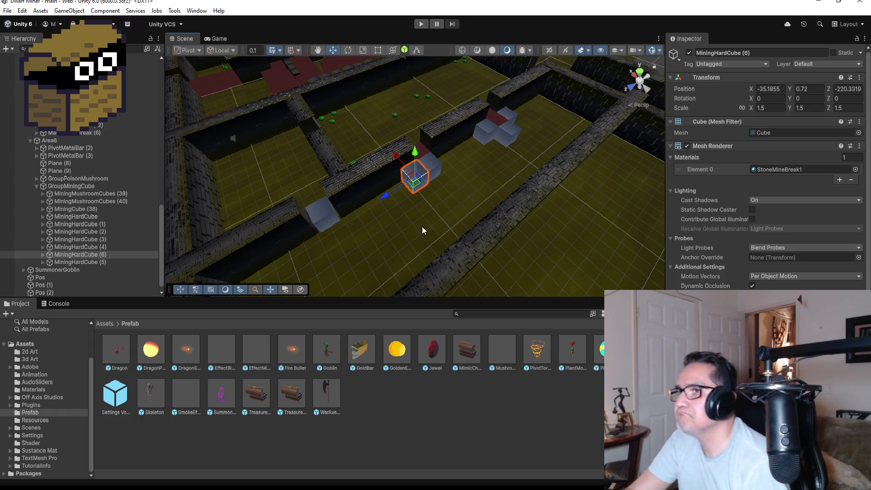
pyautogui.scroll(-2, 411, 225)
pyautogui.scroll(-2, 376, 238)
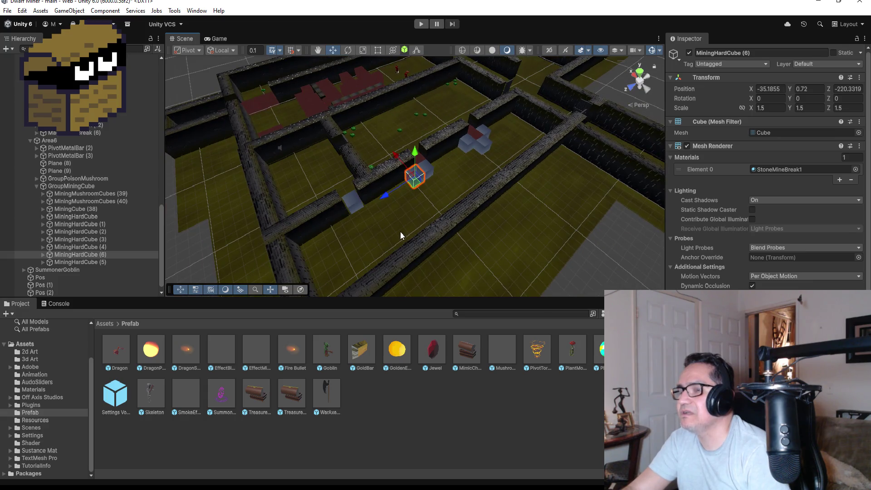
# Add MiningHardCube (7) at -35.258, 0.72, -213.02 and (8) at Z -214.52 along the corridor
pyautogui.hotkey('ctrl', 'd')
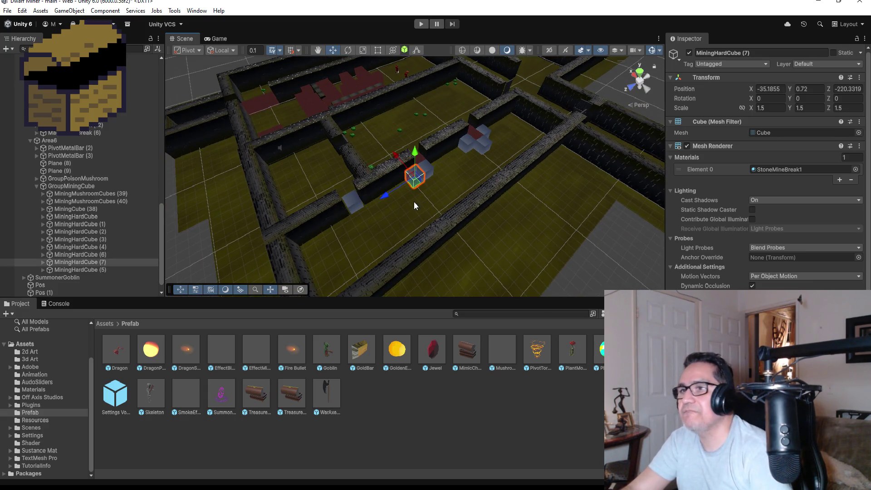
pyautogui.moveTo(385, 195); pyautogui.dragTo(342, 232)
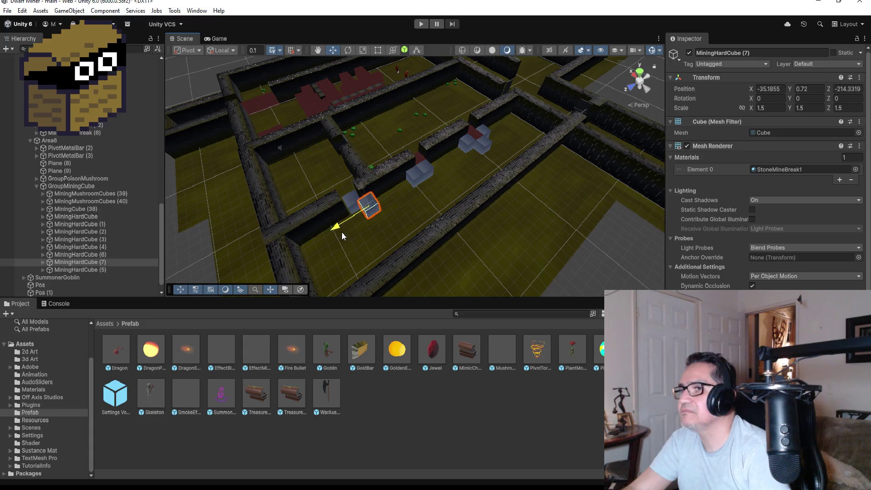
pyautogui.press('f')
pyautogui.moveTo(426, 204)
pyautogui.mouseDown()
pyautogui.moveTo(352, 257)
pyautogui.moveTo(385, 274)
pyautogui.mouseUp()
pyautogui.scroll(-3, 385, 274)
pyautogui.moveTo(549, 243)
pyautogui.mouseDown()
pyautogui.moveTo(442, 217)
pyautogui.moveTo(493, 230)
pyautogui.moveTo(459, 243)
pyautogui.mouseUp()
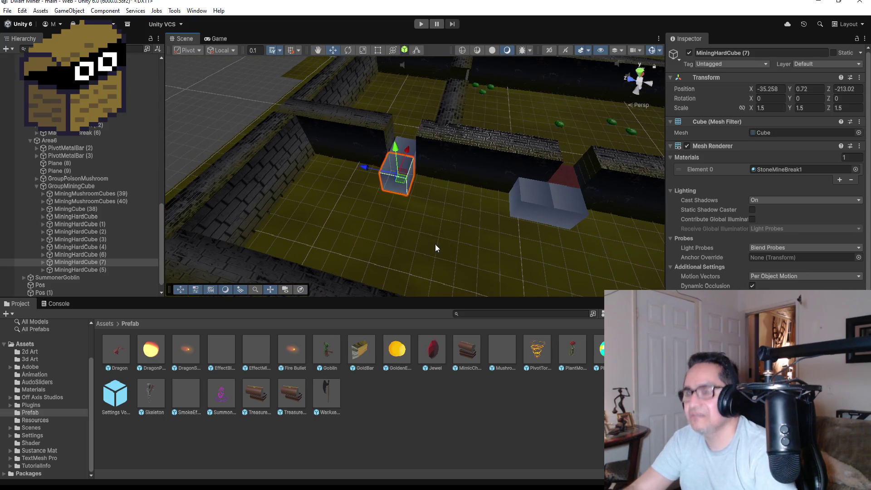
pyautogui.hotkey('ctrl', 'd')
pyautogui.moveTo(366, 169)
pyautogui.mouseDown()
pyautogui.moveTo(410, 171)
pyautogui.moveTo(410, 195)
pyautogui.mouseUp()
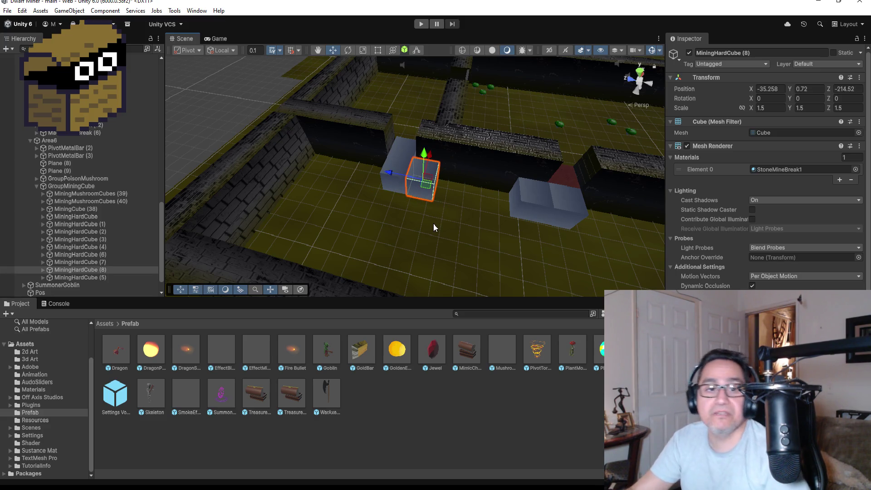
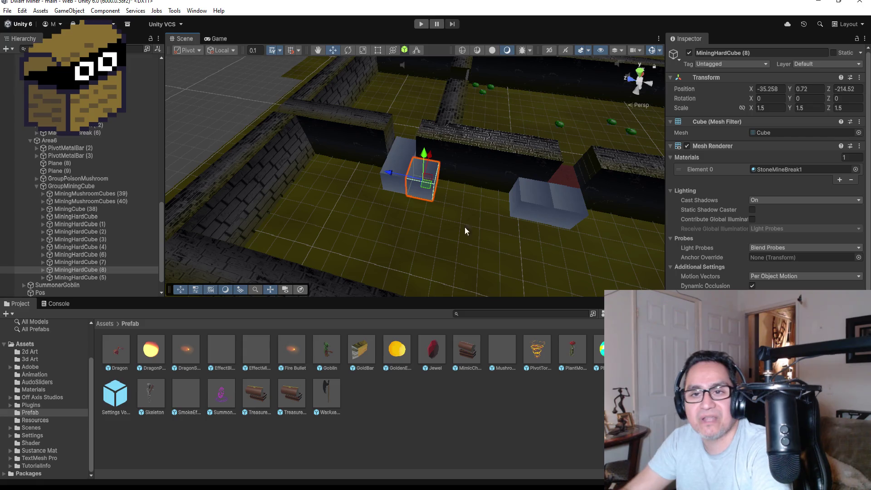
# Duplicate the hard mining cube and snap copy (9) corner-to-corner beside the original along X
pyautogui.moveTo(458, 285)
pyautogui.mouseDown()
pyautogui.moveTo(481, 276)
pyautogui.moveTo(466, 237)
pyautogui.moveTo(516, 248)
pyautogui.moveTo(565, 216)
pyautogui.moveTo(501, 216)
pyautogui.moveTo(492, 226)
pyautogui.mouseUp()
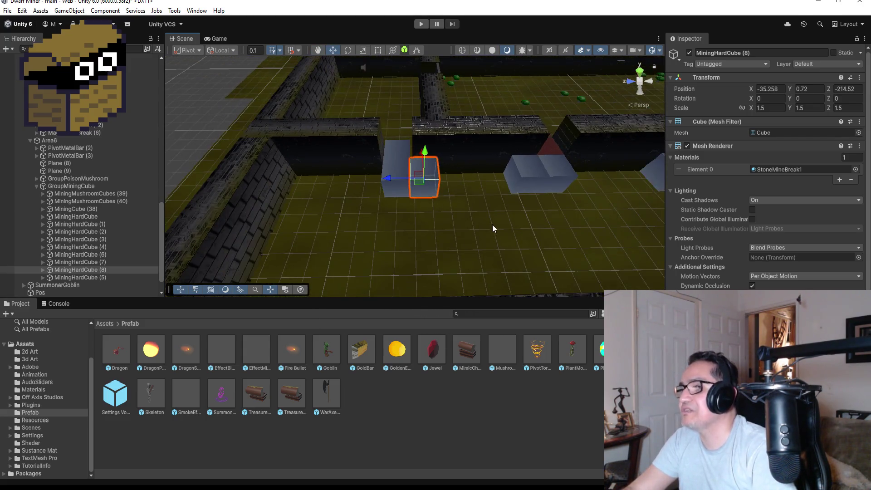
pyautogui.hotkey('ctrl', 'd')
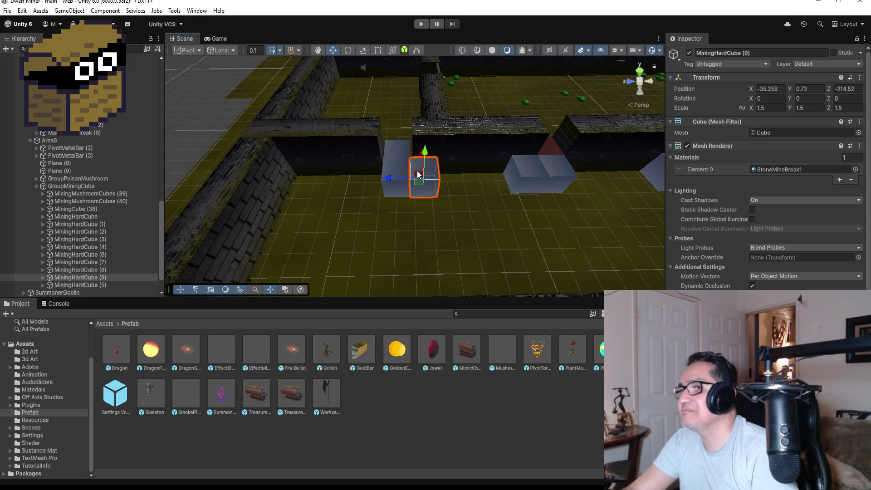
pyautogui.moveTo(417, 176); pyautogui.dragTo(422, 186)
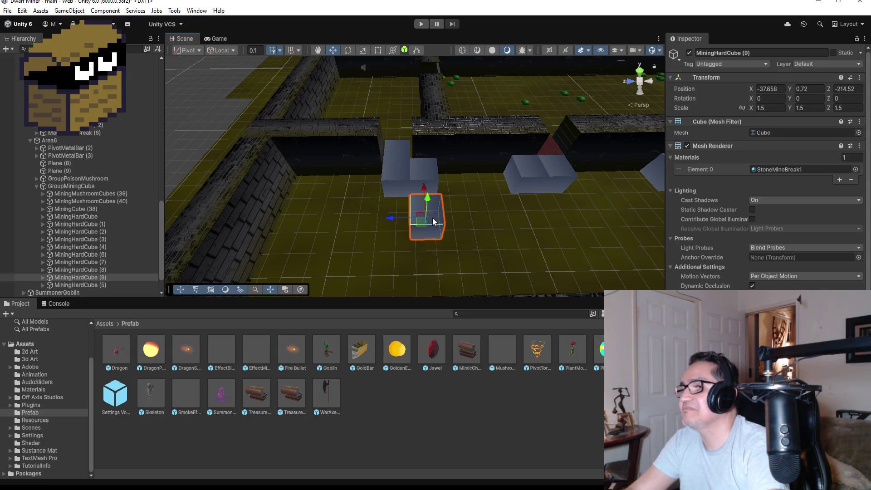
pyautogui.press('f')
pyautogui.moveTo(456, 207); pyautogui.dragTo(570, 145)
pyautogui.scroll(-3, 399, 212)
pyautogui.moveTo(379, 231); pyautogui.dragTo(354, 226)
pyautogui.scroll(-3, 477, 224)
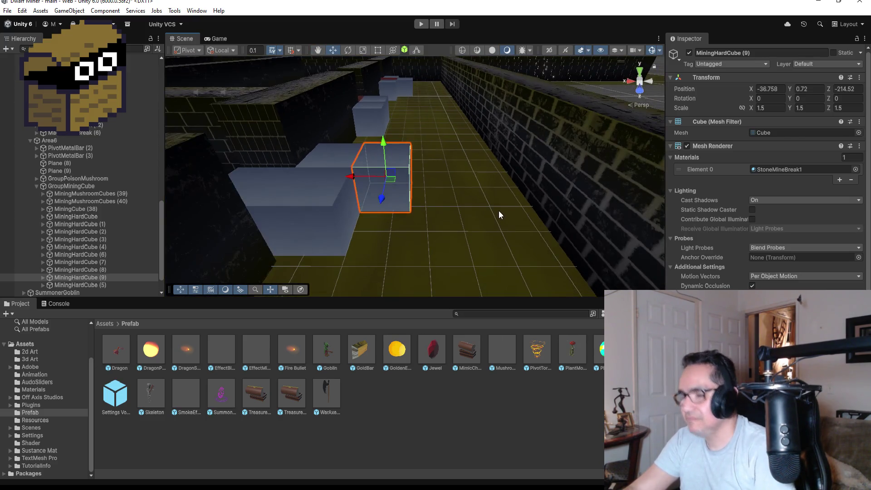
# Add copy (10), moving it forward along Z into line with the others
pyautogui.hotkey('ctrl', 'd')
pyautogui.moveTo(387, 202); pyautogui.dragTo(380, 238)
pyautogui.moveTo(342, 208); pyautogui.dragTo(400, 211)
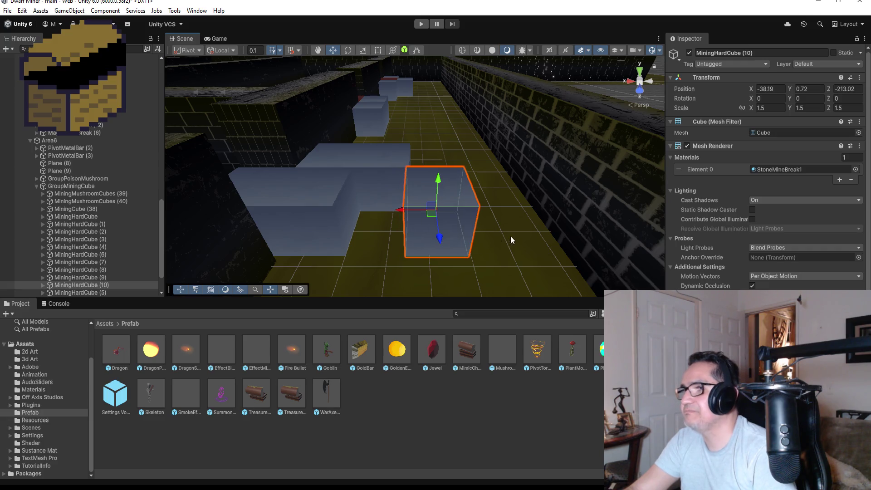
pyautogui.scroll(-1, 510, 235)
# Add copy (11), pushing it back along Z and sliding it along X toward the wall
pyautogui.hotkey('ctrl', 'd')
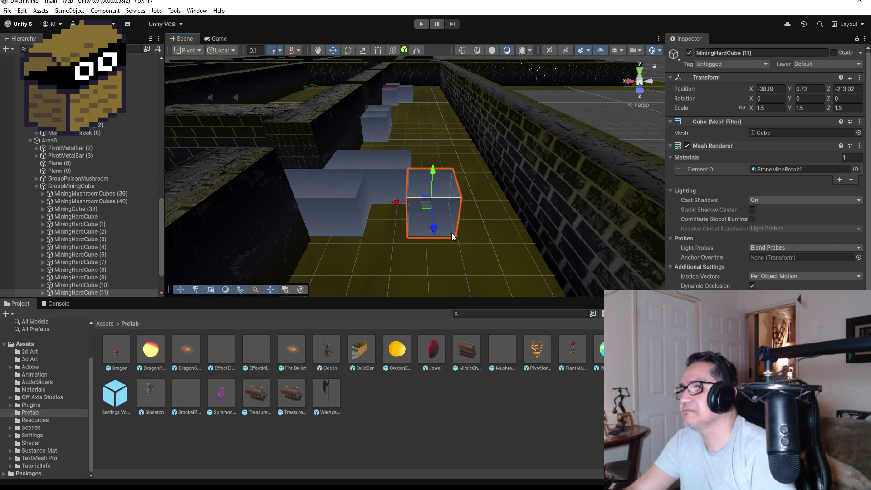
pyautogui.moveTo(434, 229); pyautogui.dragTo(437, 192)
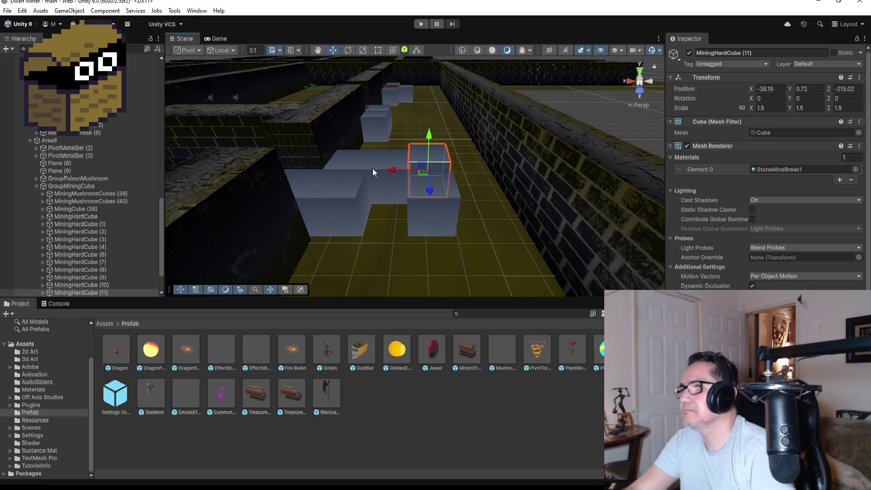
pyautogui.moveTo(391, 173); pyautogui.dragTo(447, 169)
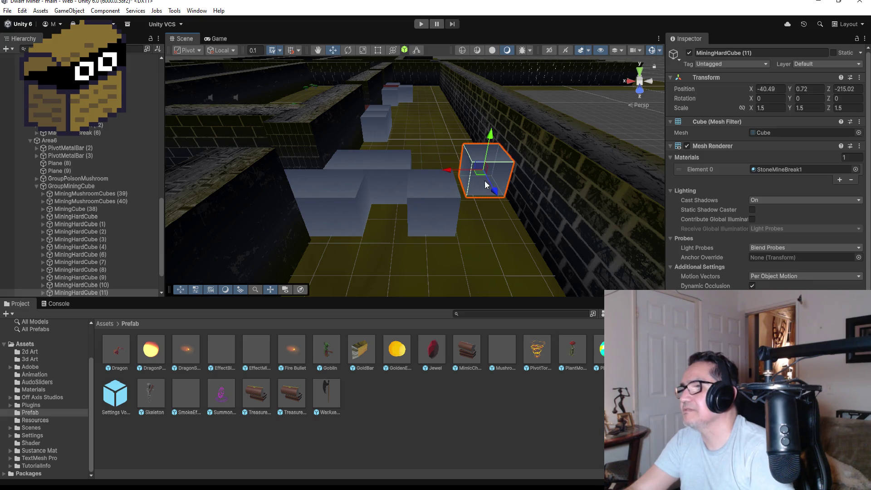
pyautogui.scroll(2, 535, 180)
pyautogui.press('f')
pyautogui.scroll(-2, 412, 222)
pyautogui.moveTo(414, 198)
pyautogui.mouseDown()
pyautogui.moveTo(412, 222)
pyautogui.moveTo(403, 205)
pyautogui.moveTo(340, 188)
pyautogui.moveTo(370, 219)
pyautogui.moveTo(341, 194)
pyautogui.mouseUp()
pyautogui.scroll(-4, 424, 216)
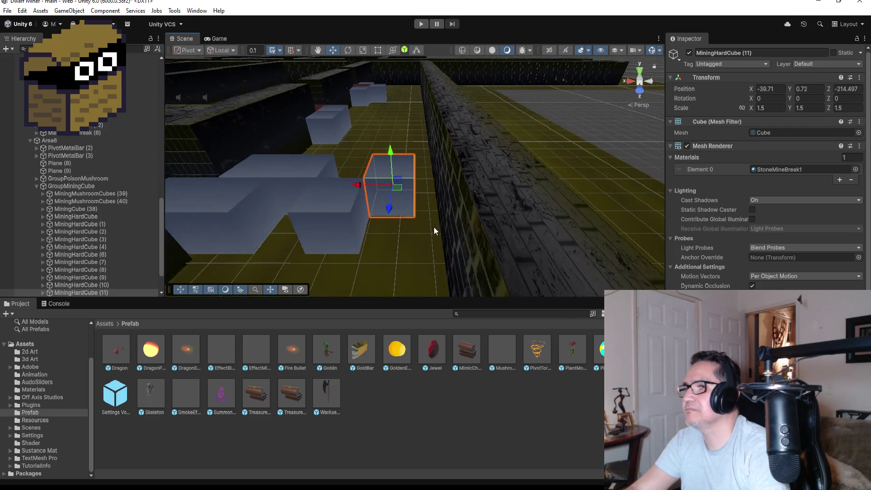
pyautogui.scroll(-3, 426, 227)
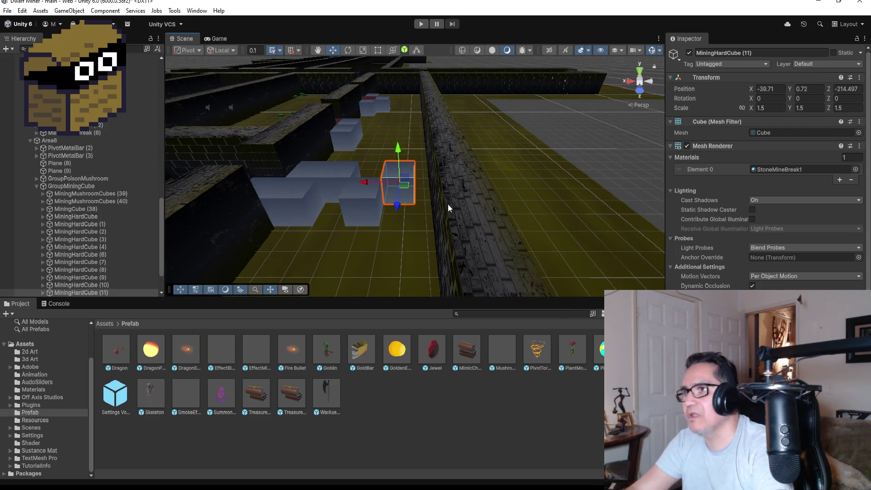
# Check the maze gap from a new angle and create copy (12)
pyautogui.moveTo(467, 175); pyautogui.dragTo(473, 114)
pyautogui.moveTo(323, 193)
pyautogui.mouseDown()
pyautogui.moveTo(380, 184)
pyautogui.moveTo(271, 196)
pyautogui.mouseUp()
pyautogui.hotkey('ctrl', 'd')
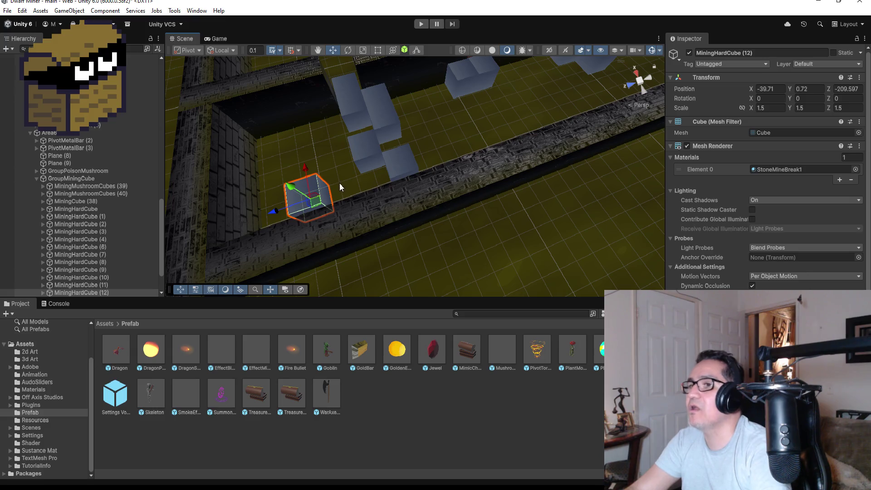
# Place copy (12) along X, then duplicate it into (13) and fine-tune its X position
pyautogui.moveTo(339, 183)
pyautogui.mouseDown()
pyautogui.moveTo(611, 170)
pyautogui.moveTo(528, 225)
pyautogui.moveTo(455, 245)
pyautogui.moveTo(480, 249)
pyautogui.moveTo(445, 235)
pyautogui.moveTo(455, 245)
pyautogui.mouseUp()
pyautogui.moveTo(401, 236)
pyautogui.mouseDown()
pyautogui.moveTo(471, 223)
pyautogui.moveTo(523, 228)
pyautogui.mouseUp()
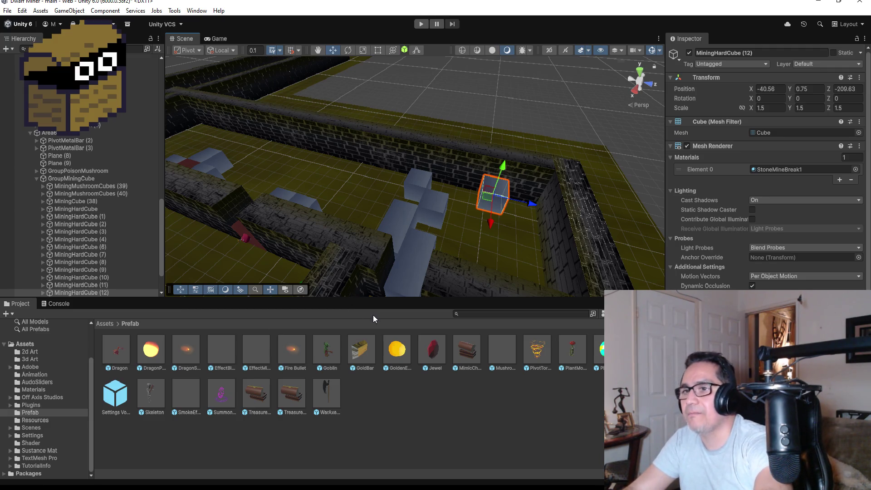
pyautogui.hotkey('ctrl', 'd')
pyautogui.moveTo(496, 220)
pyautogui.mouseDown()
pyautogui.moveTo(497, 255)
pyautogui.moveTo(485, 222)
pyautogui.moveTo(439, 199)
pyautogui.mouseUp()
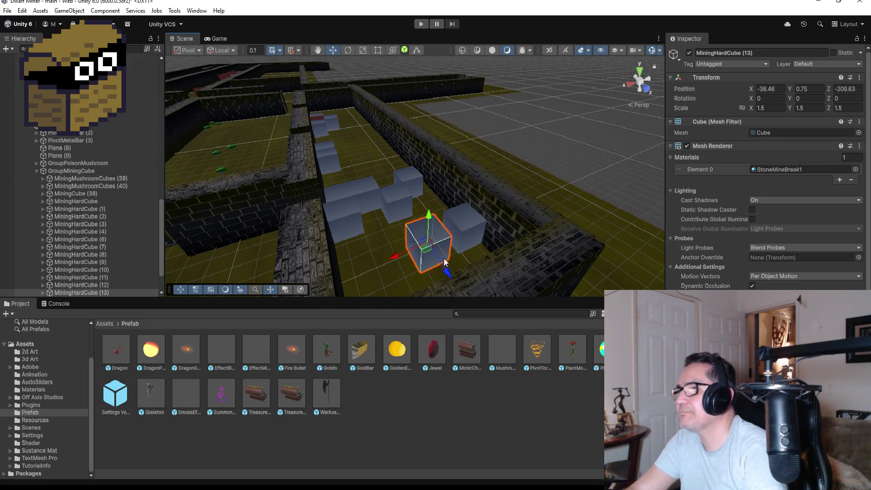
pyautogui.moveTo(452, 259); pyautogui.dragTo(458, 256)
# Add copies (14) and (15), sliding each along X to the next corridor gap
pyautogui.hotkey('ctrl', 'd')
pyautogui.moveTo(412, 249); pyautogui.dragTo(352, 270)
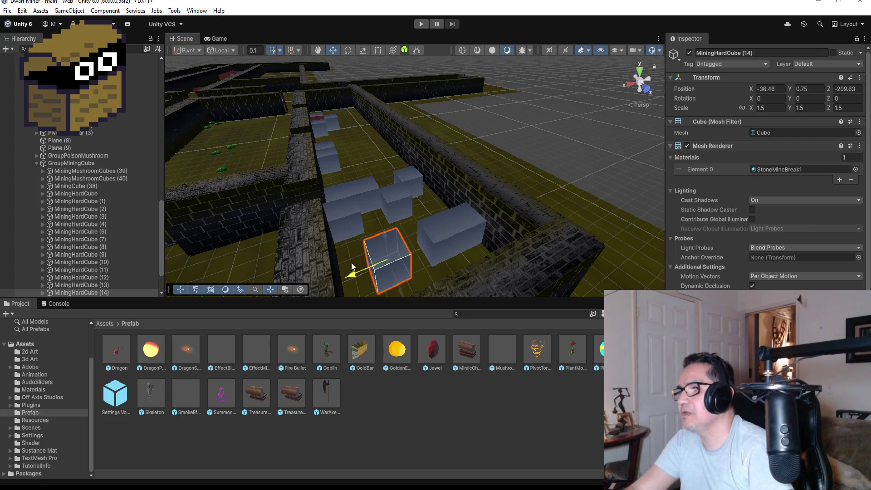
pyautogui.moveTo(410, 279); pyautogui.dragTo(427, 269)
pyautogui.scroll(-5, 429, 270)
pyautogui.hotkey('ctrl', 'd')
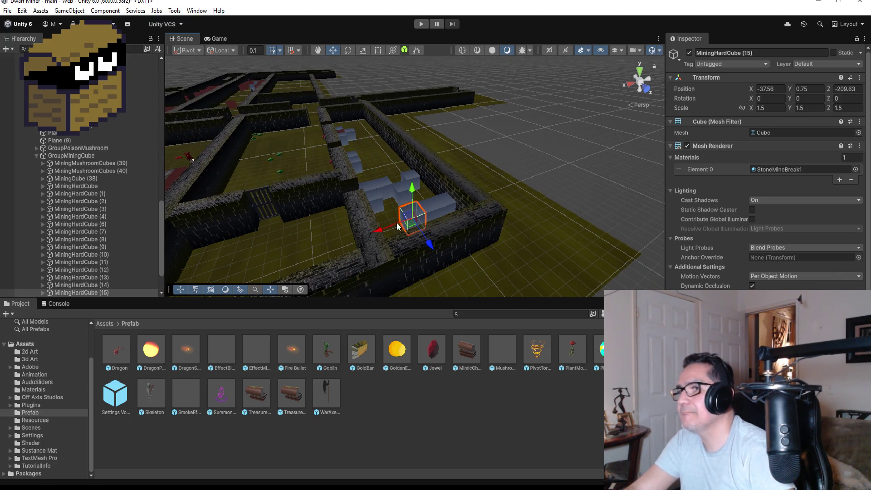
pyautogui.moveTo(380, 231)
pyautogui.mouseDown()
pyautogui.moveTo(350, 241)
pyautogui.moveTo(401, 232)
pyautogui.moveTo(443, 209)
pyautogui.moveTo(560, 246)
pyautogui.moveTo(561, 228)
pyautogui.moveTo(525, 255)
pyautogui.mouseUp()
pyautogui.scroll(-3, 79, 277)
# Duplicate MiningHardCube (15) into (16) and push it along Z into the wall gap
pyautogui.click(111, 244)
pyautogui.hotkey('ctrl', 'd')
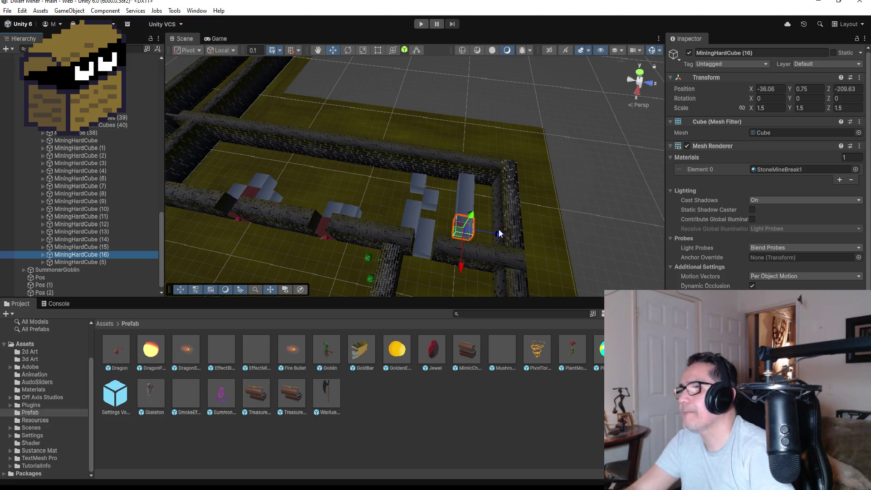
pyautogui.moveTo(498, 235)
pyautogui.mouseDown()
pyautogui.moveTo(530, 235)
pyautogui.moveTo(519, 238)
pyautogui.mouseUp()
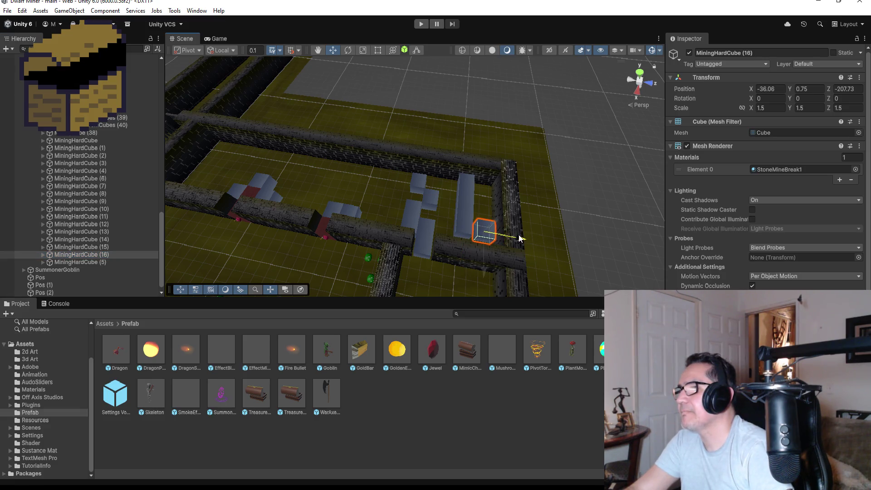
pyautogui.press('f')
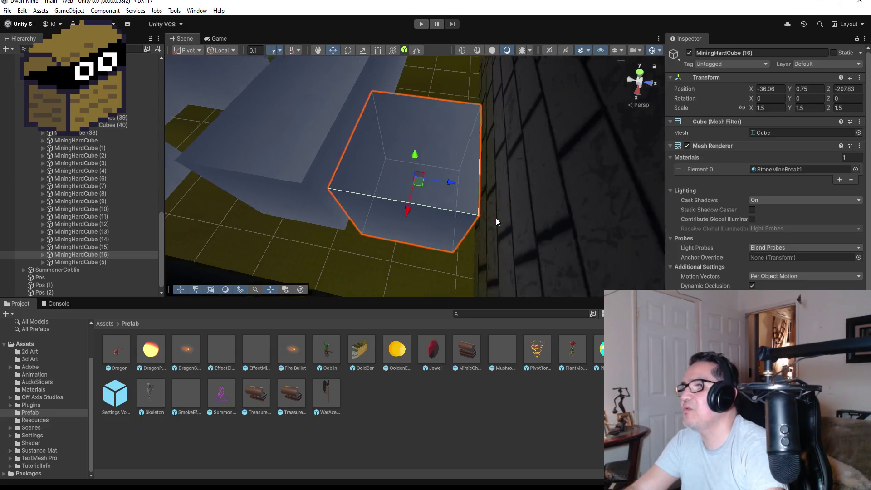
pyautogui.scroll(-3, 480, 209)
pyautogui.scroll(-5, 355, 179)
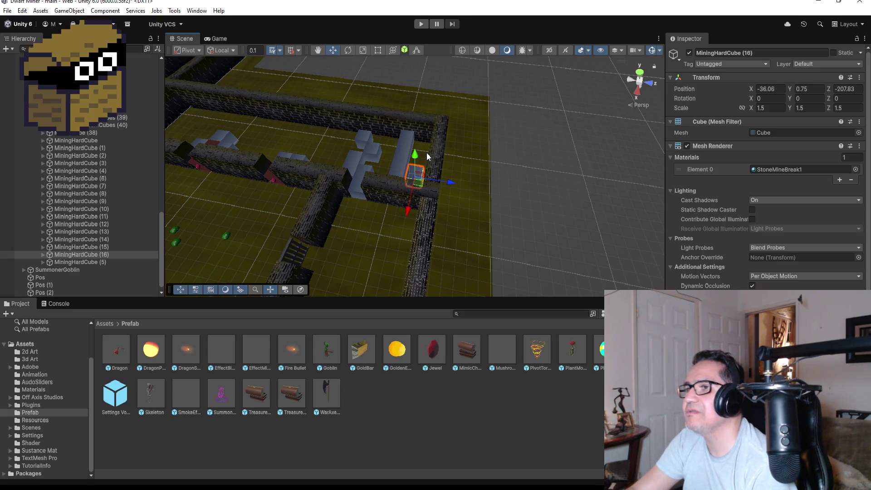
pyautogui.scroll(-3, 360, 171)
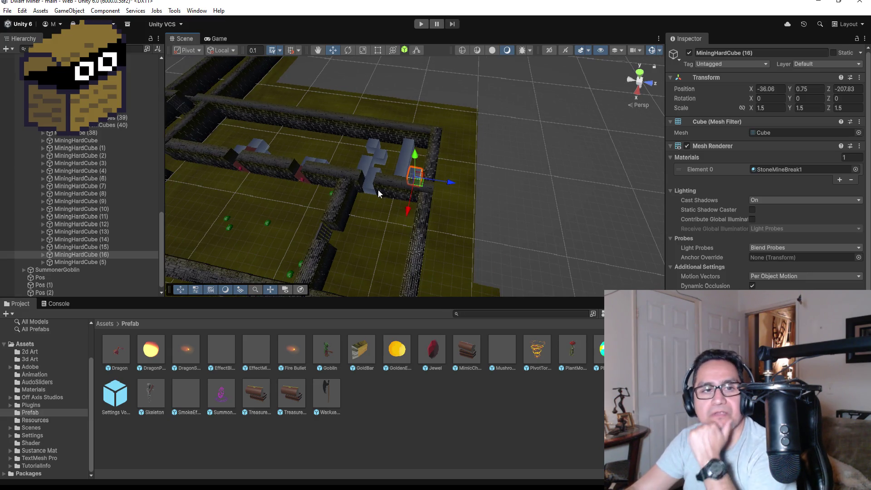
pyautogui.moveTo(376, 193)
pyautogui.mouseDown()
pyautogui.moveTo(438, 164)
pyautogui.moveTo(467, 236)
pyautogui.mouseUp()
# Duplicate MiningHardCube (3) into (17) and slide the copy along X
pyautogui.click(464, 249)
pyautogui.scroll(-2, 463, 249)
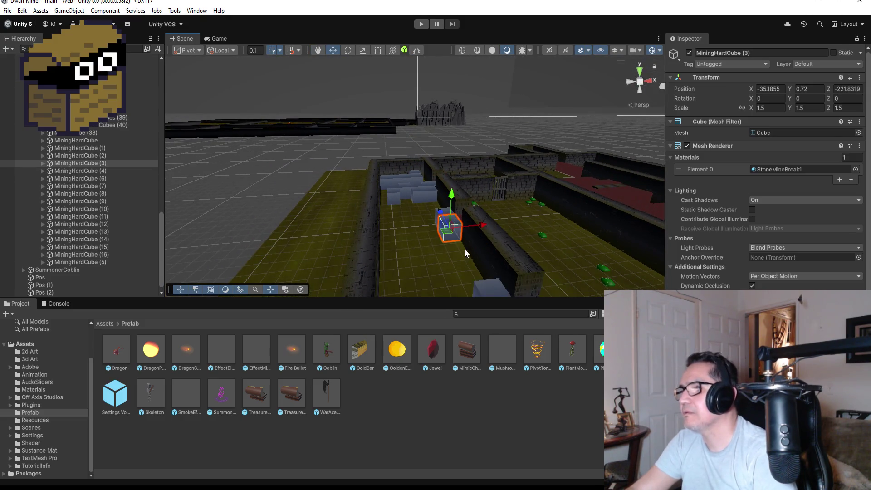
pyautogui.hotkey('ctrl', 'd')
pyautogui.moveTo(482, 222)
pyautogui.mouseDown()
pyautogui.moveTo(458, 229)
pyautogui.moveTo(499, 255)
pyautogui.mouseUp()
pyautogui.scroll(5, 454, 247)
pyautogui.scroll(-5, 527, 257)
pyautogui.moveTo(565, 247)
pyautogui.keyDown('alt'); pyautogui.mouseDown()
pyautogui.moveTo(558, 224)
pyautogui.moveTo(506, 183)
pyautogui.moveTo(494, 245)
pyautogui.mouseUp(); pyautogui.keyUp('alt')
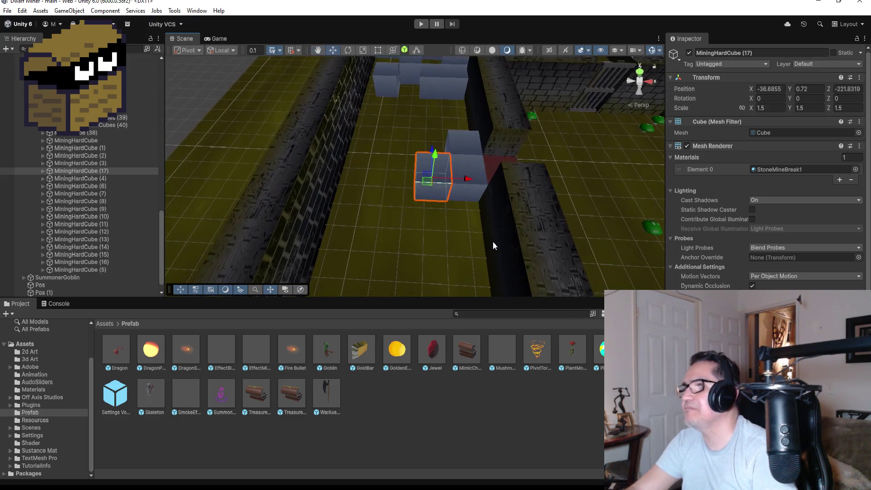
# Add two more copies, moving one left along X and vertex-snapping the other into line along Z
pyautogui.hotkey('ctrl', 'd')
pyautogui.moveTo(471, 180)
pyautogui.mouseDown()
pyautogui.moveTo(431, 181)
pyautogui.moveTo(410, 198)
pyautogui.moveTo(431, 198)
pyautogui.mouseUp()
pyautogui.hotkey('ctrl', 'd')
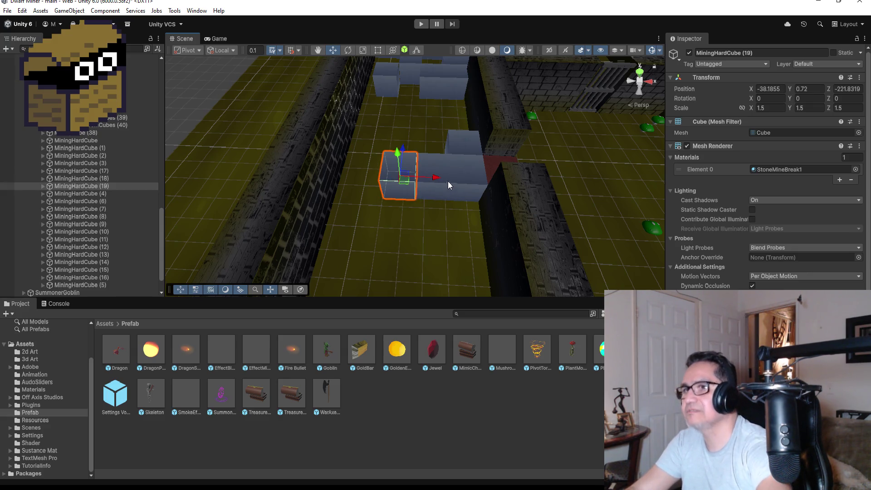
pyautogui.moveTo(405, 151); pyautogui.dragTo(405, 112)
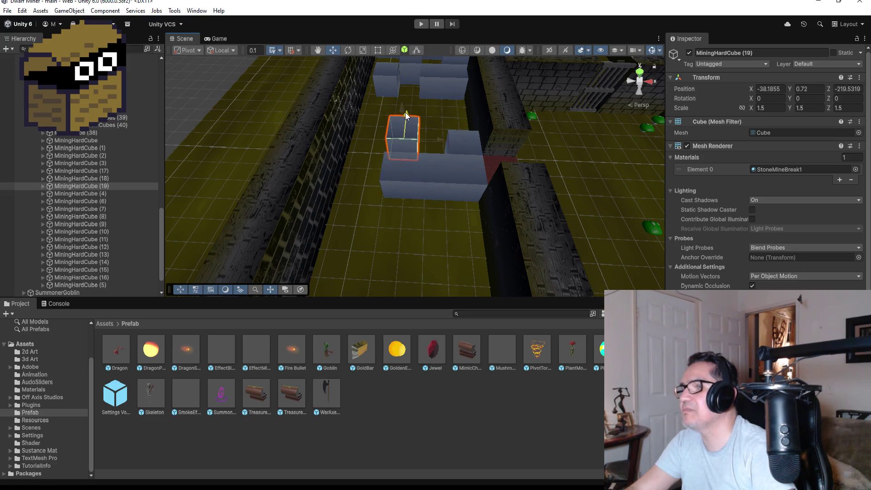
pyautogui.moveTo(466, 116)
pyautogui.mouseDown()
pyautogui.moveTo(442, 106)
pyautogui.moveTo(258, 135)
pyautogui.mouseUp()
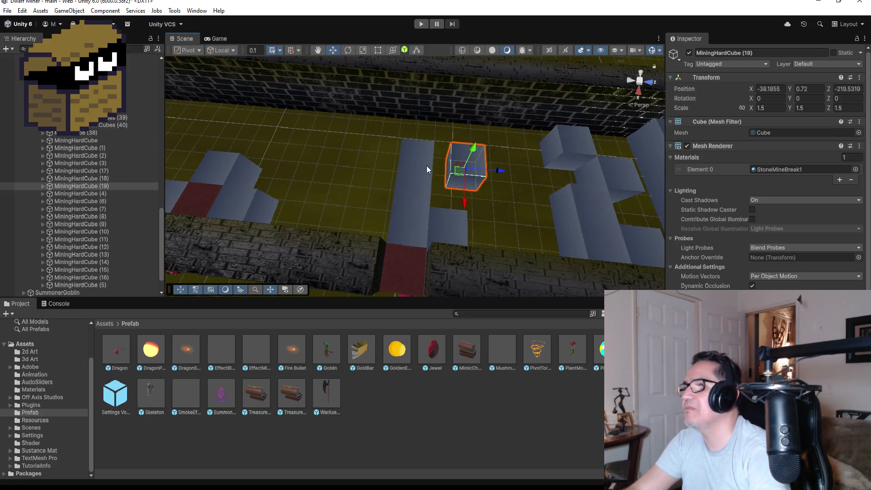
pyautogui.press('v')
pyautogui.moveTo(445, 187); pyautogui.dragTo(432, 186)
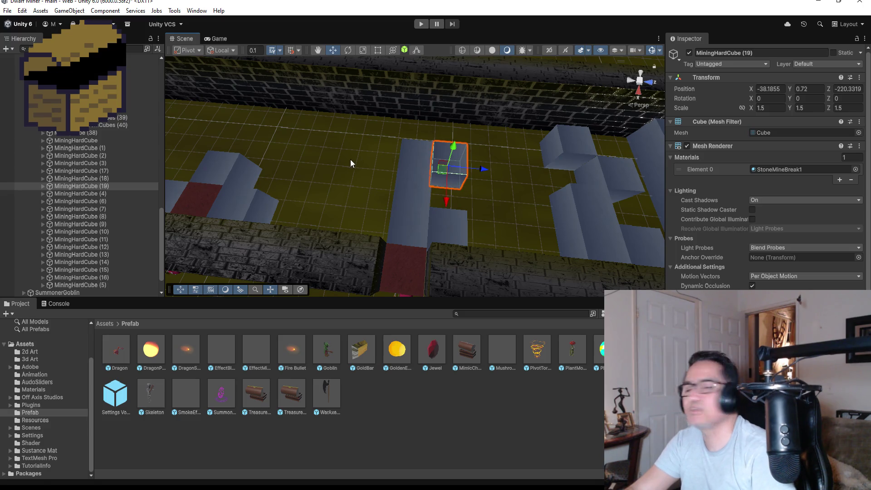
pyautogui.moveTo(355, 164); pyautogui.dragTo(482, 176)
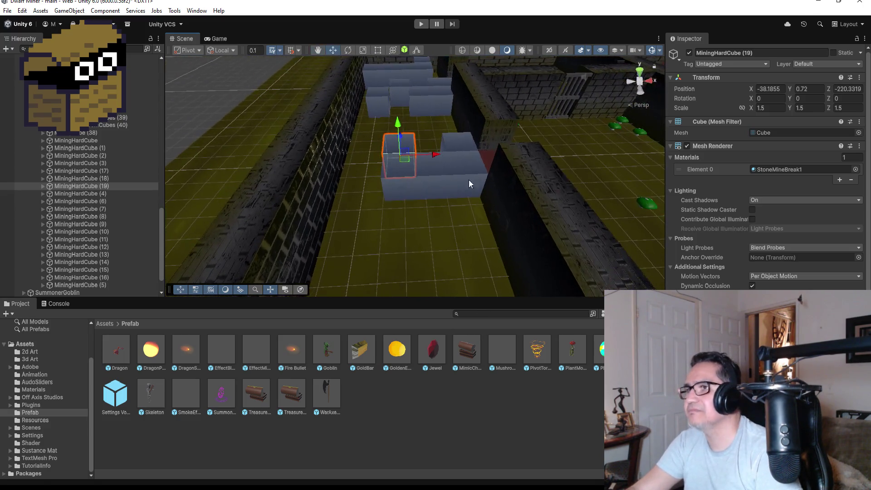
# Duplicate MiningHardCube (18) and move the copy left along X toward the wall
pyautogui.click(389, 183)
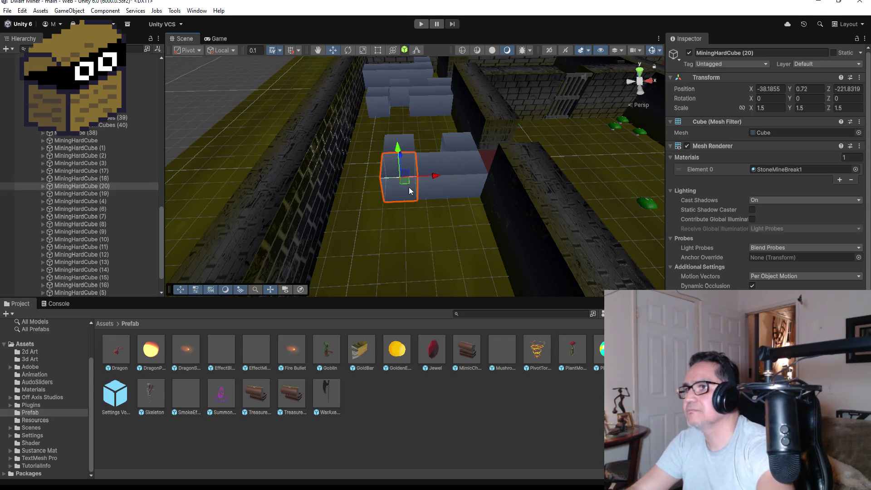
pyautogui.hotkey('ctrl', 'd')
pyautogui.moveTo(436, 179); pyautogui.dragTo(386, 178)
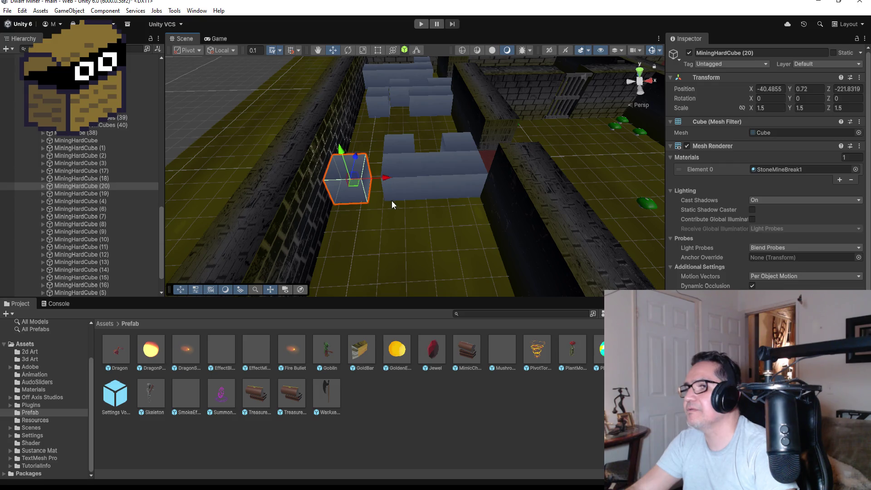
pyautogui.moveTo(394, 146)
pyautogui.mouseDown()
pyautogui.moveTo(527, 209)
pyautogui.moveTo(434, 236)
pyautogui.mouseUp()
pyautogui.moveTo(347, 211); pyautogui.dragTo(379, 224)
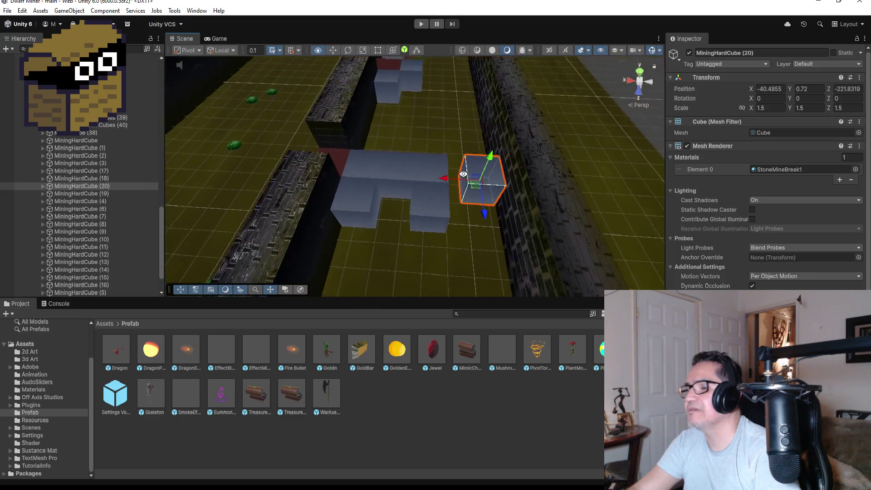
# Copy the cube beside the wall and set the copy in place along X and Z
pyautogui.click(351, 195)
pyautogui.press('f')
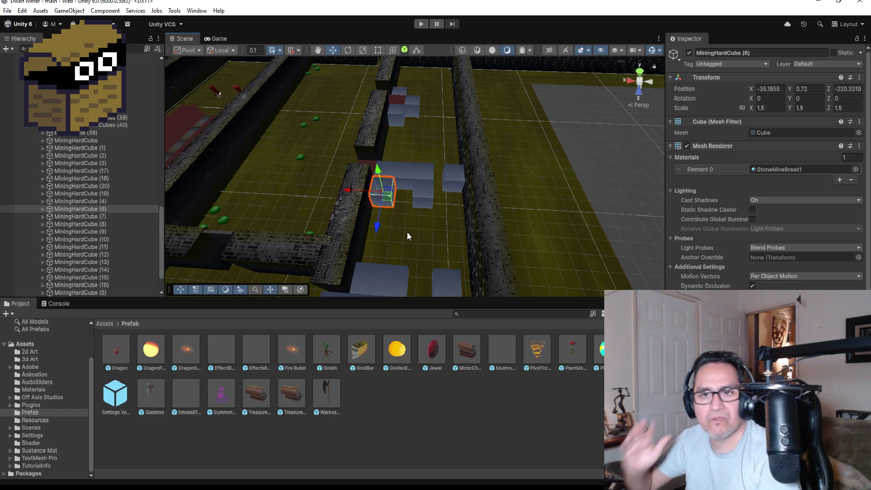
pyautogui.hotkey('ctrl', 'd')
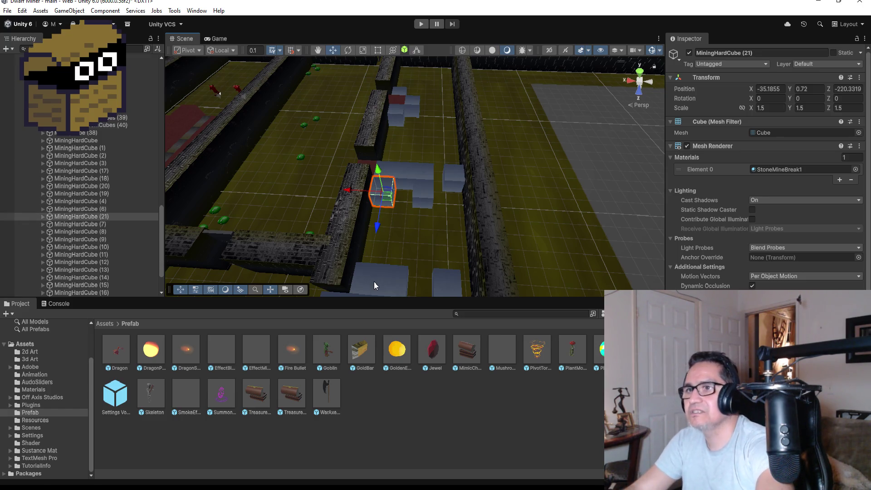
pyautogui.moveTo(349, 195); pyautogui.dragTo(371, 196)
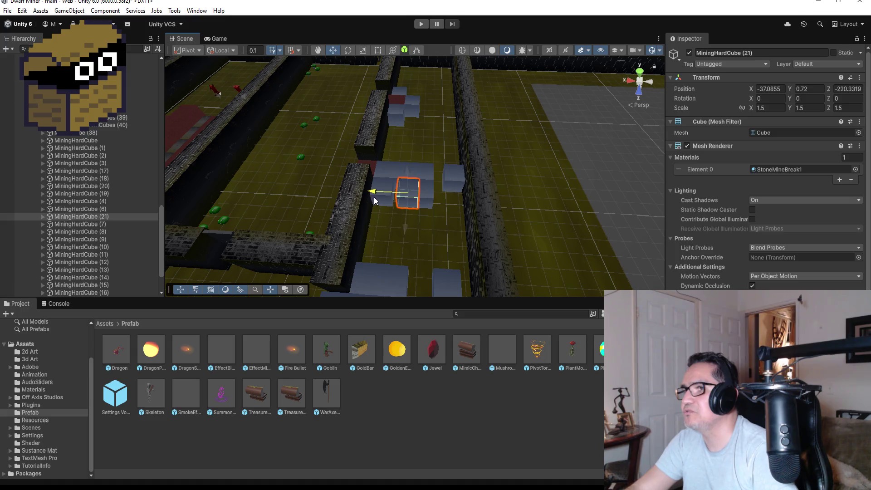
pyautogui.moveTo(405, 227); pyautogui.dragTo(402, 250)
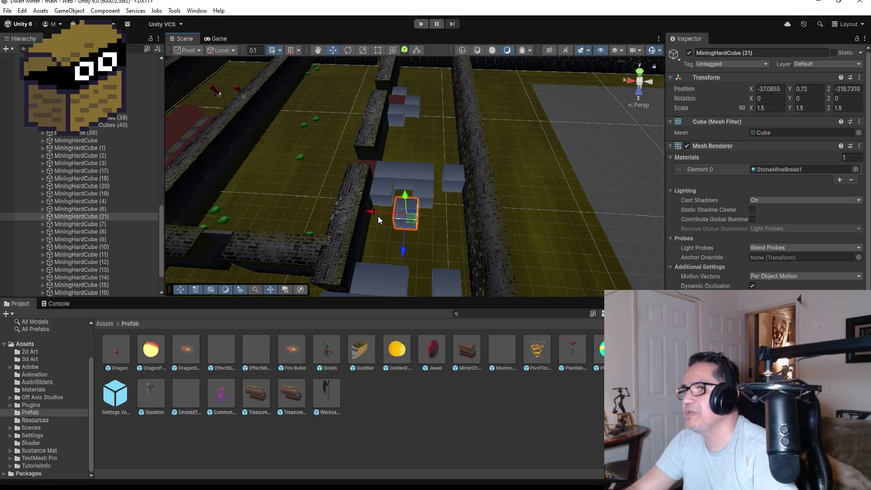
pyautogui.moveTo(374, 210); pyautogui.dragTo(367, 215)
pyautogui.scroll(-2, 420, 241)
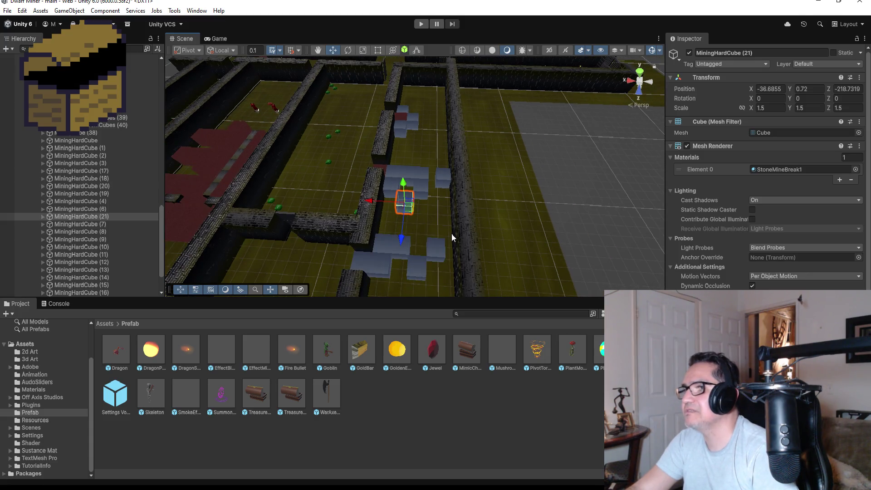
pyautogui.moveTo(443, 96)
pyautogui.mouseDown()
pyautogui.moveTo(534, 105)
pyautogui.moveTo(384, 102)
pyautogui.moveTo(399, 109)
pyautogui.mouseUp()
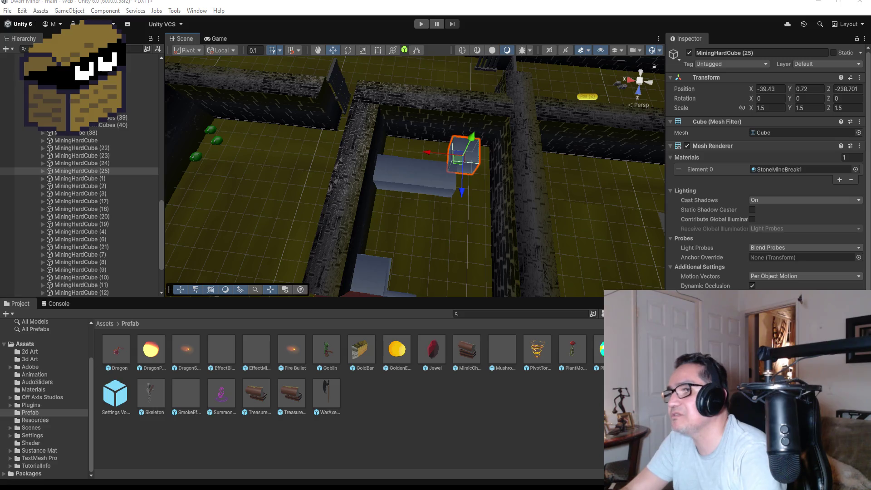
# Add hard cube copy (26) beside the block row, fine-tuning its Z and X position
pyautogui.scroll(-3, 384, 224)
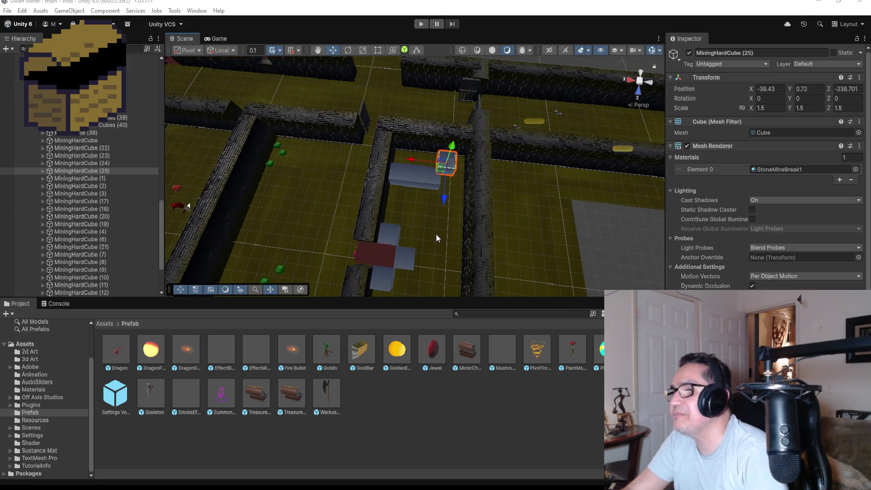
pyautogui.moveTo(442, 193); pyautogui.dragTo(345, 186)
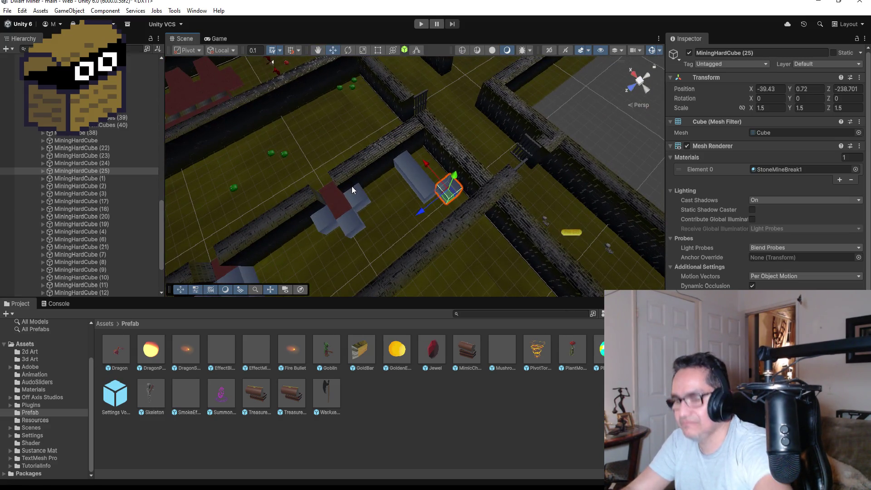
pyautogui.hotkey('ctrl', 'd')
pyautogui.moveTo(418, 213)
pyautogui.mouseDown()
pyautogui.moveTo(381, 236)
pyautogui.moveTo(382, 198)
pyautogui.moveTo(391, 192)
pyautogui.moveTo(369, 171)
pyautogui.mouseUp()
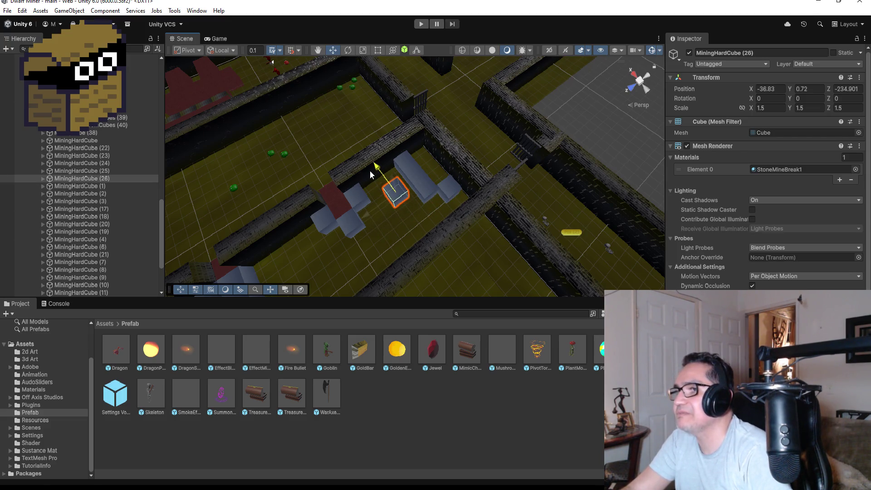
pyautogui.moveTo(363, 221); pyautogui.dragTo(352, 224)
pyautogui.press('f')
pyautogui.moveTo(407, 221); pyautogui.dragTo(371, 183)
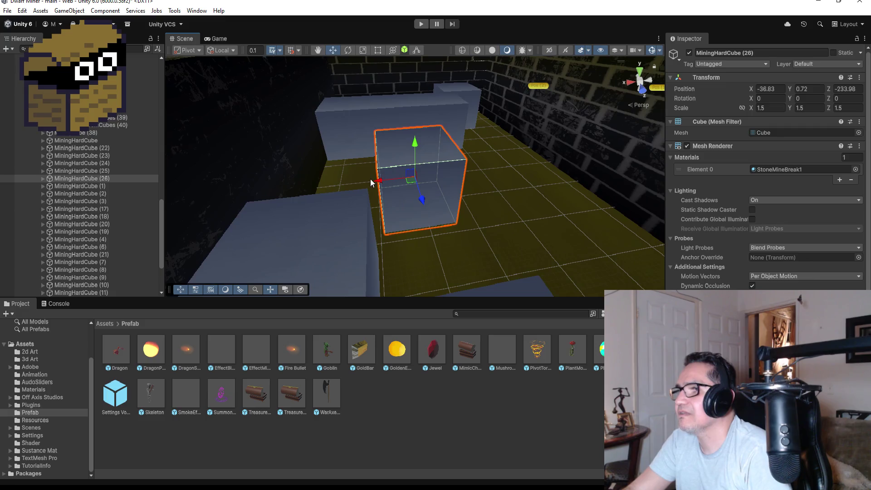
pyautogui.click(419, 206)
pyautogui.click(418, 169)
pyautogui.moveTo(428, 205)
pyautogui.mouseDown()
pyautogui.moveTo(421, 217)
pyautogui.moveTo(385, 216)
pyautogui.moveTo(372, 197)
pyautogui.mouseUp()
pyautogui.moveTo(488, 201)
pyautogui.mouseDown()
pyautogui.moveTo(337, 205)
pyautogui.moveTo(332, 229)
pyautogui.moveTo(354, 217)
pyautogui.moveTo(422, 233)
pyautogui.mouseUp()
# Add copies (27) through (29), sliding each along X or Z into the row's gaps
pyautogui.hotkey('ctrl', 'd')
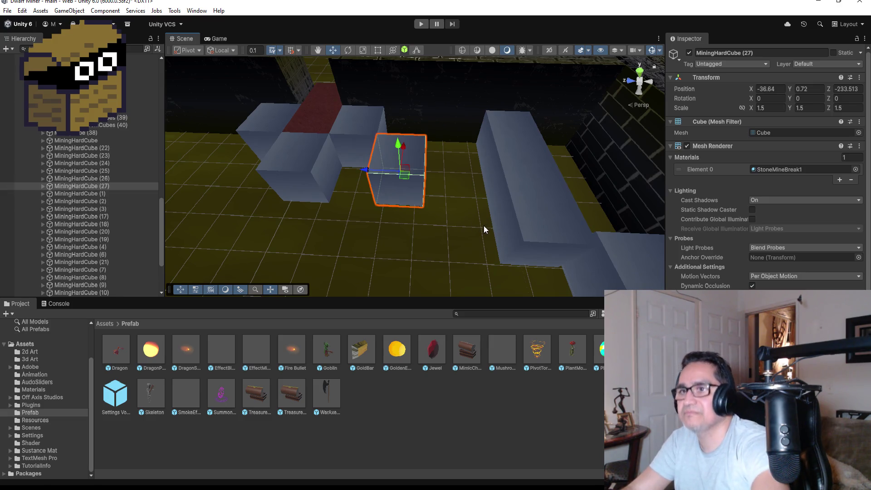
pyautogui.moveTo(406, 140); pyautogui.dragTo(408, 204)
pyautogui.moveTo(470, 209)
pyautogui.mouseDown()
pyautogui.moveTo(400, 216)
pyautogui.moveTo(408, 227)
pyautogui.moveTo(417, 218)
pyautogui.moveTo(534, 213)
pyautogui.moveTo(503, 231)
pyautogui.mouseUp()
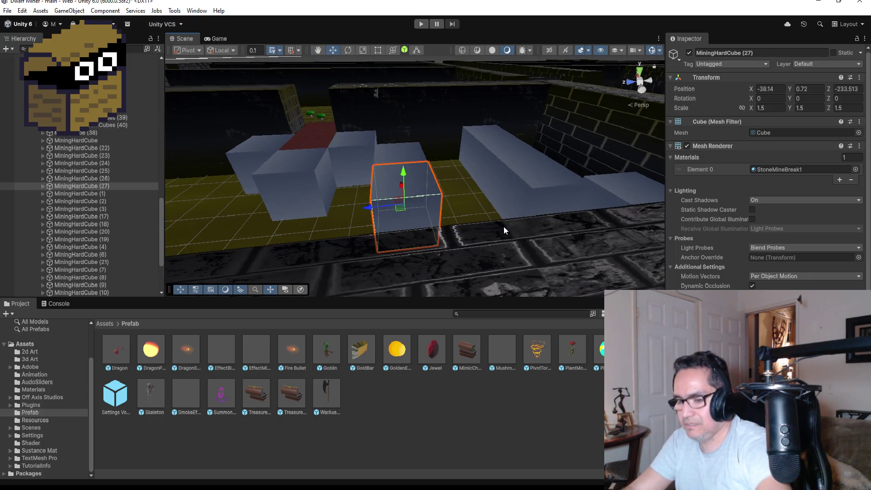
pyautogui.hotkey('ctrl', 'd')
pyautogui.moveTo(361, 208)
pyautogui.mouseDown()
pyautogui.moveTo(433, 208)
pyautogui.moveTo(535, 233)
pyautogui.mouseUp()
pyautogui.hotkey('ctrl', 'd')
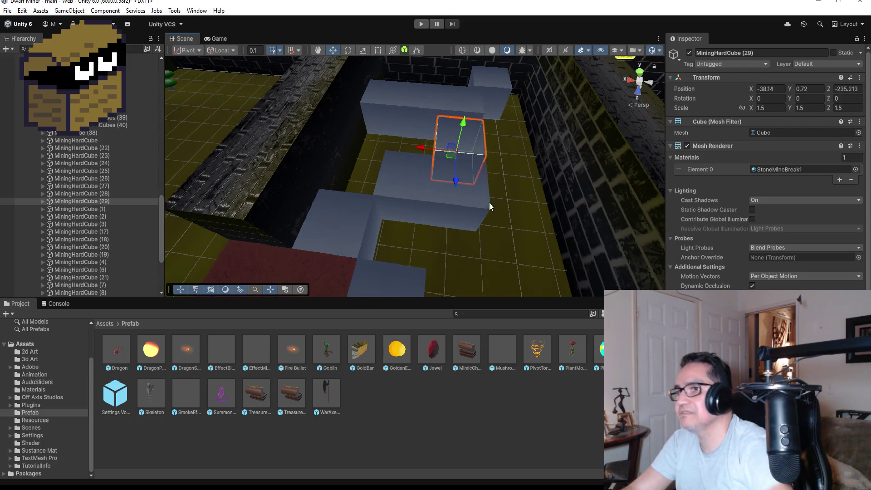
# Place the last hard cube copies by the wall, vertex-snapping one against the neighbouring block
pyautogui.moveTo(415, 148); pyautogui.dragTo(478, 155)
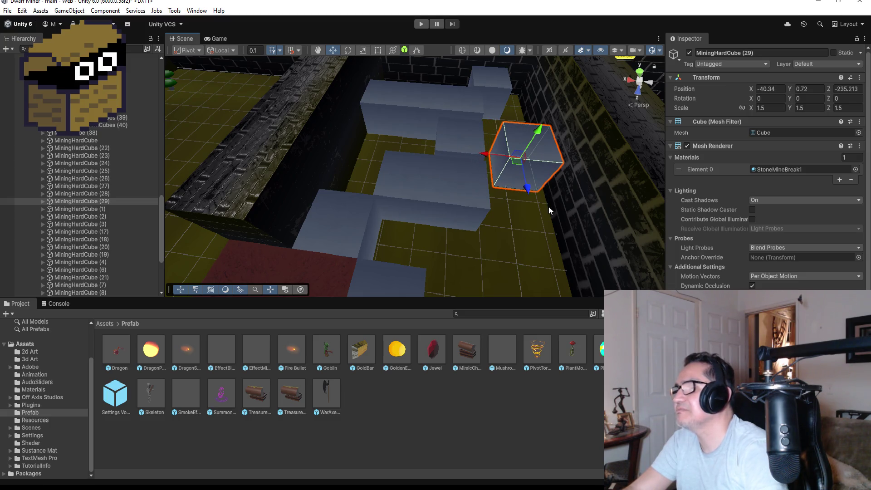
pyautogui.hotkey('ctrl', 'd')
pyautogui.moveTo(527, 188); pyautogui.dragTo(530, 239)
pyautogui.press('v')
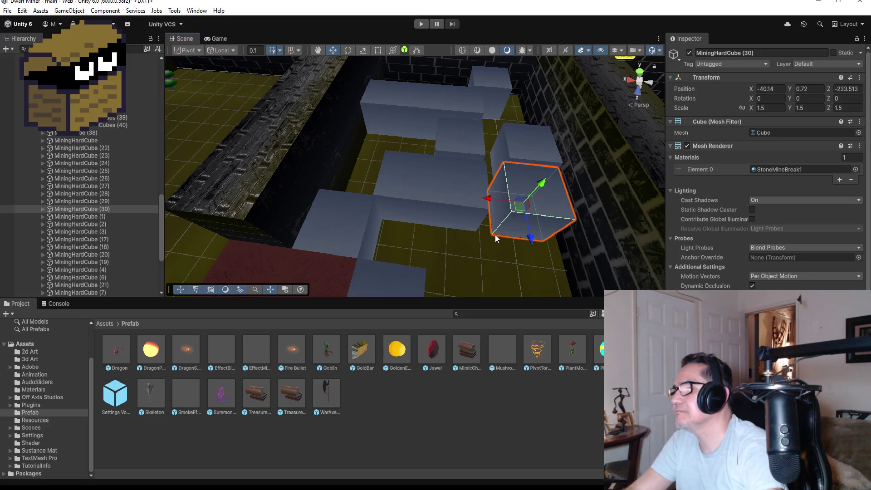
pyautogui.moveTo(494, 232)
pyautogui.mouseDown()
pyautogui.moveTo(512, 226)
pyautogui.moveTo(475, 230)
pyautogui.moveTo(516, 208)
pyautogui.moveTo(563, 214)
pyautogui.moveTo(459, 227)
pyautogui.moveTo(456, 249)
pyautogui.moveTo(442, 215)
pyautogui.moveTo(448, 263)
pyautogui.mouseUp()
pyautogui.hotkey('ctrl', 'd')
pyautogui.moveTo(409, 236); pyautogui.dragTo(388, 237)
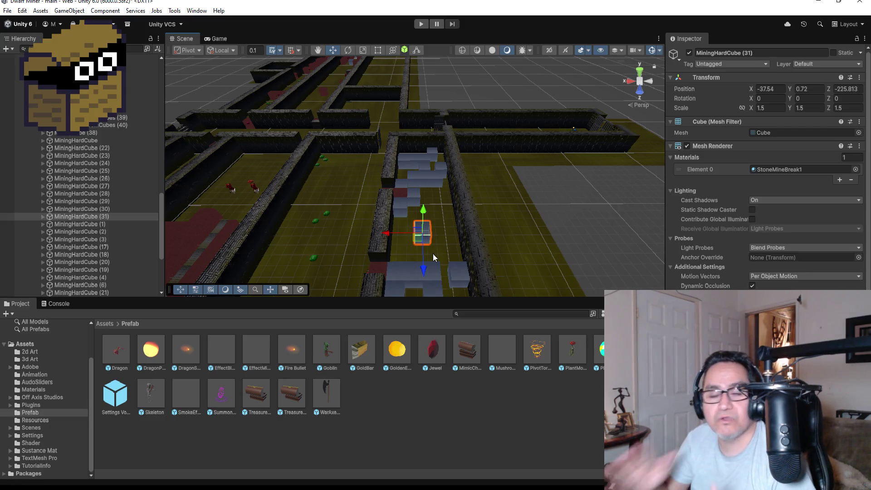
# Duplicate the red MiningCube and move the copy up the row along Z
pyautogui.scroll(3, 470, 178)
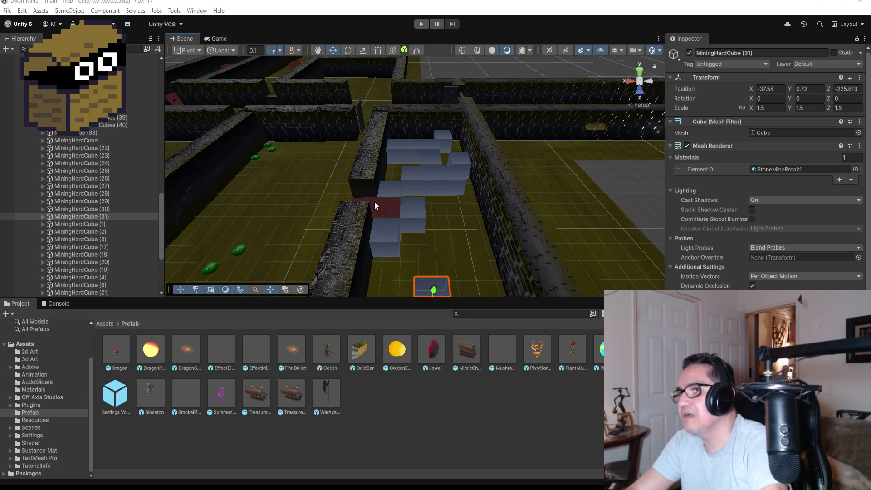
pyautogui.click(388, 208)
pyautogui.click(391, 210)
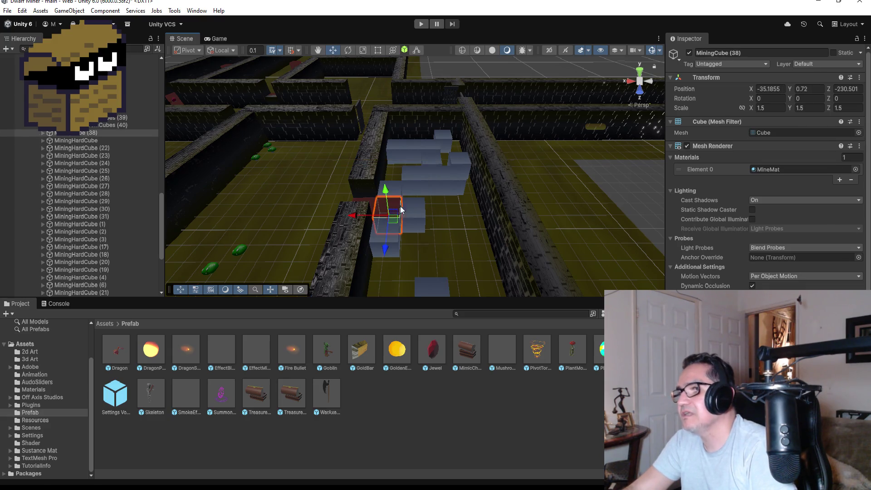
pyautogui.hotkey('ctrl', 'd')
pyautogui.moveTo(383, 247); pyautogui.dragTo(398, 191)
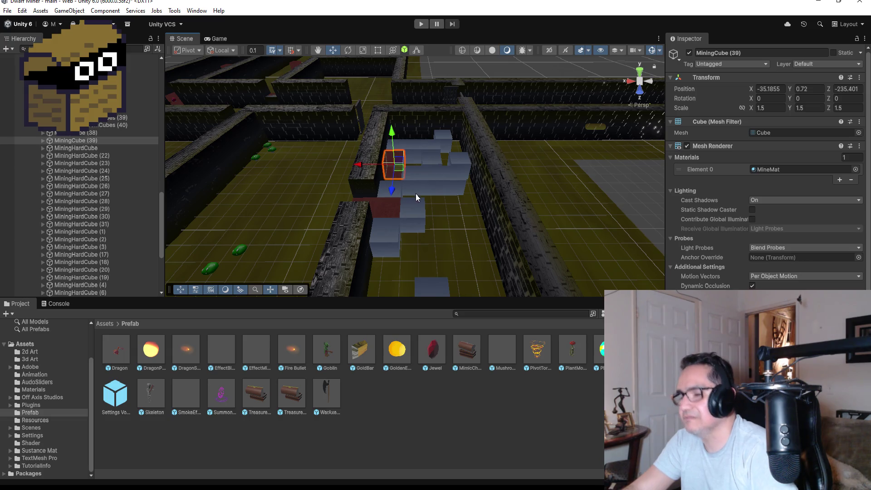
pyautogui.press('f')
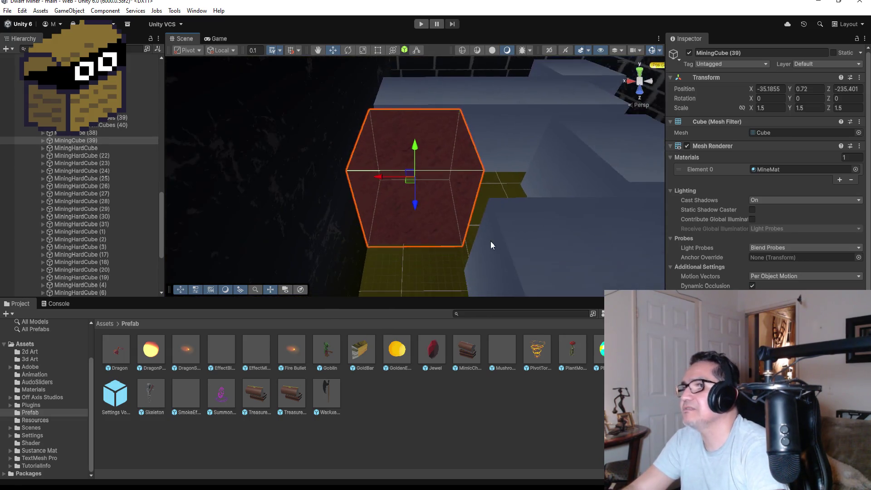
pyautogui.scroll(-2, 508, 239)
pyautogui.scroll(-3, 522, 238)
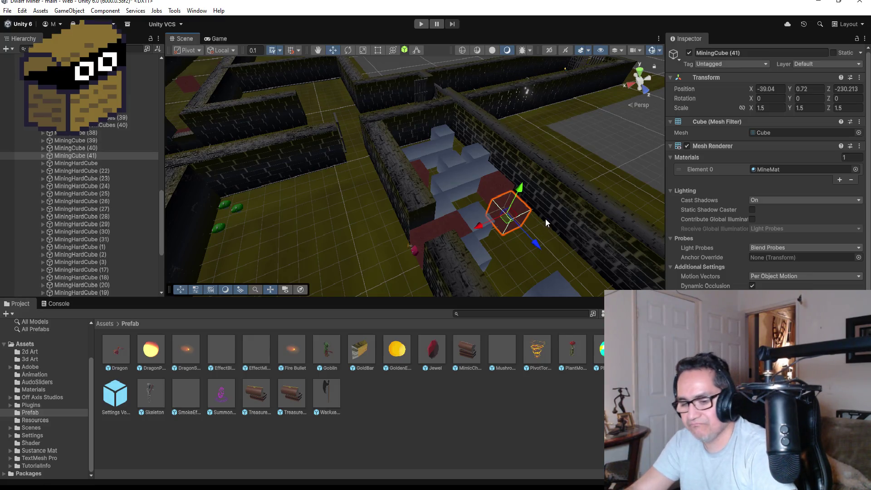
pyautogui.moveTo(574, 248)
pyautogui.mouseDown()
pyautogui.moveTo(475, 239)
pyautogui.moveTo(447, 247)
pyautogui.moveTo(491, 228)
pyautogui.moveTo(410, 265)
pyautogui.mouseUp()
pyautogui.scroll(-2, 494, 254)
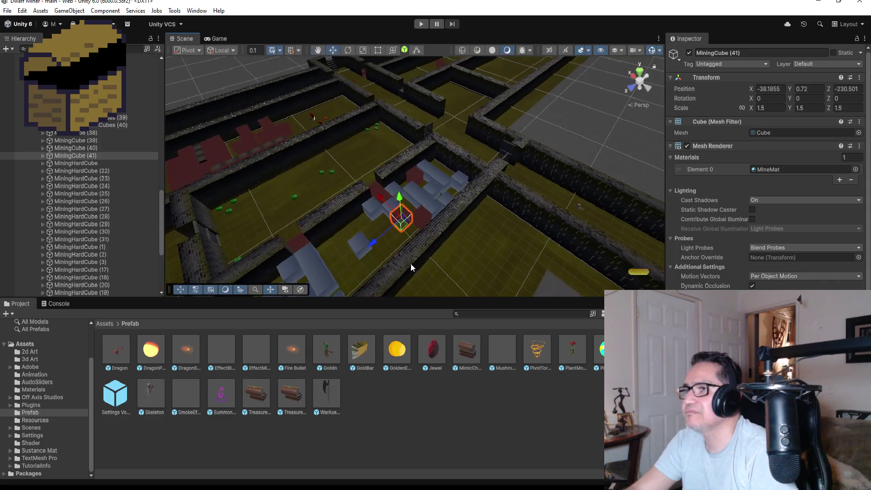
pyautogui.moveTo(445, 164)
pyautogui.mouseDown()
pyautogui.moveTo(428, 235)
pyautogui.moveTo(352, 252)
pyautogui.mouseUp()
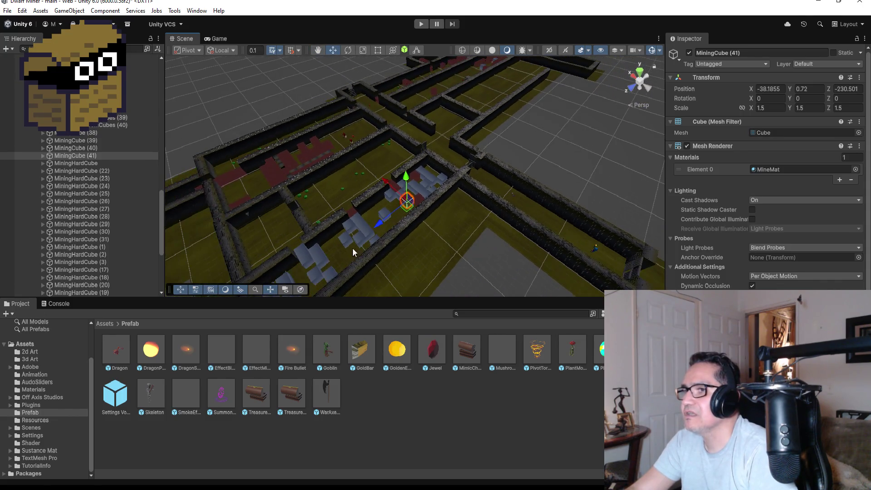
pyautogui.scroll(-2, 355, 240)
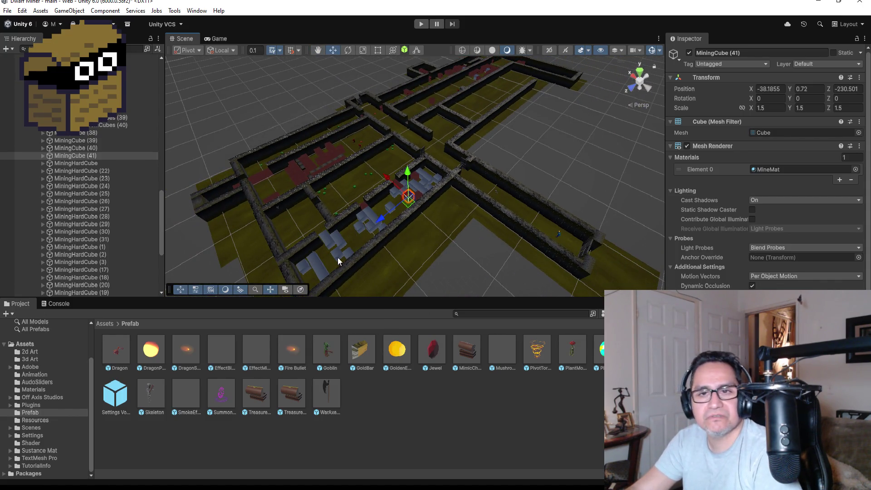
# Add two more red MiningCube copies down the corridor, filling the last gap along X
pyautogui.hotkey('ctrl', 'd')
pyautogui.moveTo(380, 218); pyautogui.dragTo(307, 252)
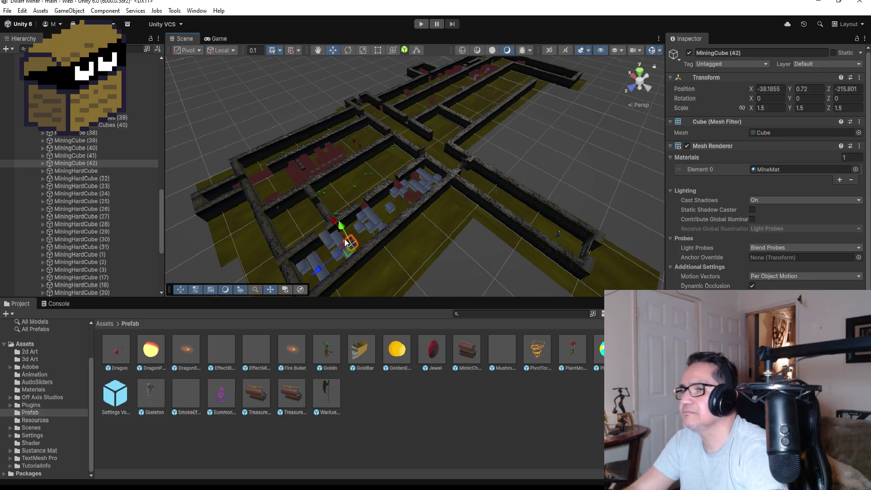
pyautogui.press('f')
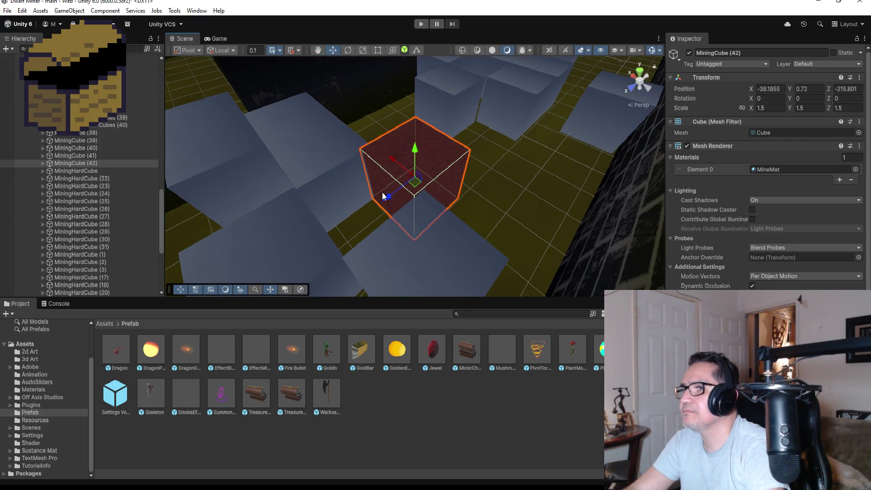
pyautogui.moveTo(386, 197); pyautogui.dragTo(395, 192)
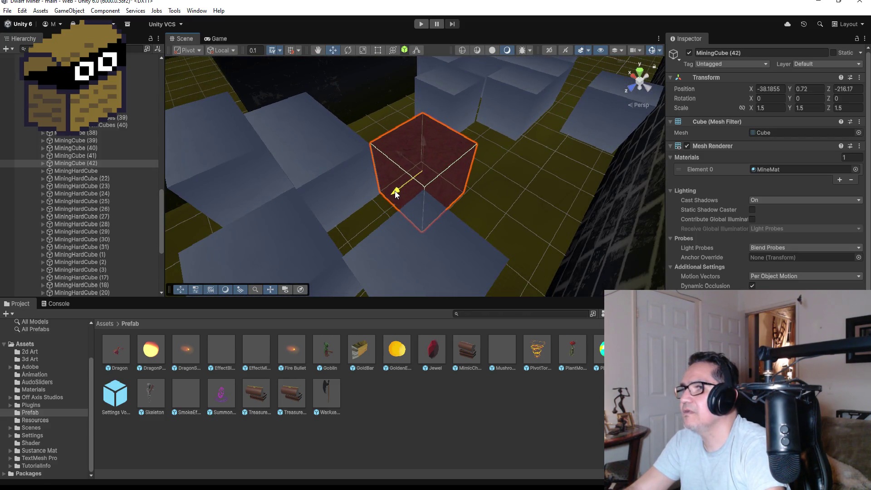
pyautogui.scroll(-5, 404, 192)
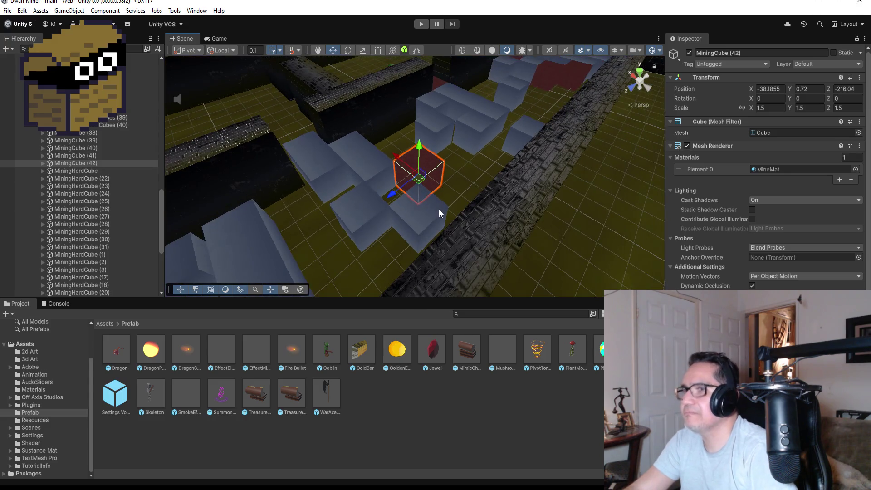
pyautogui.hotkey('ctrl', 'd')
pyautogui.moveTo(391, 196); pyautogui.dragTo(281, 249)
pyautogui.scroll(-5, 282, 249)
pyautogui.moveTo(347, 200); pyautogui.dragTo(314, 221)
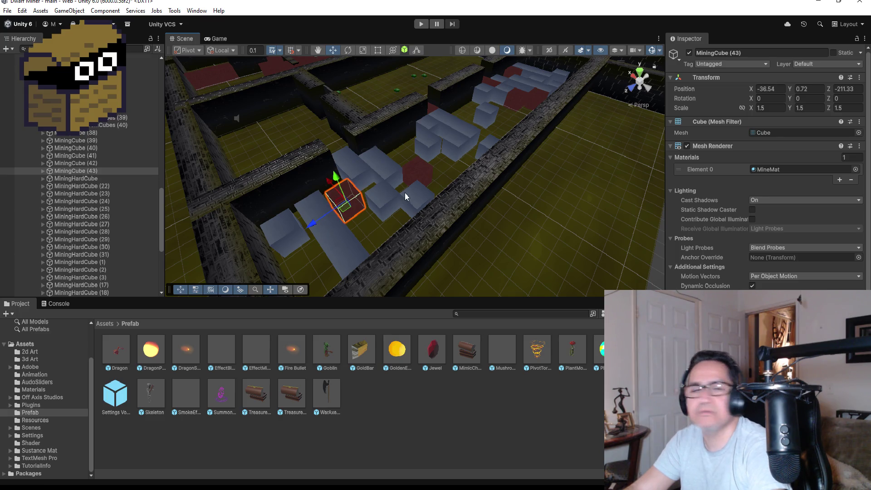
# Orbit and zoom over the maze to check the corridor lined up to MiningCube (43)
pyautogui.moveTo(293, 143)
pyautogui.mouseDown()
pyautogui.moveTo(249, 226)
pyautogui.moveTo(305, 225)
pyautogui.mouseUp()
pyautogui.scroll(-2, 317, 236)
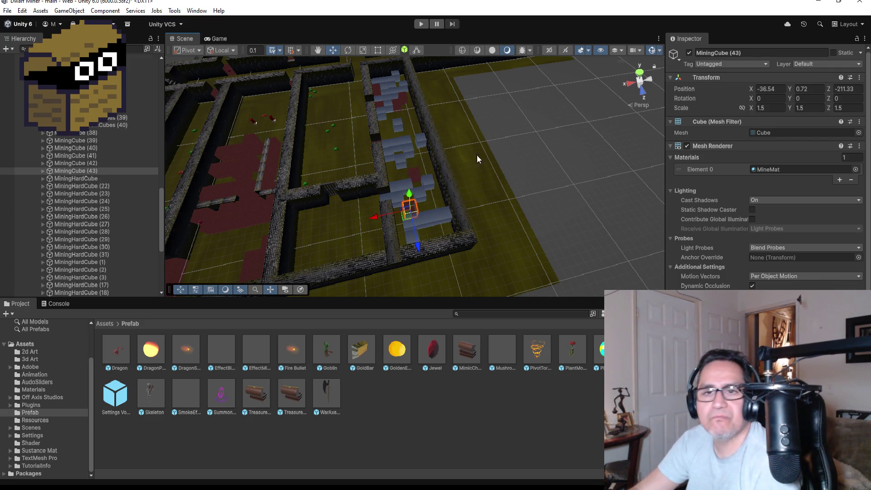
pyautogui.scroll(-5, 334, 144)
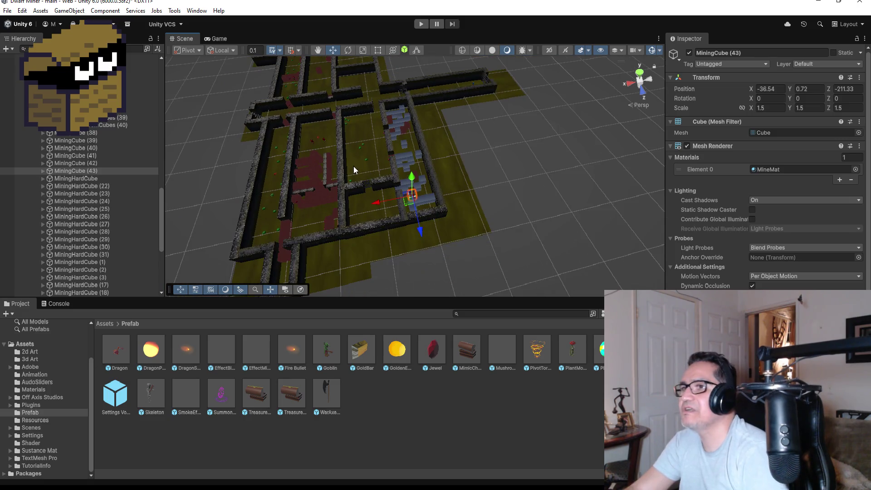
pyautogui.moveTo(291, 182); pyautogui.dragTo(306, 213)
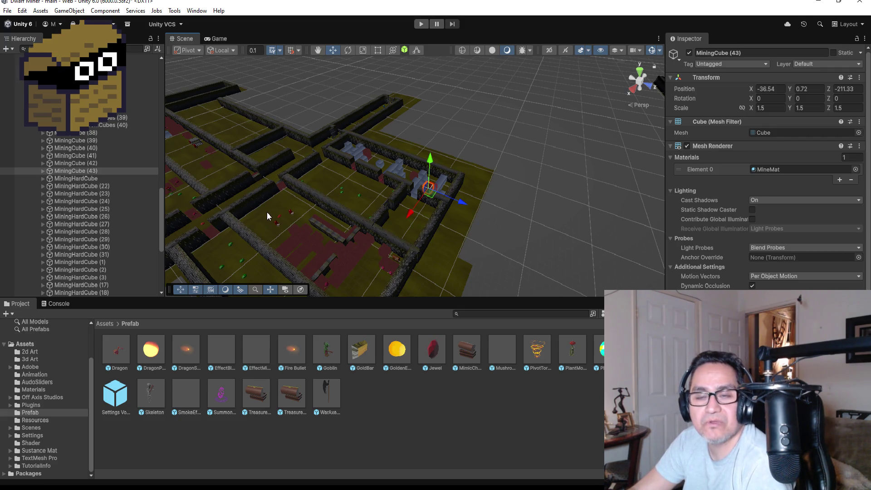
pyautogui.scroll(-5, 262, 217)
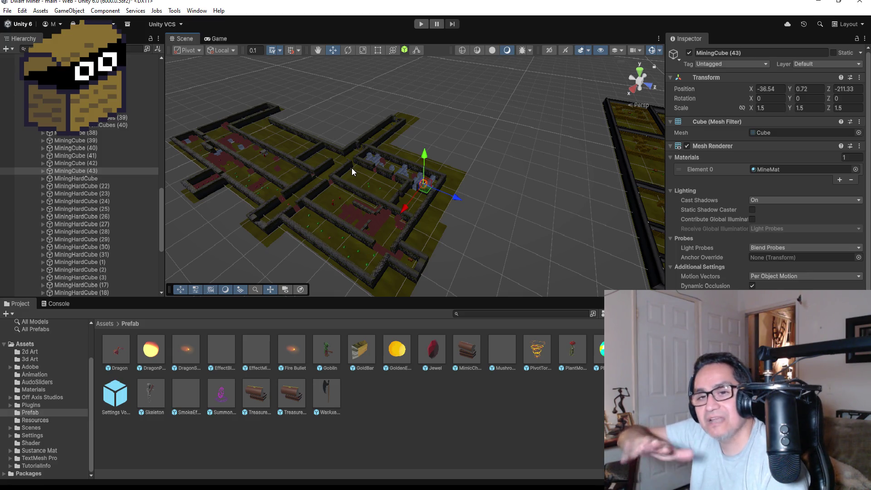
pyautogui.scroll(2, 370, 131)
pyautogui.scroll(5, 369, 133)
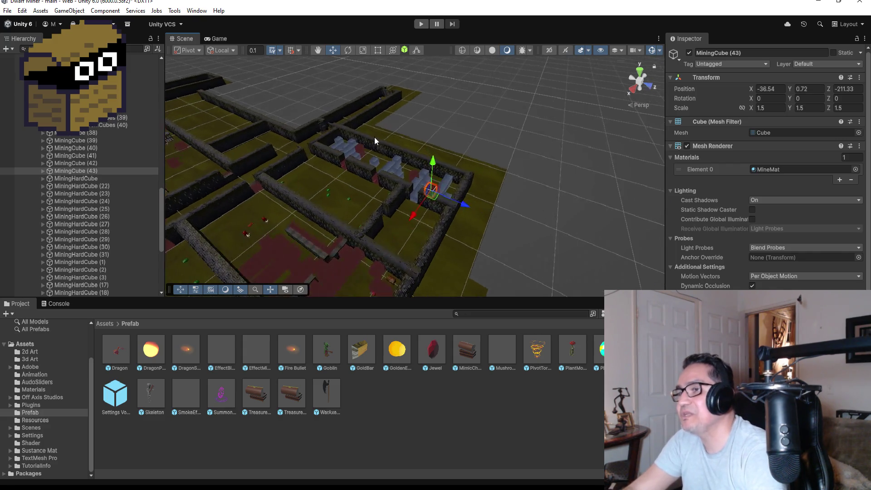
pyautogui.moveTo(465, 177); pyautogui.dragTo(344, 199)
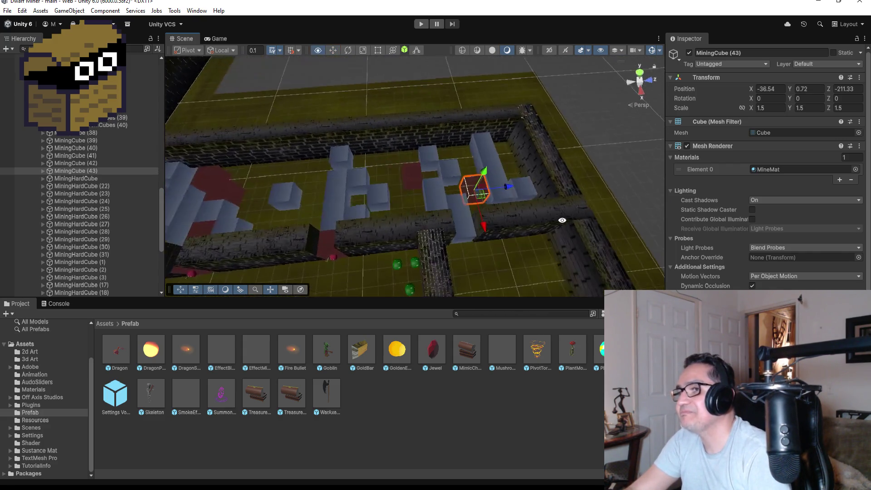
pyautogui.scroll(-3, 315, 208)
pyautogui.moveTo(282, 243); pyautogui.dragTo(258, 286)
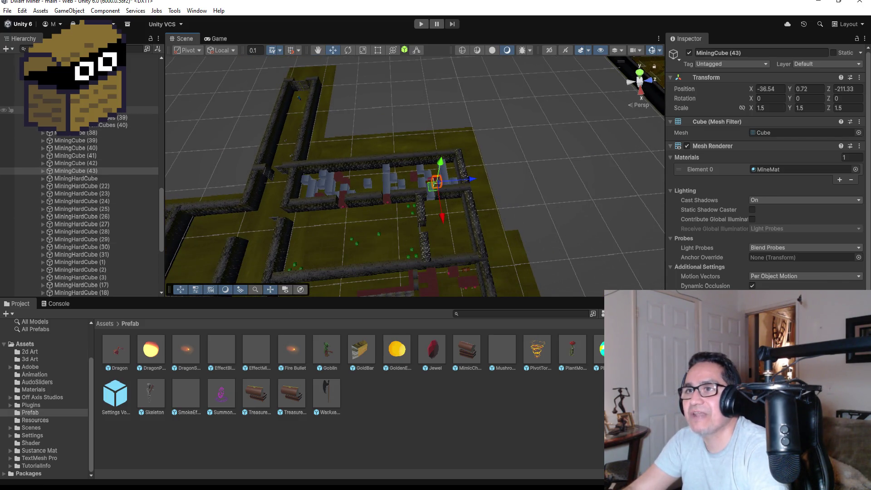
pyautogui.scroll(-5, 55, 136)
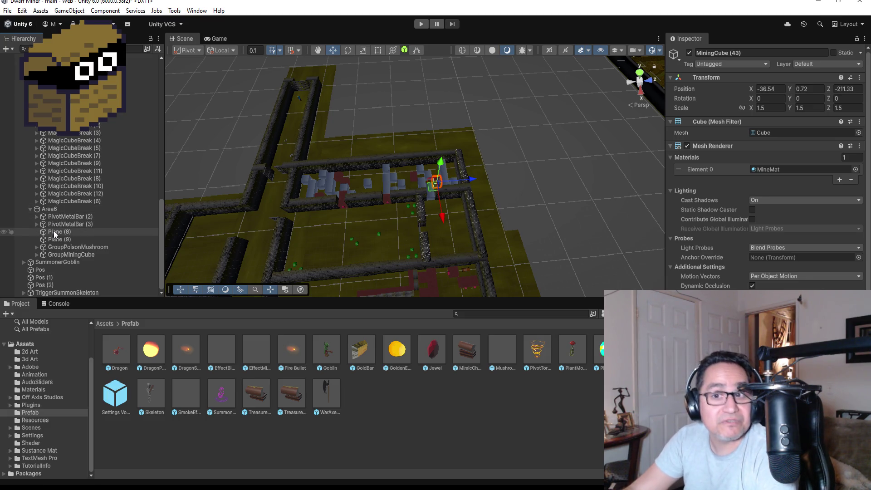
pyautogui.scroll(5, 47, 201)
pyautogui.scroll(-5, 42, 166)
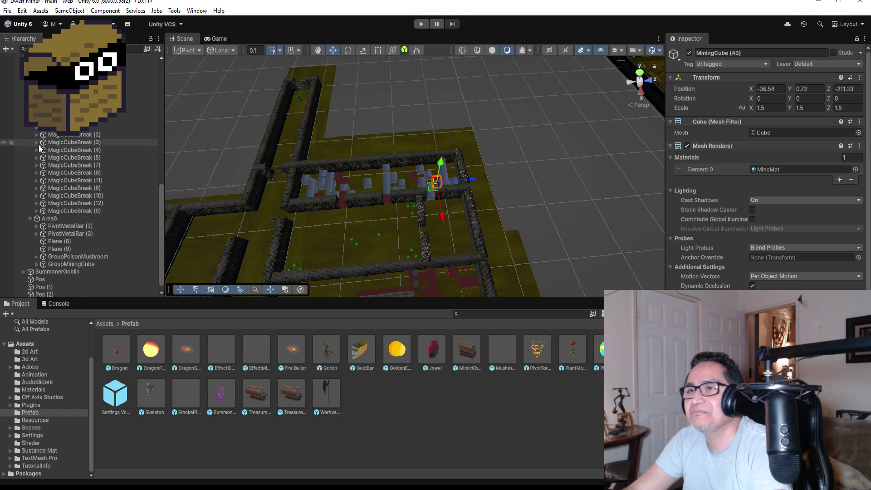
pyautogui.scroll(10, 89, 164)
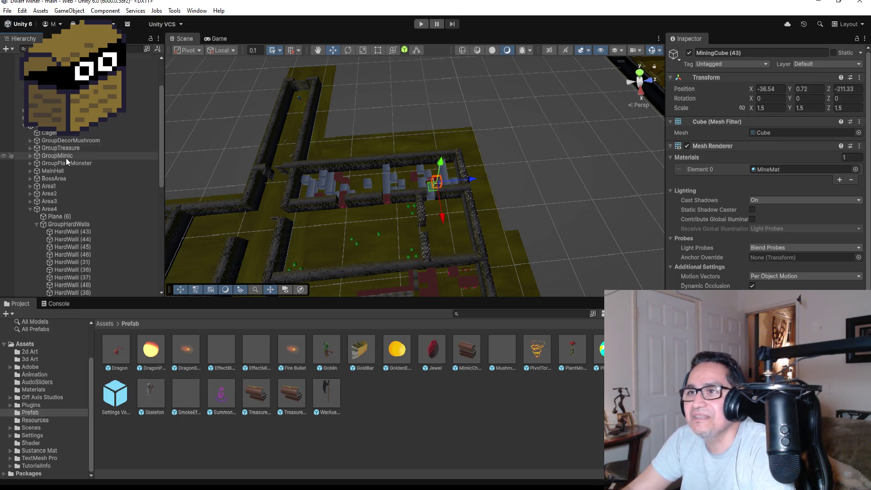
# Duplicate TreasureChest (14) from GroupTreasure and move the copy into the mining-cube room
pyautogui.click(30, 148)
pyautogui.click(84, 208)
pyautogui.press('f')
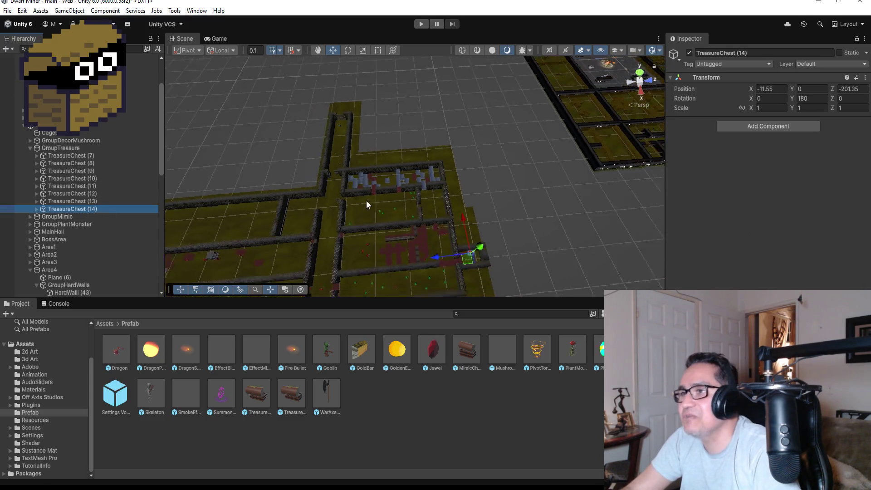
pyautogui.hotkey('ctrl', 'd')
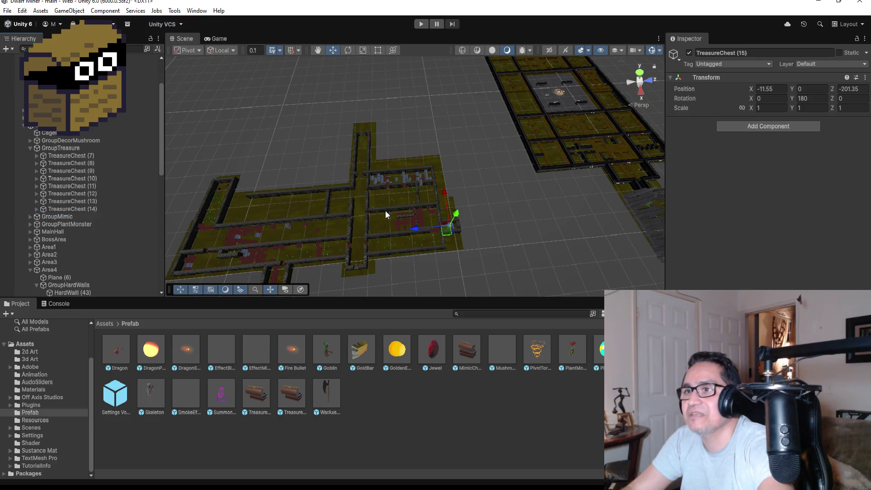
pyautogui.moveTo(412, 227); pyautogui.dragTo(366, 233)
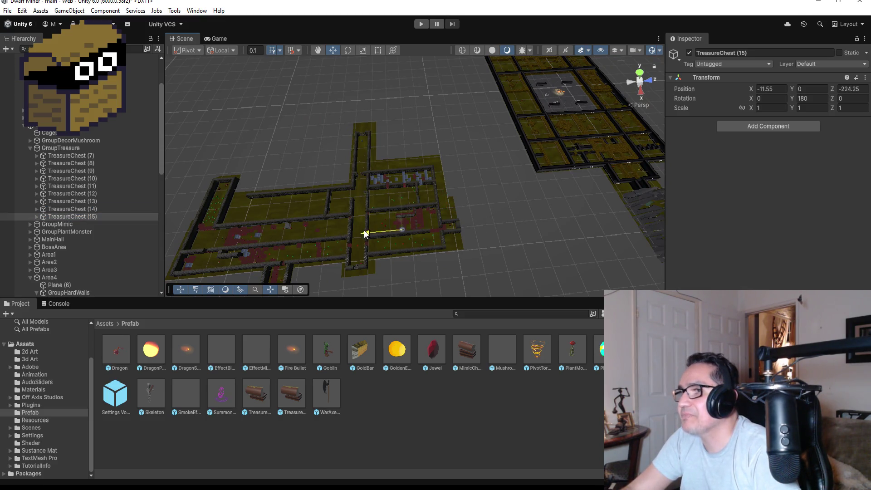
pyautogui.moveTo(399, 199); pyautogui.dragTo(399, 155)
pyautogui.moveTo(362, 180); pyautogui.dragTo(339, 185)
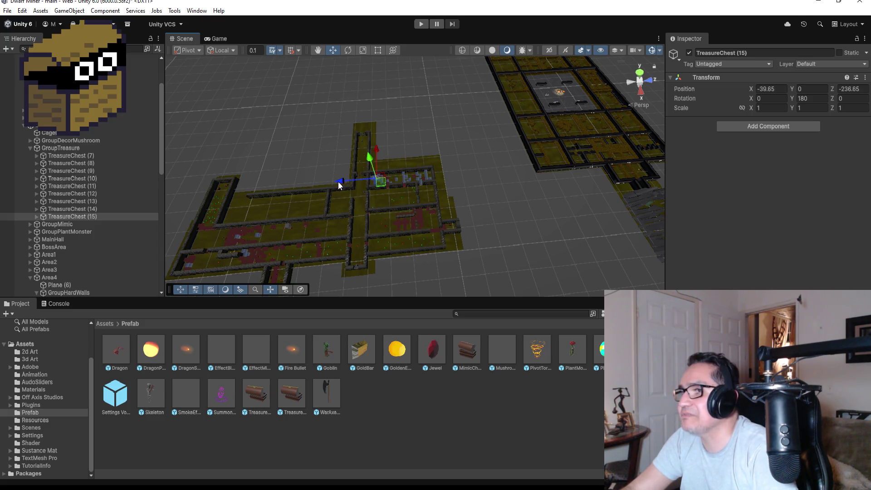
pyautogui.press('f')
pyautogui.scroll(-5, 432, 198)
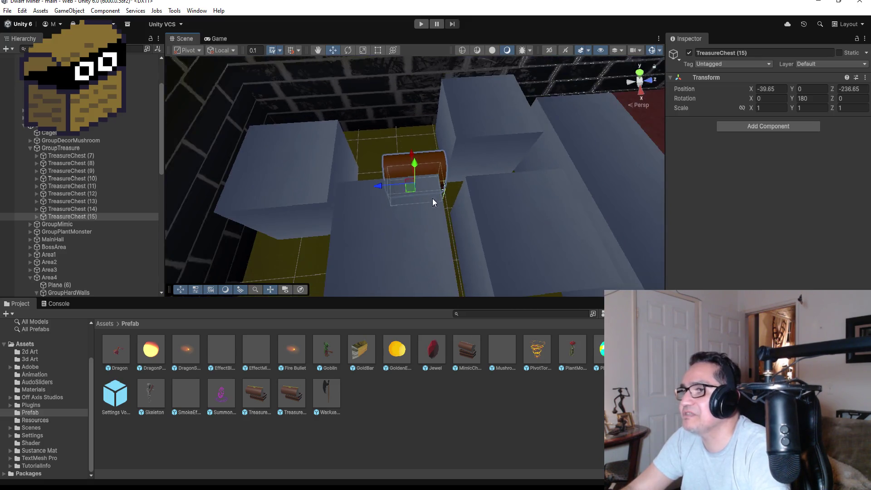
pyautogui.scroll(-5, 403, 189)
pyautogui.moveTo(390, 188)
pyautogui.mouseDown()
pyautogui.moveTo(356, 168)
pyautogui.moveTo(379, 215)
pyautogui.mouseUp()
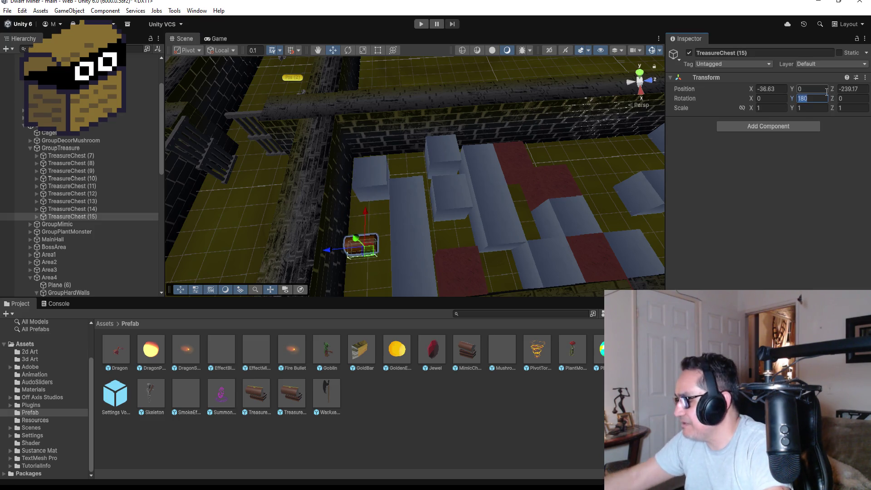
# Set TreasureChest (15)'s Rotation Y to 90 and settle it near the wall at X -36.44, Z -239.38
pyautogui.write('90')
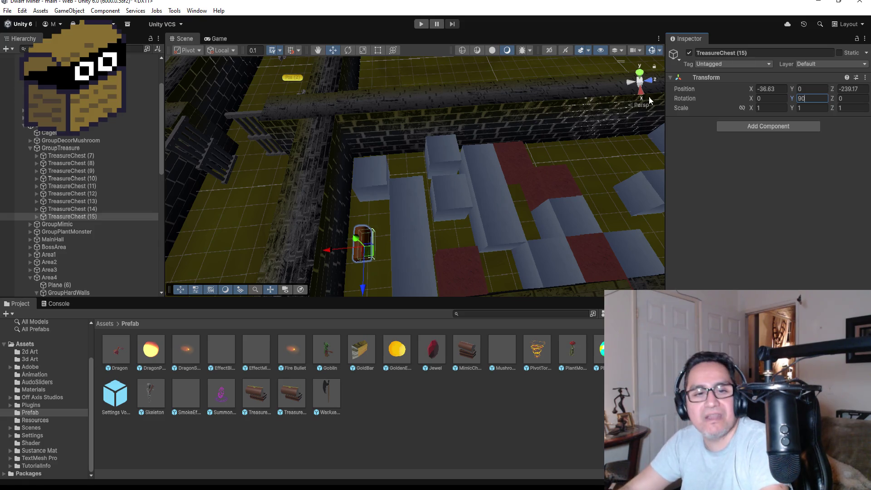
pyautogui.scroll(2, 439, 269)
pyautogui.moveTo(410, 270)
pyautogui.mouseDown()
pyautogui.moveTo(444, 220)
pyautogui.moveTo(505, 177)
pyautogui.moveTo(385, 214)
pyautogui.moveTo(318, 269)
pyautogui.moveTo(328, 282)
pyautogui.moveTo(333, 274)
pyautogui.mouseUp()
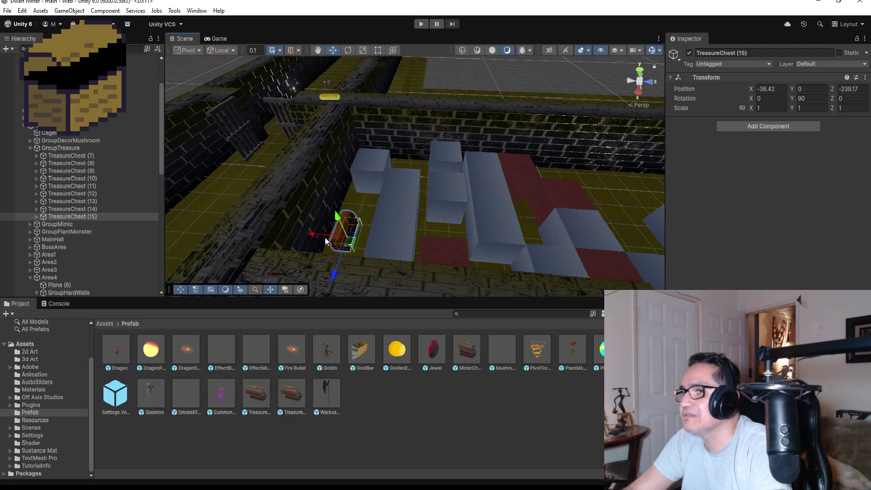
pyautogui.moveTo(320, 240)
pyautogui.mouseDown()
pyautogui.moveTo(436, 219)
pyautogui.moveTo(386, 245)
pyautogui.moveTo(359, 242)
pyautogui.moveTo(348, 228)
pyautogui.mouseUp()
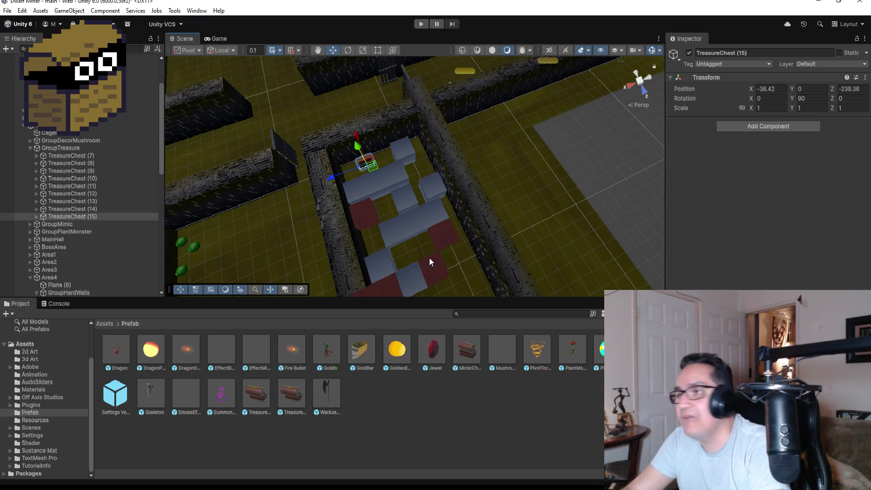
pyautogui.scroll(-4, 429, 254)
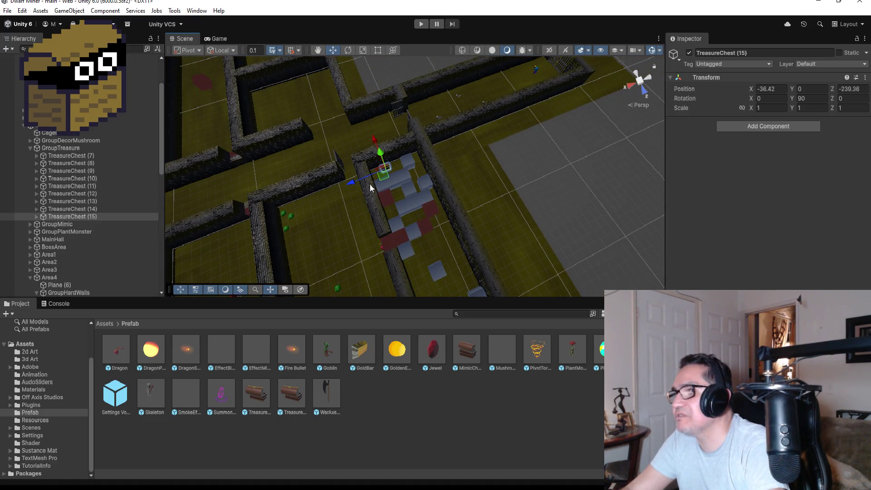
pyautogui.moveTo(349, 179); pyautogui.dragTo(354, 181)
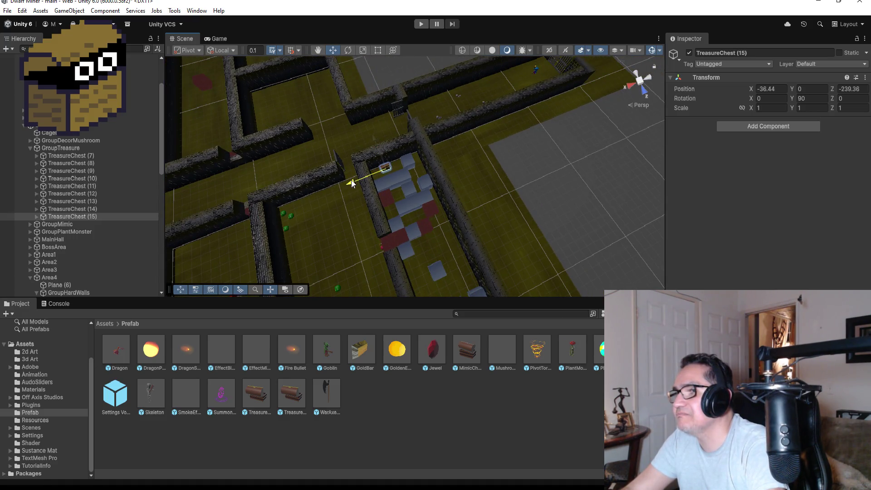
pyautogui.scroll(-4, 393, 219)
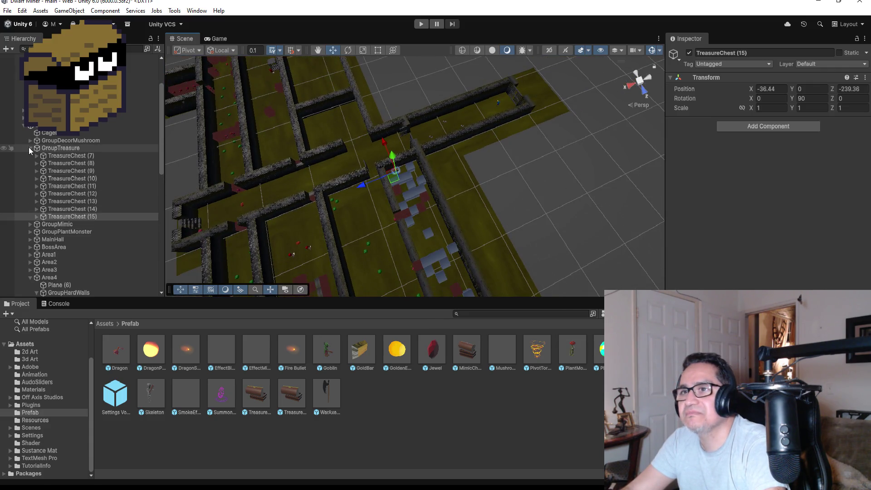
# Duplicate MimicChest (4) in GroupMimic to create MimicChest (5)
pyautogui.click(29, 148)
pyautogui.click(29, 156)
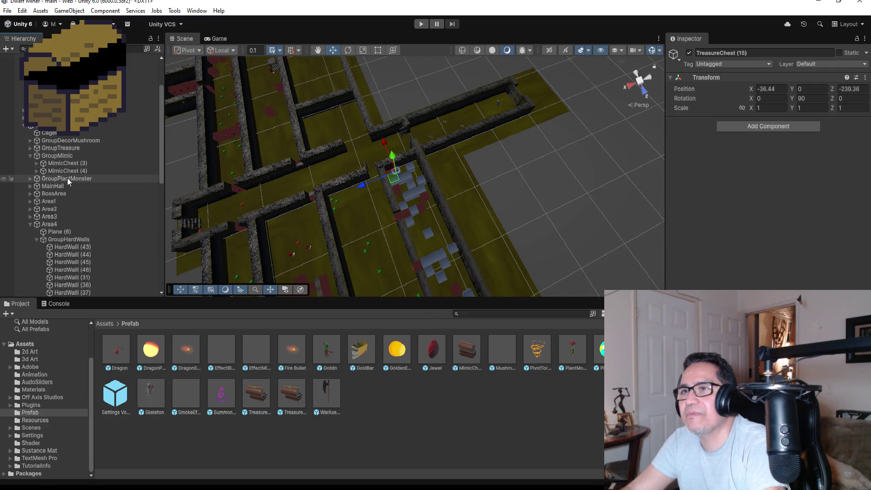
pyautogui.doubleClick(67, 171)
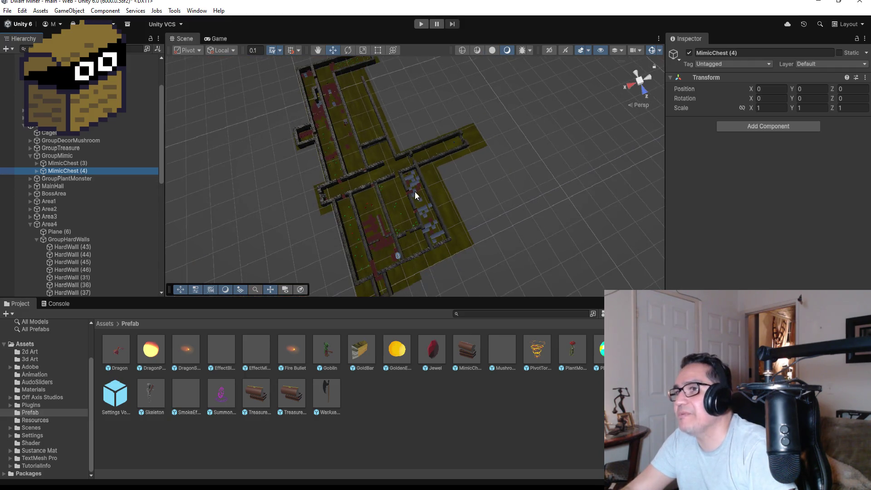
pyautogui.hotkey('ctrl', 'd')
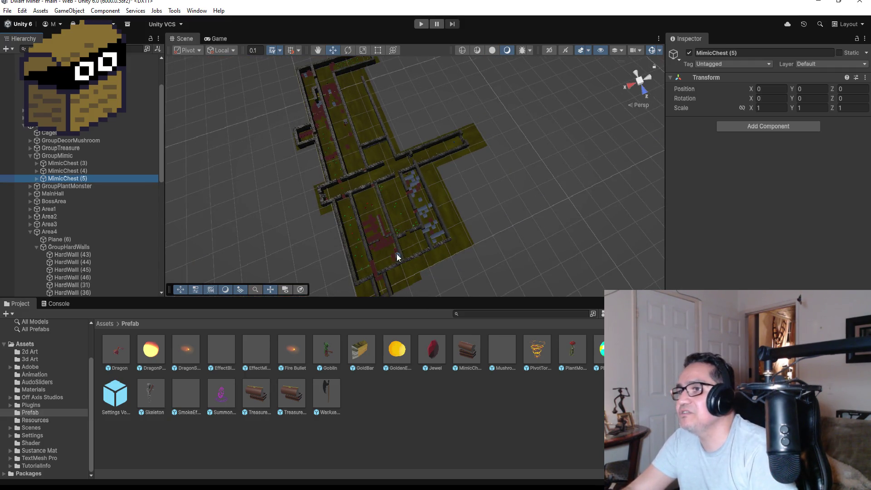
# Select MimicChestObj and HitPos of MimicChest (5) and move them into the walled room
pyautogui.click(334, 52)
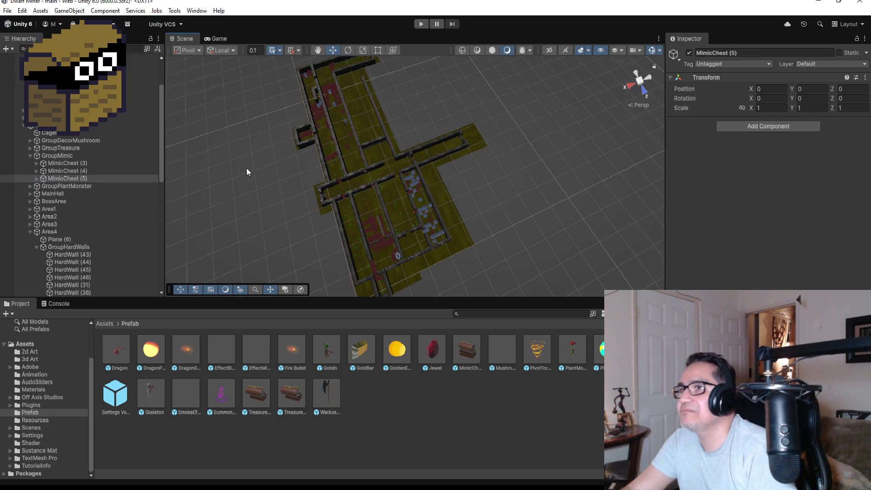
pyautogui.click(37, 178)
pyautogui.click(73, 186)
pyautogui.keyDown('shift'); pyautogui.click(63, 193); pyautogui.keyUp('shift')
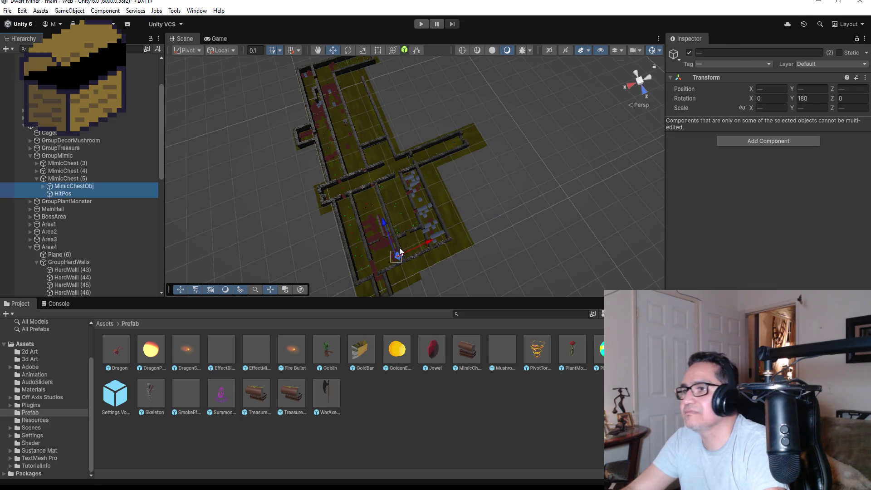
pyautogui.moveTo(429, 241); pyautogui.dragTo(487, 204)
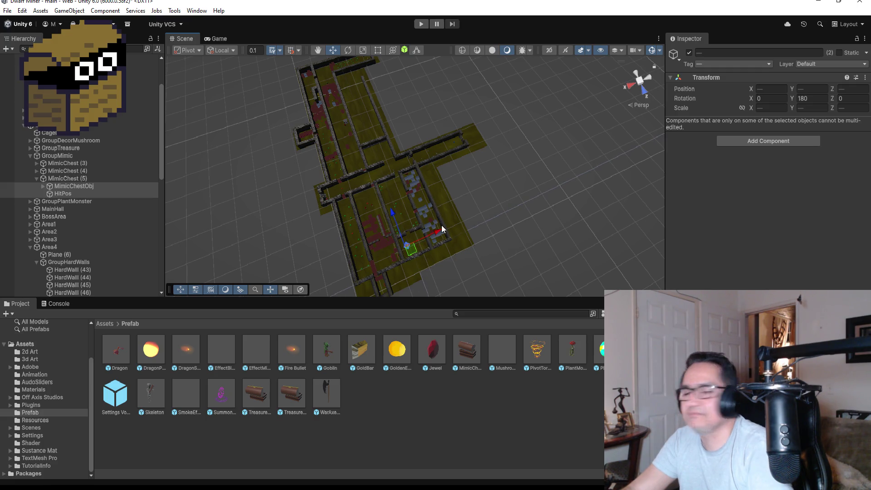
pyautogui.press('f')
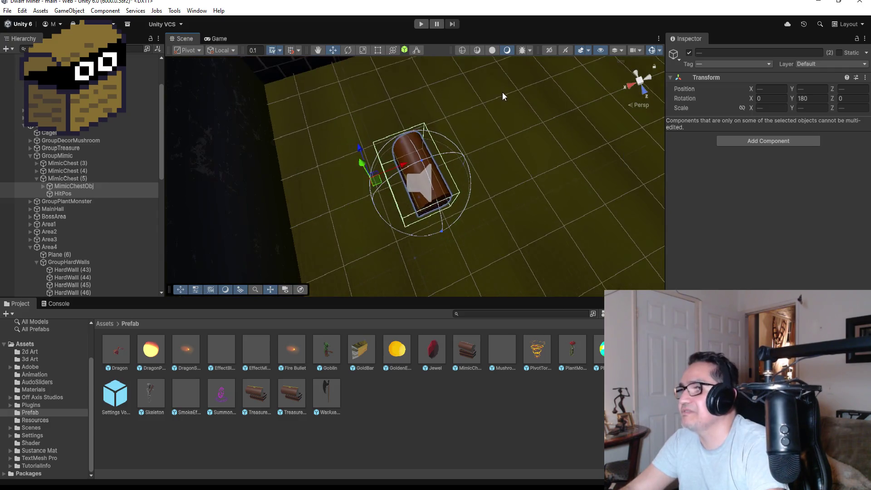
pyautogui.scroll(-5, 498, 95)
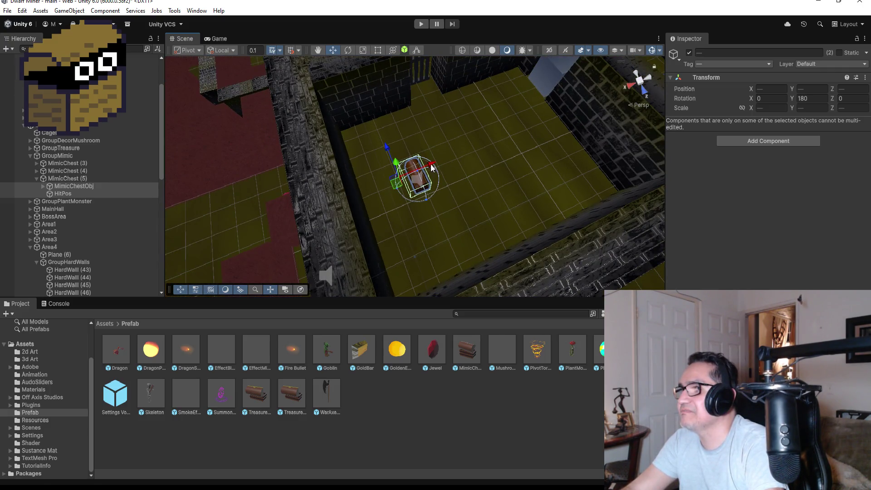
pyautogui.moveTo(385, 149); pyautogui.dragTo(386, 176)
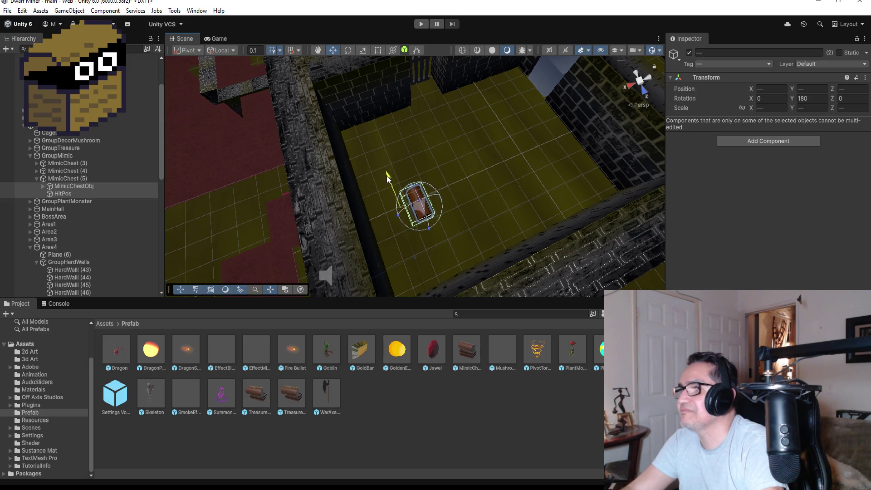
pyautogui.moveTo(436, 195); pyautogui.dragTo(497, 179)
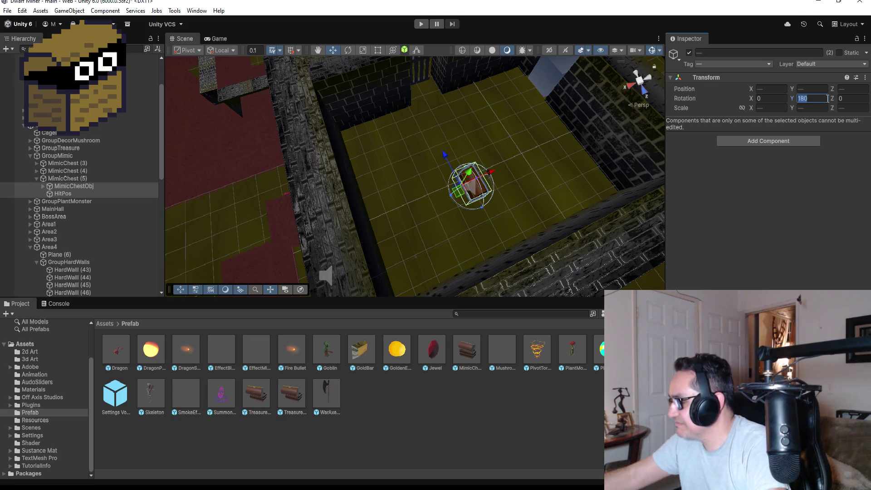
# Set the chest's Rotation Y to -90
pyautogui.write('90')
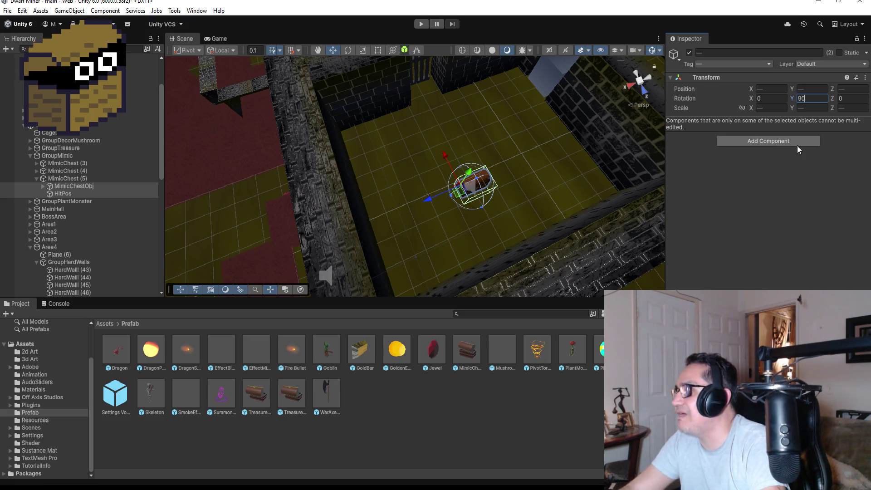
pyautogui.press('BackSpace')
pyautogui.press('BackSpace')
pyautogui.write('-90')
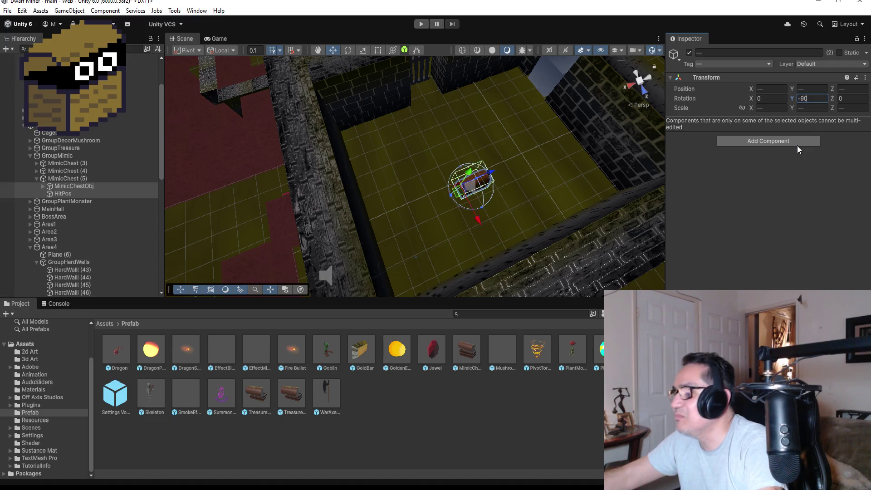
# Slide the chest along X and Z until it sits on the room's floor
pyautogui.moveTo(473, 215); pyautogui.dragTo(487, 239)
pyautogui.moveTo(509, 207)
pyautogui.mouseDown()
pyautogui.moveTo(603, 190)
pyautogui.moveTo(550, 146)
pyautogui.moveTo(423, 174)
pyautogui.moveTo(434, 181)
pyautogui.mouseUp()
pyautogui.moveTo(376, 116)
pyautogui.mouseDown()
pyautogui.moveTo(325, 217)
pyautogui.moveTo(340, 188)
pyautogui.mouseUp()
pyautogui.moveTo(289, 208); pyautogui.dragTo(300, 214)
pyautogui.moveTo(348, 196)
pyautogui.mouseDown()
pyautogui.moveTo(327, 229)
pyautogui.moveTo(403, 89)
pyautogui.moveTo(355, 194)
pyautogui.moveTo(515, 148)
pyautogui.moveTo(510, 205)
pyautogui.moveTo(592, 200)
pyautogui.moveTo(647, 252)
pyautogui.moveTo(540, 259)
pyautogui.mouseUp()
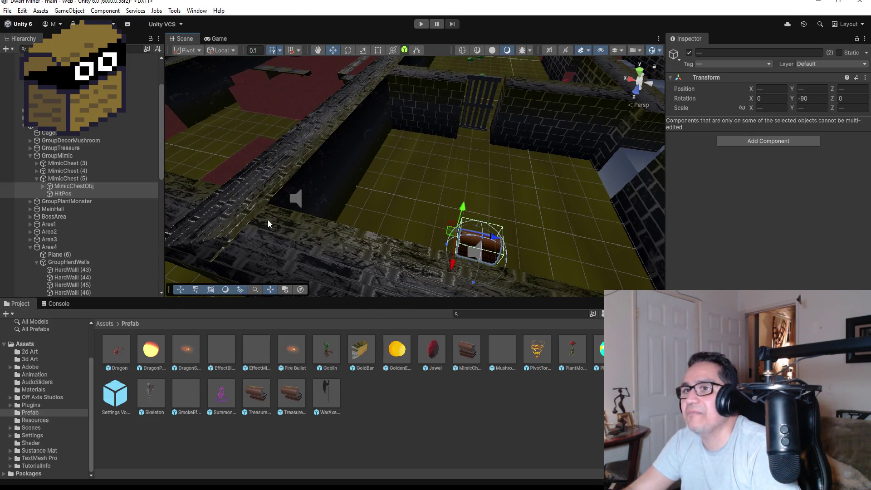
pyautogui.moveTo(497, 239)
pyautogui.mouseDown()
pyautogui.moveTo(480, 189)
pyautogui.moveTo(297, 216)
pyautogui.moveTo(428, 169)
pyautogui.moveTo(399, 199)
pyautogui.mouseUp()
pyautogui.scroll(-2, 399, 200)
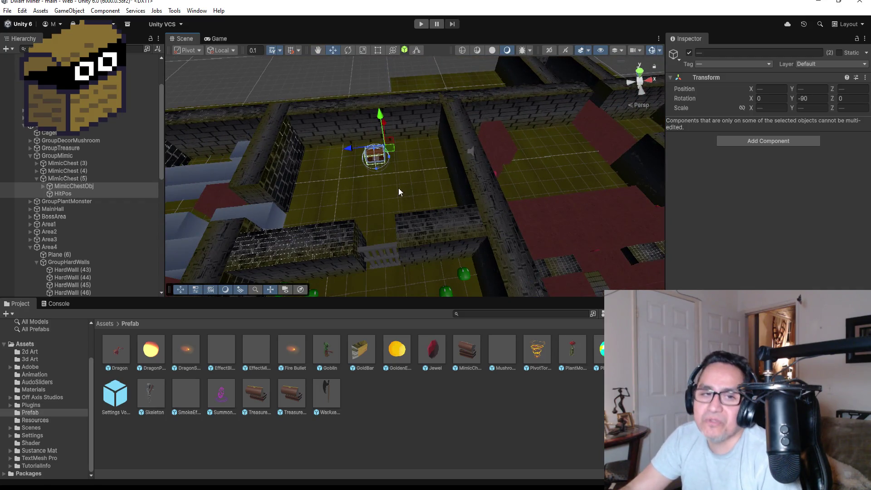
pyautogui.scroll(-4, 403, 190)
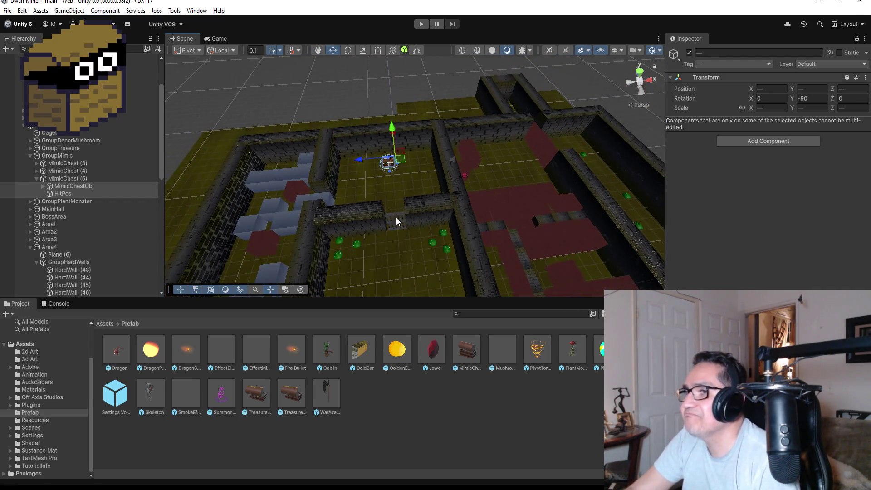
# Frame the metal-bar gate and stretch HardWall (47) to 5.467671 wide with the Rect tool
pyautogui.click(396, 220)
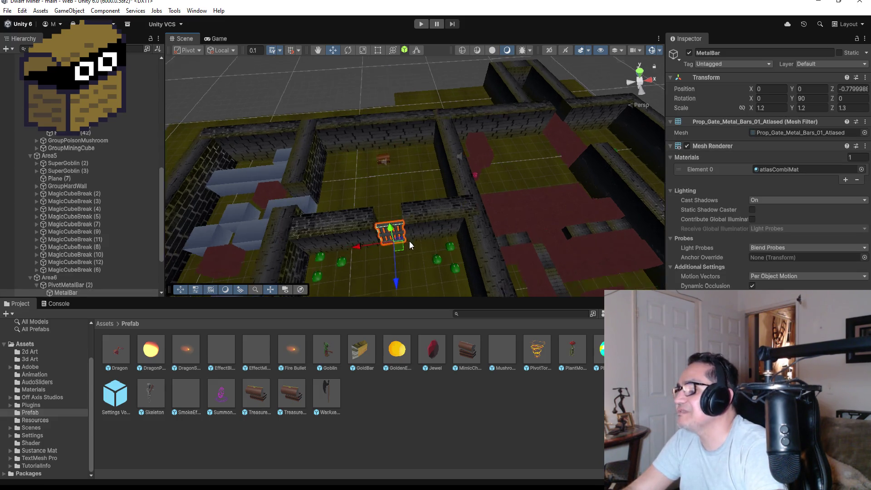
pyautogui.press('f')
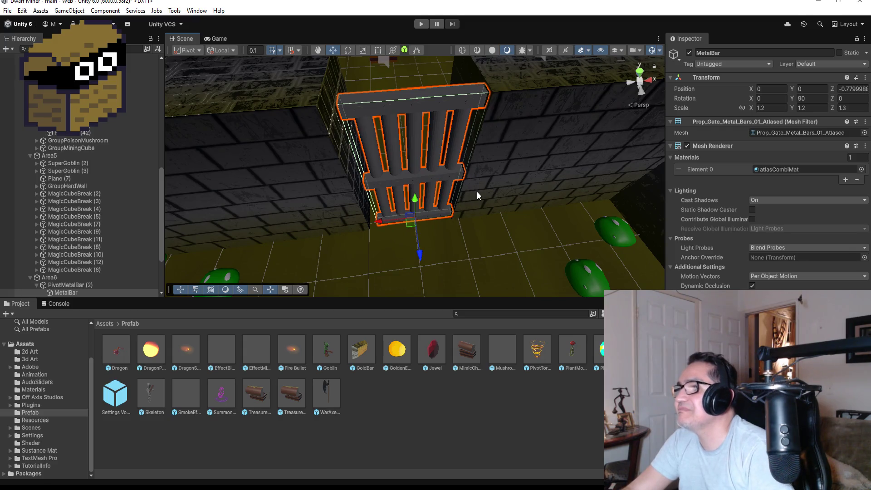
pyautogui.click(303, 130)
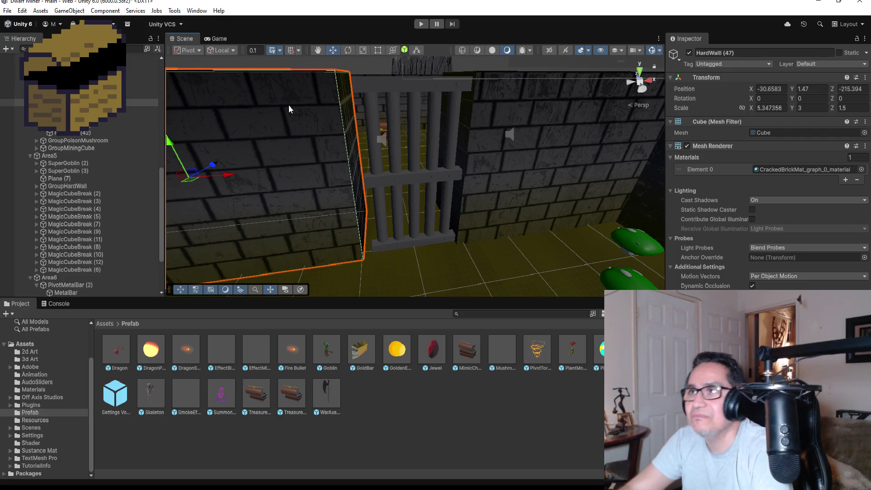
pyautogui.click(379, 51)
pyautogui.moveTo(354, 164); pyautogui.dragTo(362, 165)
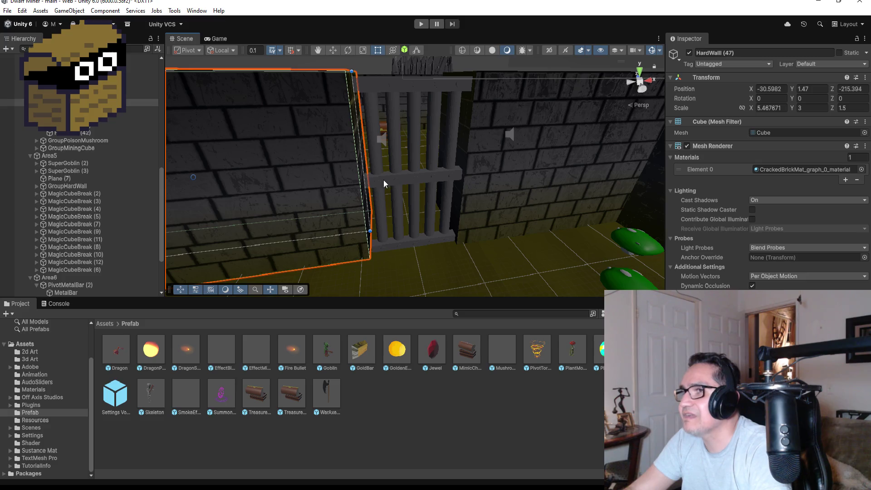
pyautogui.scroll(-6, 382, 179)
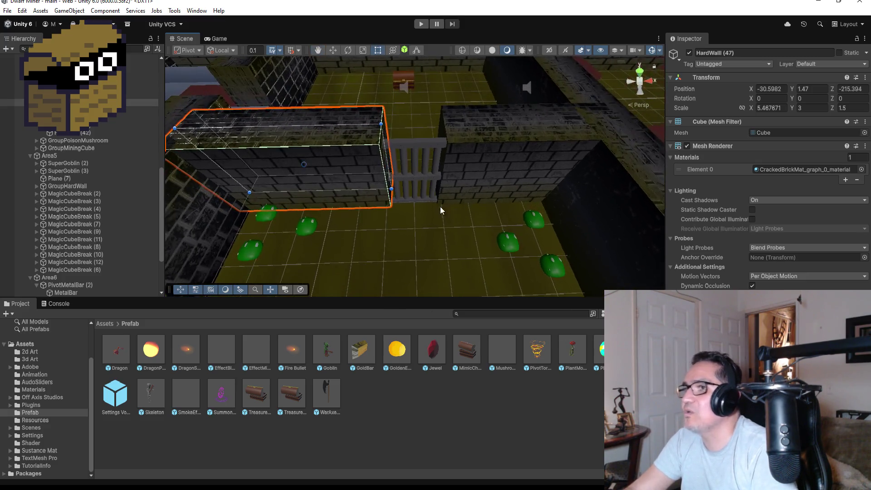
pyautogui.scroll(-8, 436, 214)
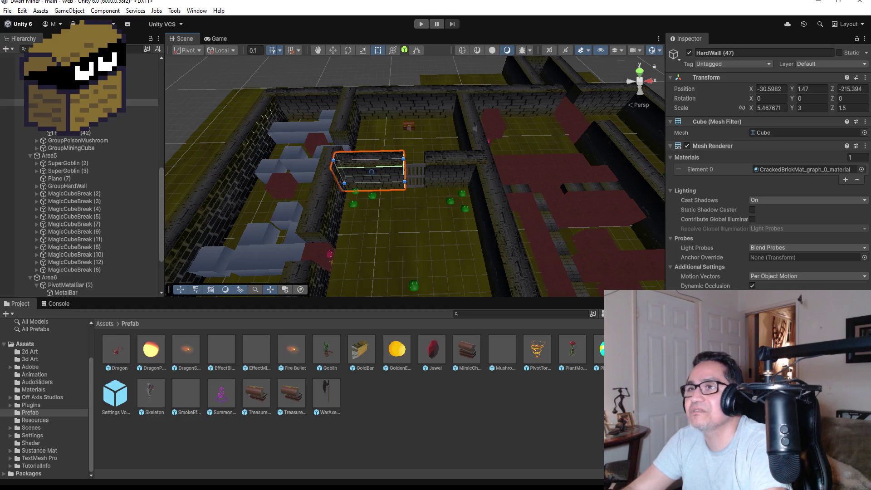
pyautogui.click(8, 11)
pyautogui.press('Escape')
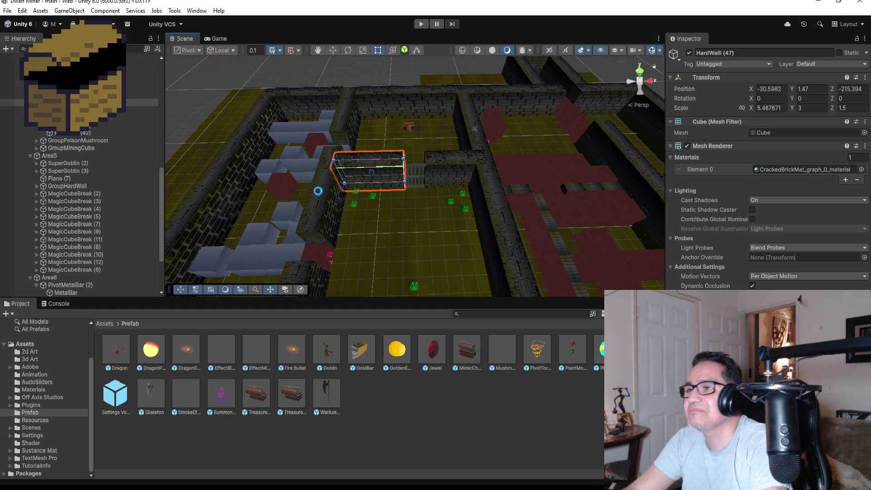
pyautogui.scroll(-4, 370, 192)
pyautogui.scroll(-4, 420, 210)
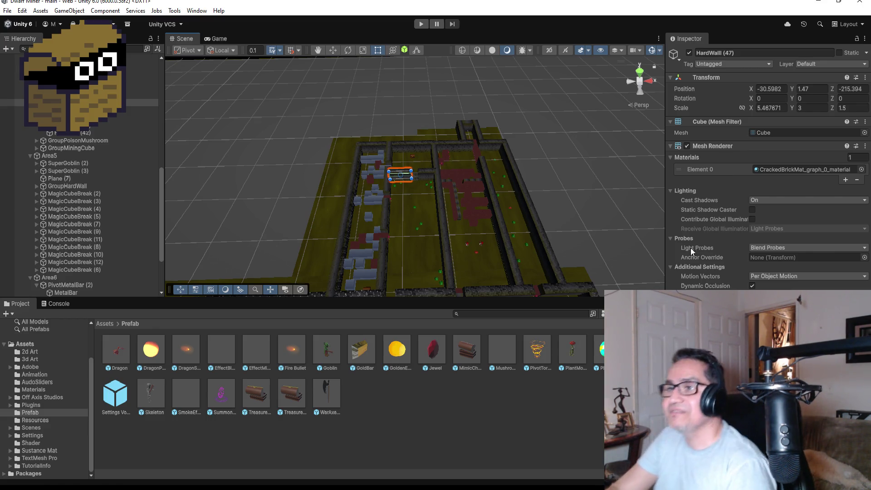
pyautogui.scroll(5, 437, 207)
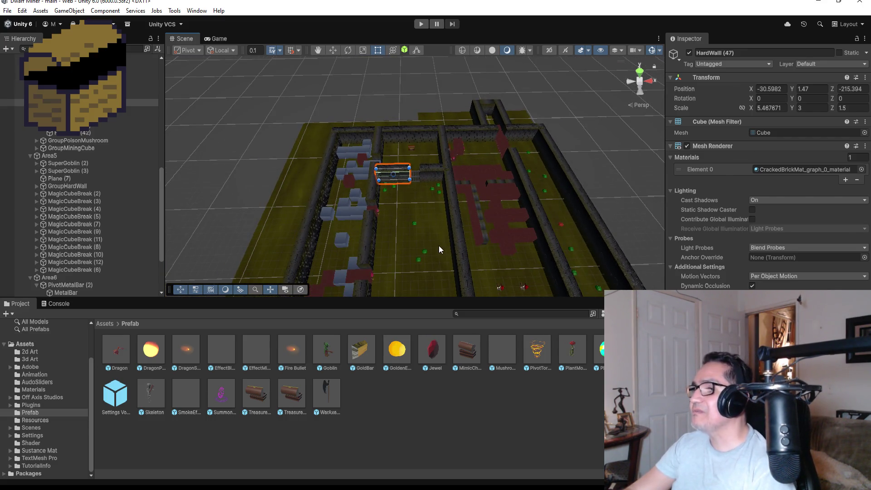
pyautogui.moveTo(397, 247)
pyautogui.mouseDown()
pyautogui.moveTo(433, 219)
pyautogui.moveTo(528, 188)
pyautogui.moveTo(470, 171)
pyautogui.moveTo(363, 192)
pyautogui.moveTo(350, 231)
pyautogui.moveTo(404, 216)
pyautogui.moveTo(481, 228)
pyautogui.moveTo(434, 224)
pyautogui.moveTo(350, 165)
pyautogui.moveTo(409, 227)
pyautogui.moveTo(402, 242)
pyautogui.mouseUp()
pyautogui.scroll(-5, 402, 243)
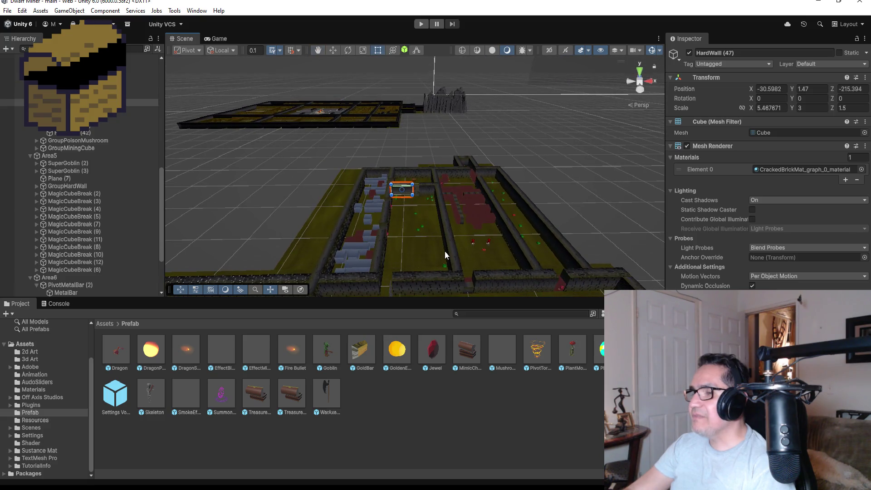
pyautogui.moveTo(481, 250); pyautogui.dragTo(467, 277)
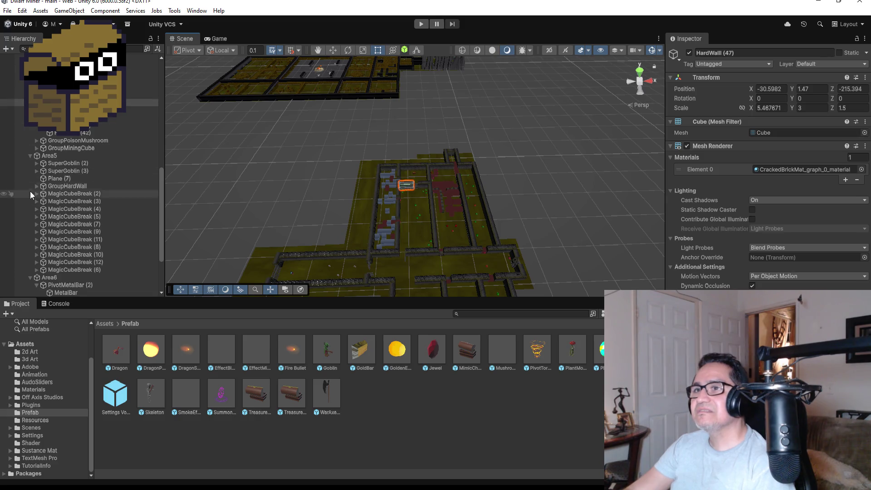
pyautogui.scroll(3, 27, 129)
pyautogui.scroll(2, 27, 129)
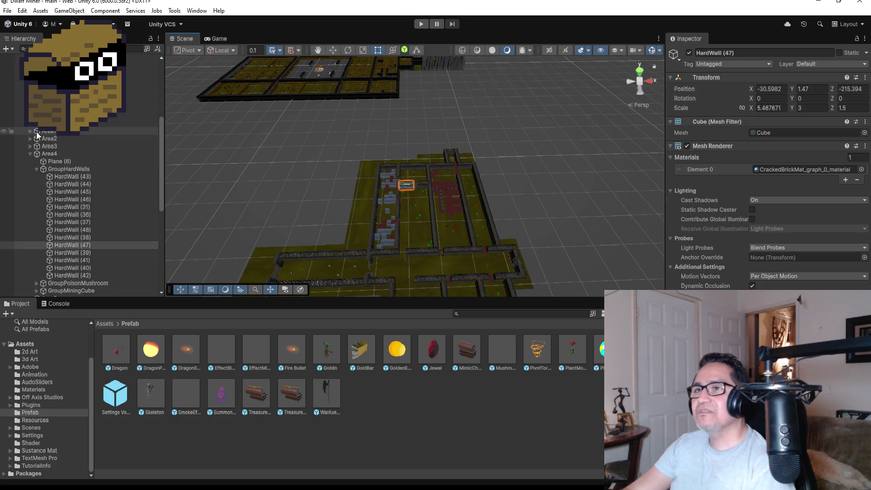
# Collapse the area groups and duplicate TrapMushroomMonster (6) into TrapMushroomMonster (7)
pyautogui.click(30, 155)
pyautogui.click(30, 161)
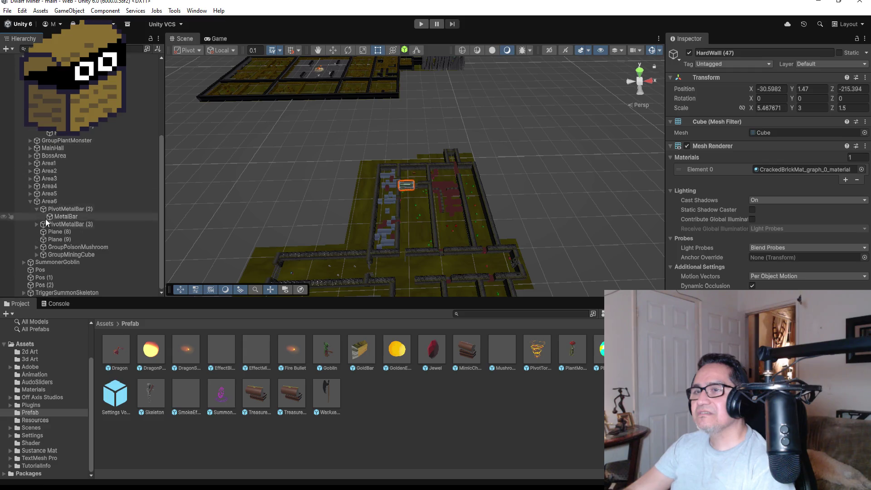
pyautogui.click(30, 201)
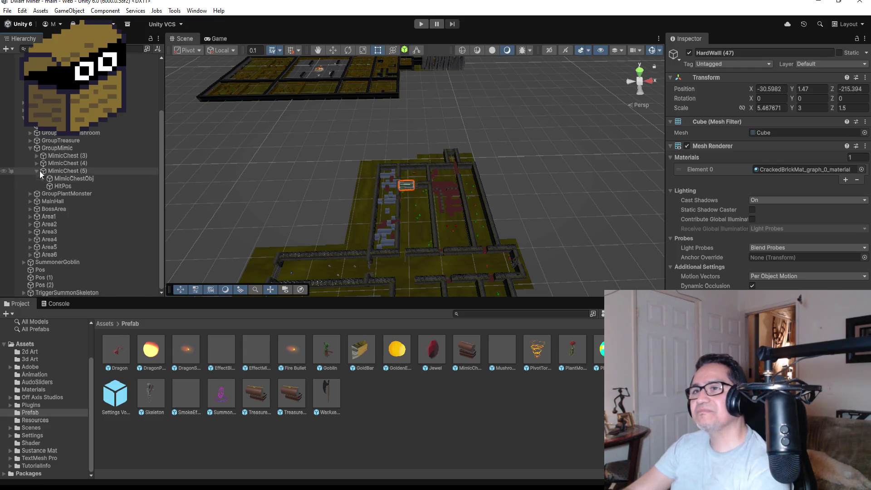
pyautogui.click(34, 149)
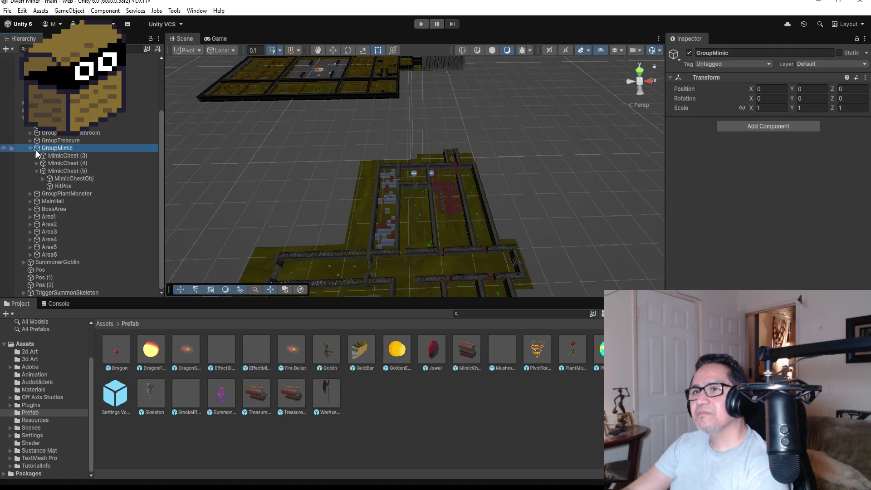
pyautogui.click(27, 148)
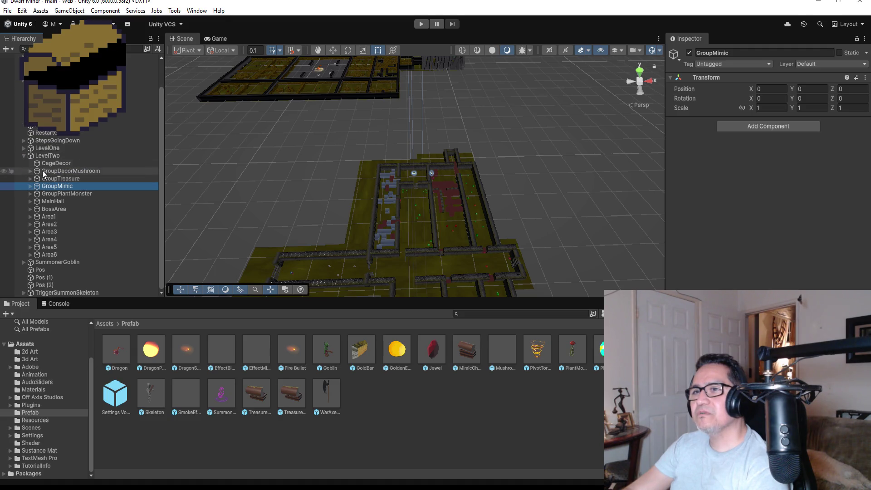
pyautogui.click(30, 194)
pyautogui.click(72, 255)
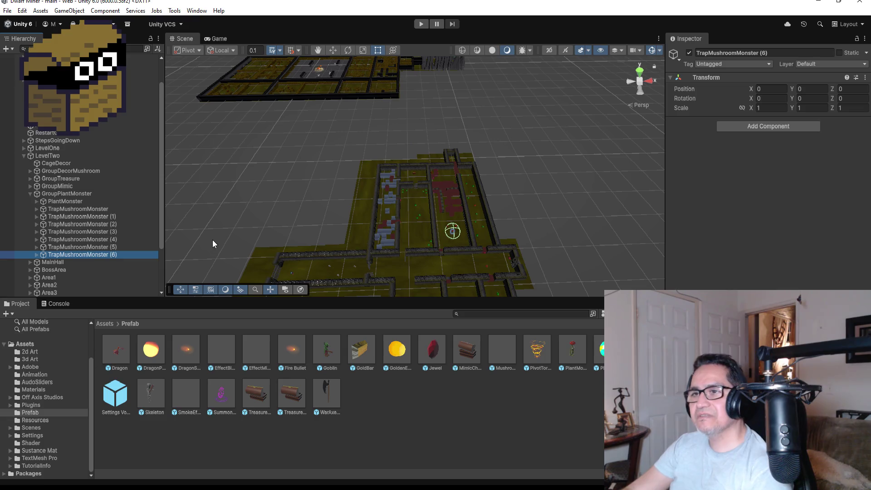
pyautogui.scroll(-3, 319, 228)
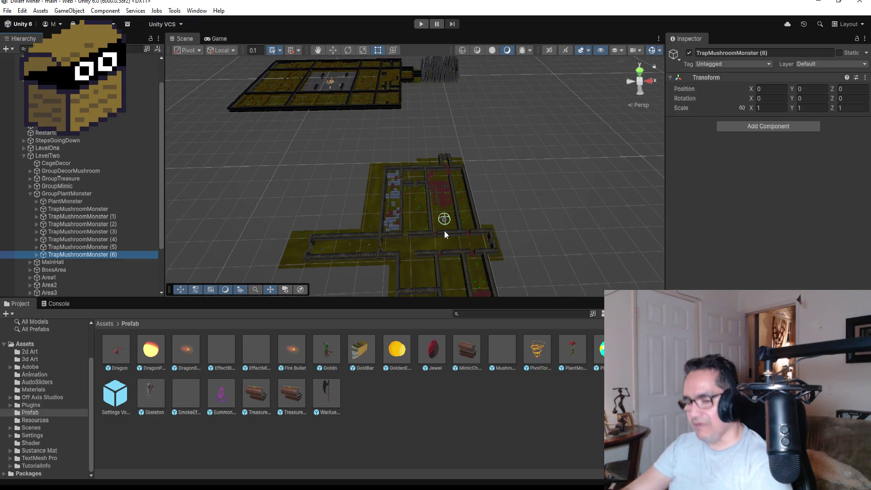
pyautogui.hotkey('ctrl', 'd')
# Move the MeshPlantMonster and MovePos of TrapMushroomMonster (7) left along X
pyautogui.click(347, 51)
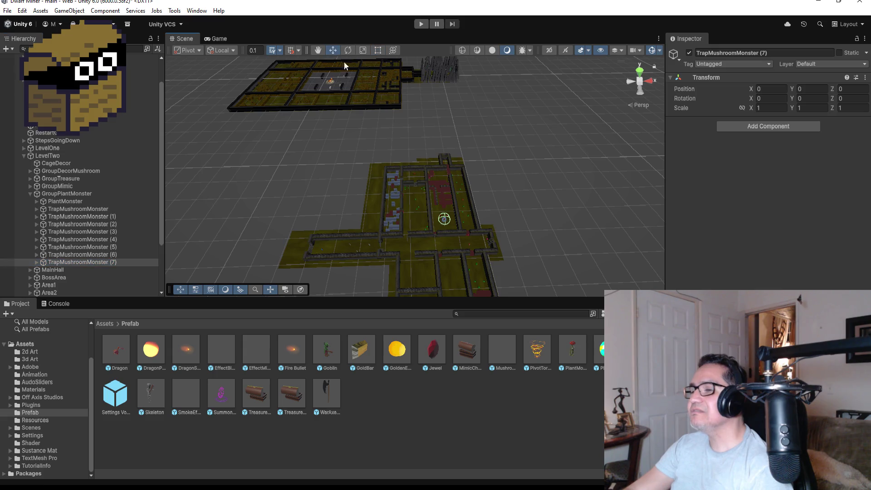
pyautogui.click(37, 262)
pyautogui.click(74, 269)
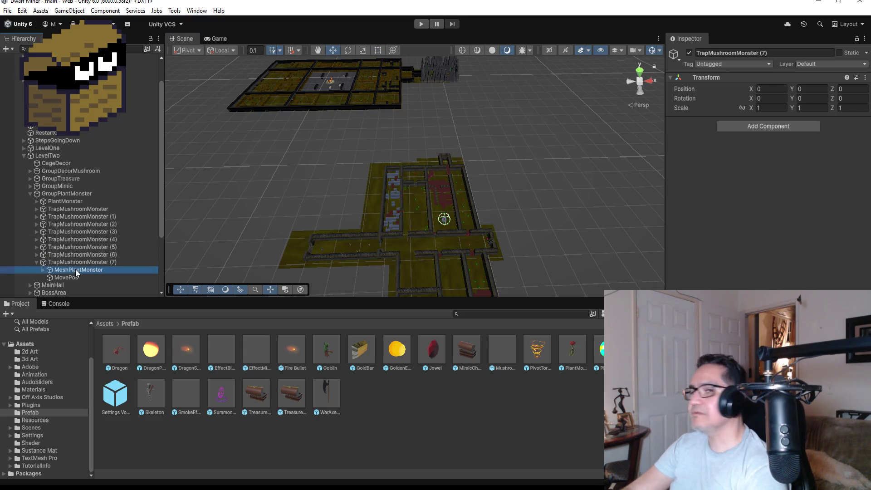
pyautogui.keyDown('ctrl'); pyautogui.click(68, 277); pyautogui.keyUp('ctrl')
pyautogui.moveTo(481, 222); pyautogui.dragTo(449, 224)
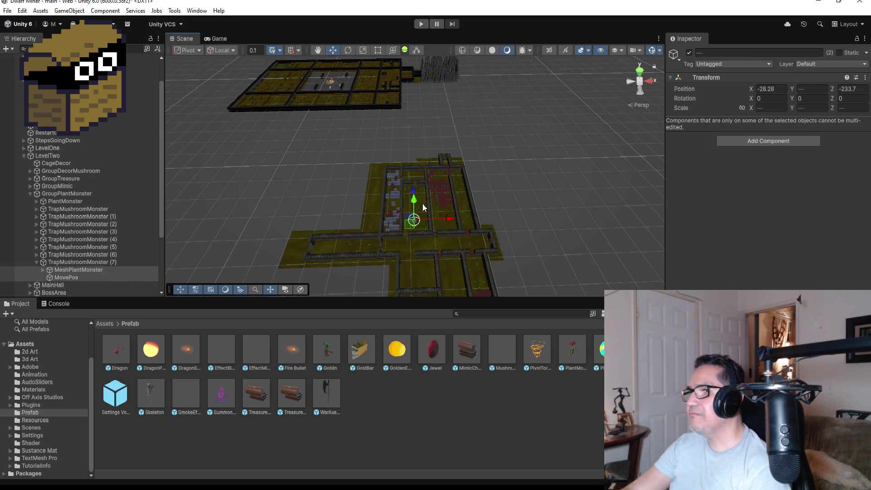
pyautogui.press('f')
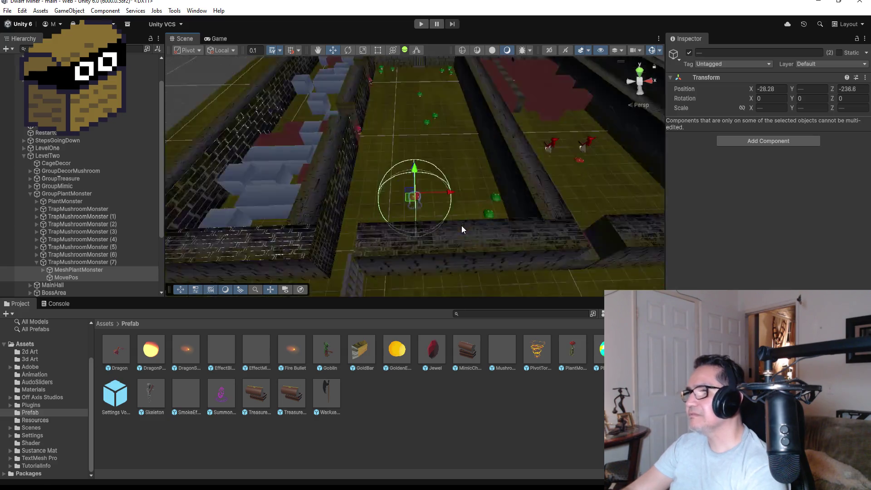
pyautogui.moveTo(445, 178); pyautogui.dragTo(421, 171)
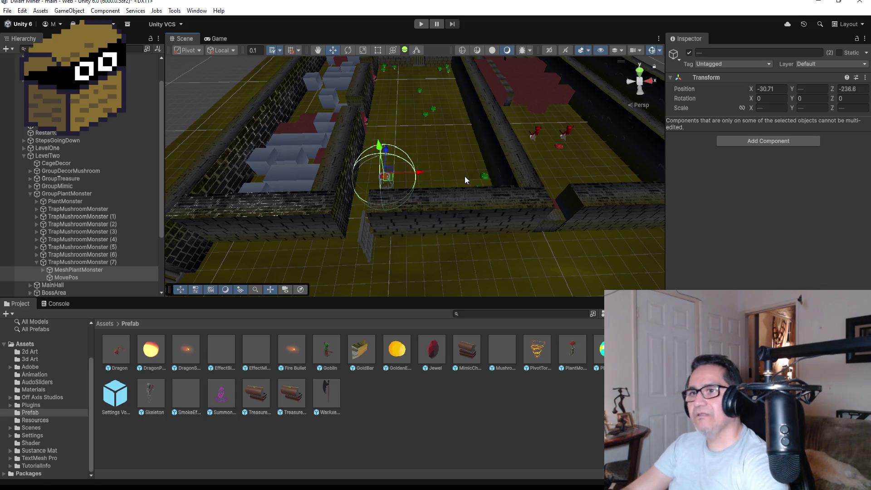
# Duplicate it into TrapMushroomMonster (8) and push its parts forward to X -28.52, Z -226.62
pyautogui.click(50, 263)
pyautogui.click(36, 262)
pyautogui.hotkey('ctrl', 'd')
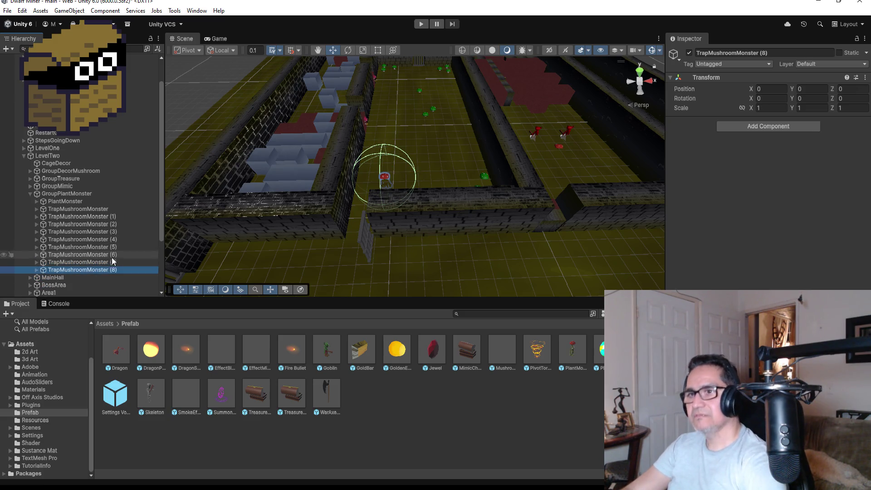
pyautogui.click(37, 269)
pyautogui.click(77, 277)
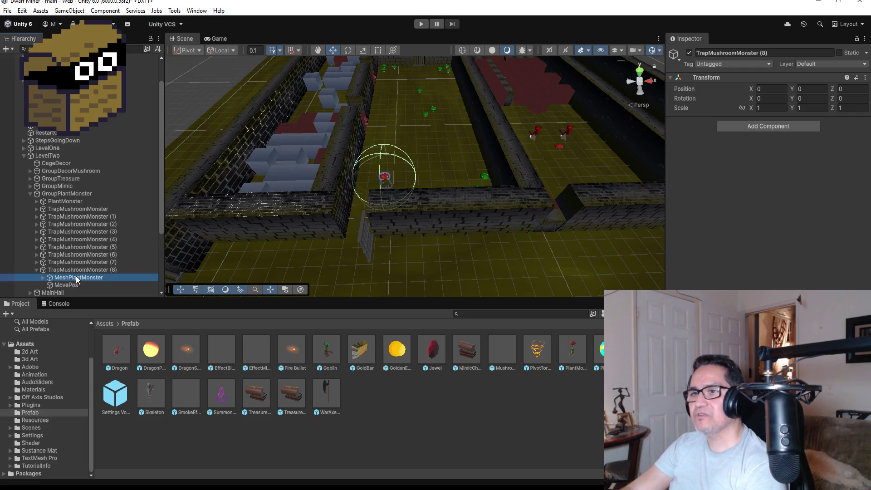
pyautogui.keyDown('shift'); pyautogui.click(66, 285); pyautogui.keyUp('shift')
pyautogui.moveTo(391, 151)
pyautogui.mouseDown()
pyautogui.moveTo(411, 82)
pyautogui.moveTo(442, 94)
pyautogui.moveTo(471, 91)
pyautogui.moveTo(488, 109)
pyautogui.moveTo(466, 122)
pyautogui.mouseUp()
pyautogui.moveTo(605, 155)
pyautogui.mouseDown()
pyautogui.moveTo(432, 205)
pyautogui.moveTo(456, 205)
pyautogui.mouseUp()
pyautogui.click(30, 193)
pyautogui.click(26, 155)
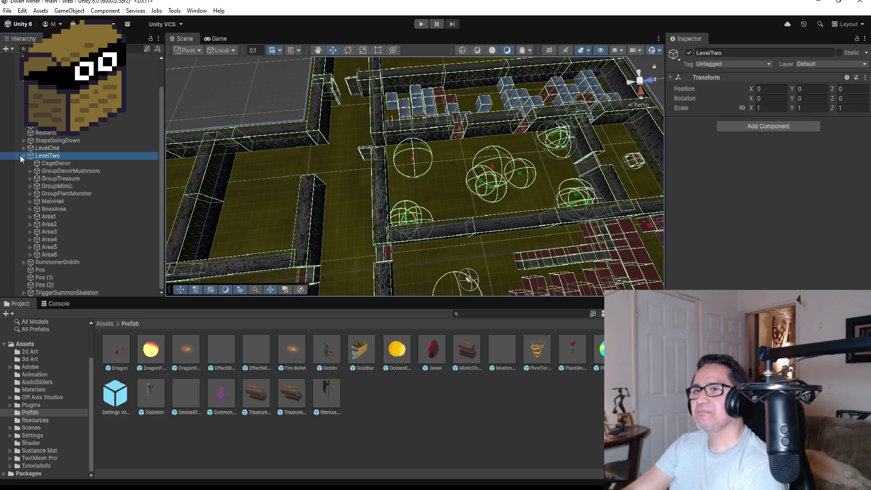
pyautogui.click(24, 156)
pyautogui.moveTo(267, 164)
pyautogui.mouseDown()
pyautogui.moveTo(361, 126)
pyautogui.moveTo(380, 143)
pyautogui.mouseUp()
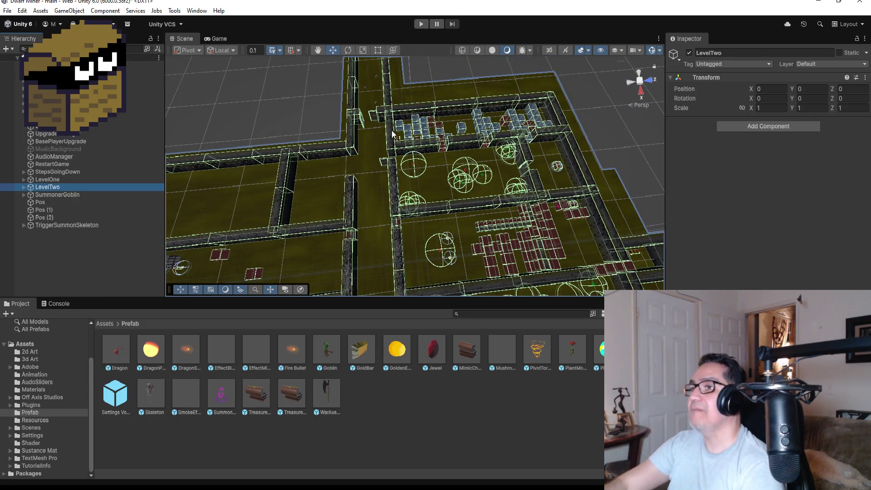
pyautogui.scroll(-5, 461, 167)
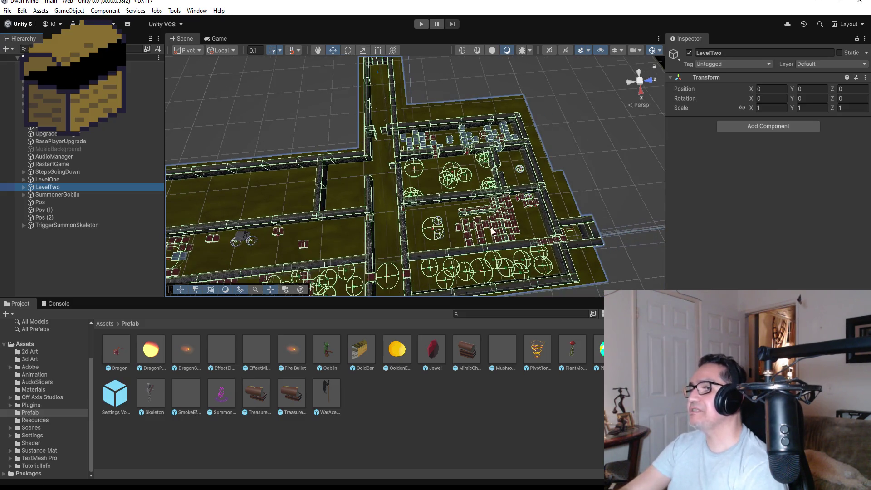
pyautogui.scroll(-1, 530, 224)
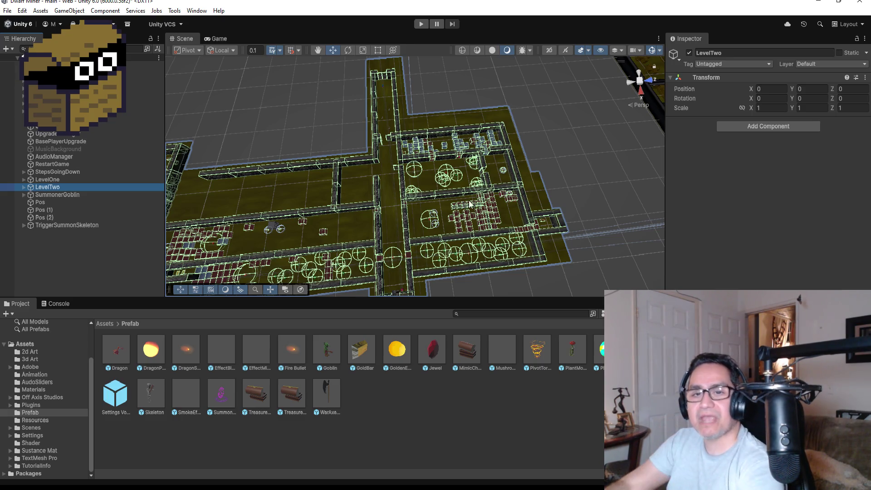
pyautogui.scroll(-1, 297, 226)
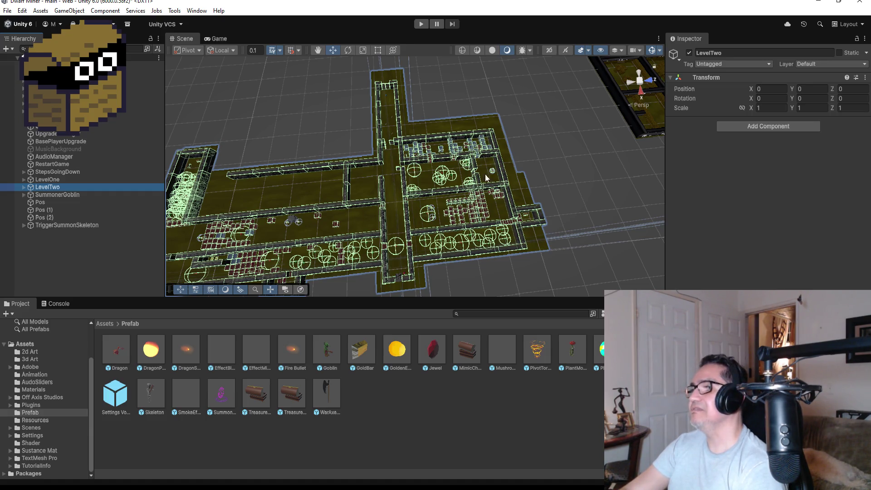
pyautogui.click(350, 176)
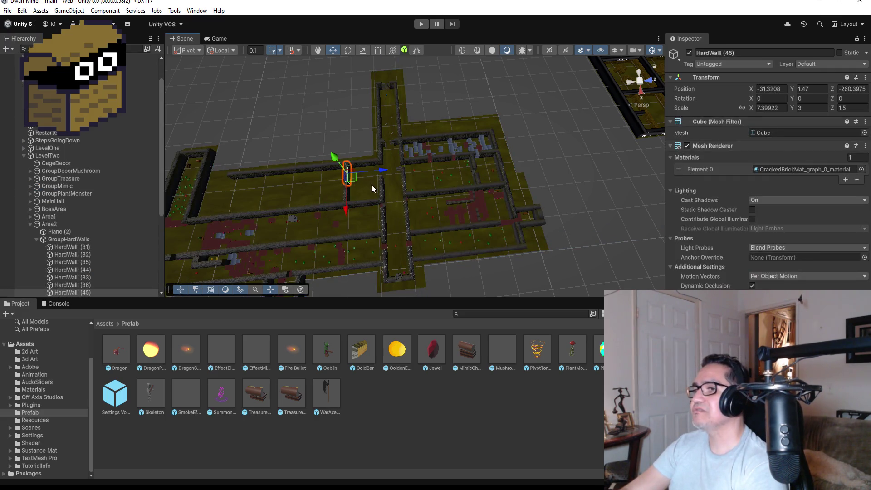
pyautogui.press('f')
pyautogui.moveTo(488, 255)
pyautogui.keyDown('alt'); pyautogui.mouseDown()
pyautogui.moveTo(586, 203)
pyautogui.moveTo(425, 81)
pyautogui.moveTo(545, 205)
pyautogui.mouseUp(); pyautogui.keyUp('alt')
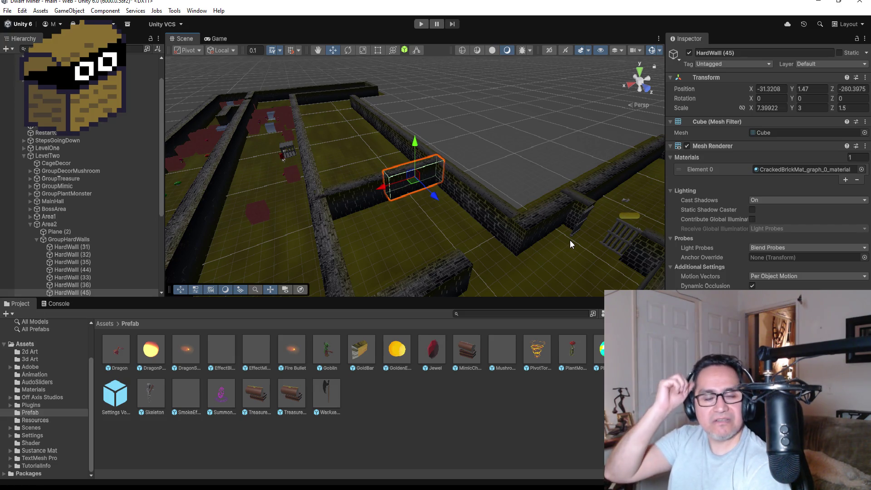
pyautogui.scroll(-3, 570, 240)
pyautogui.moveTo(624, 252)
pyautogui.keyDown('alt'); pyautogui.mouseDown()
pyautogui.moveTo(405, 258)
pyautogui.moveTo(478, 236)
pyautogui.moveTo(504, 246)
pyautogui.mouseUp(); pyautogui.keyUp('alt')
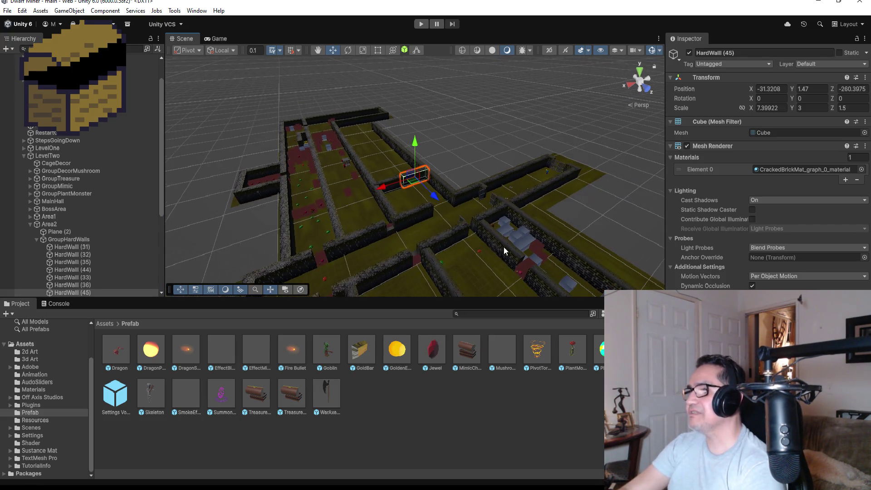
pyautogui.click(29, 224)
pyautogui.click(30, 224)
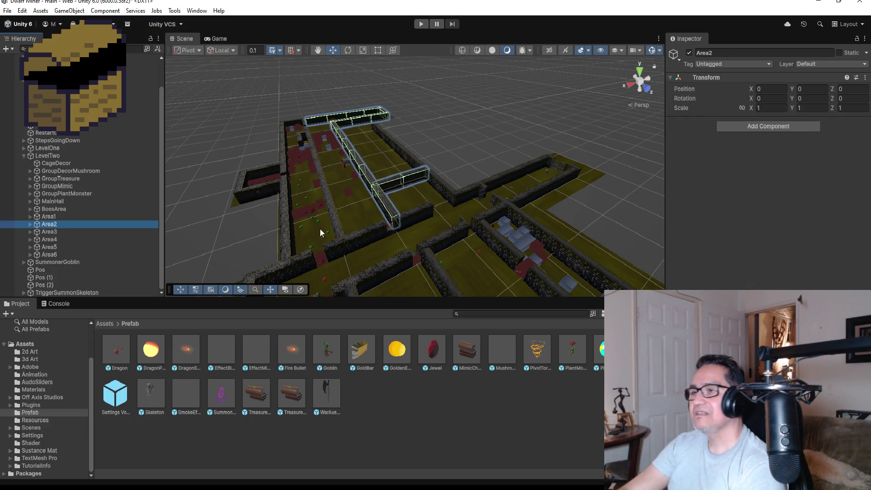
pyautogui.moveTo(421, 194)
pyautogui.keyDown('alt'); pyautogui.mouseDown()
pyautogui.moveTo(478, 252)
pyautogui.moveTo(427, 200)
pyautogui.mouseUp(); pyautogui.keyUp('alt')
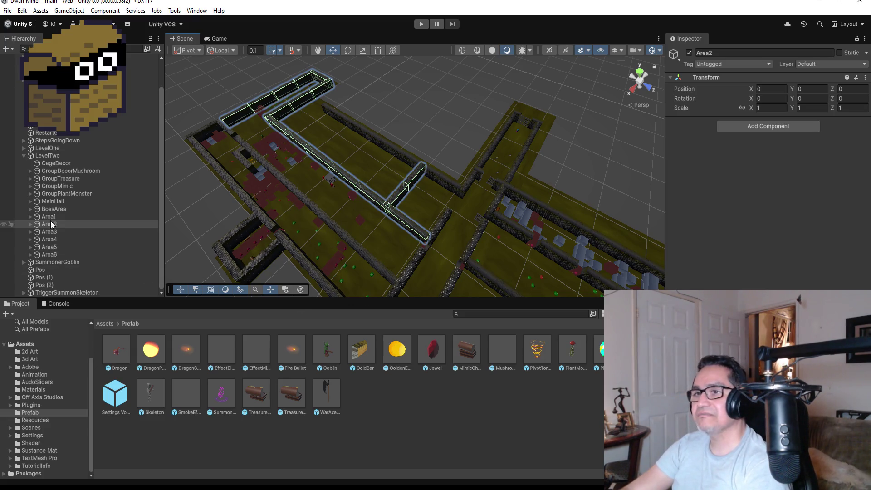
pyautogui.click(24, 156)
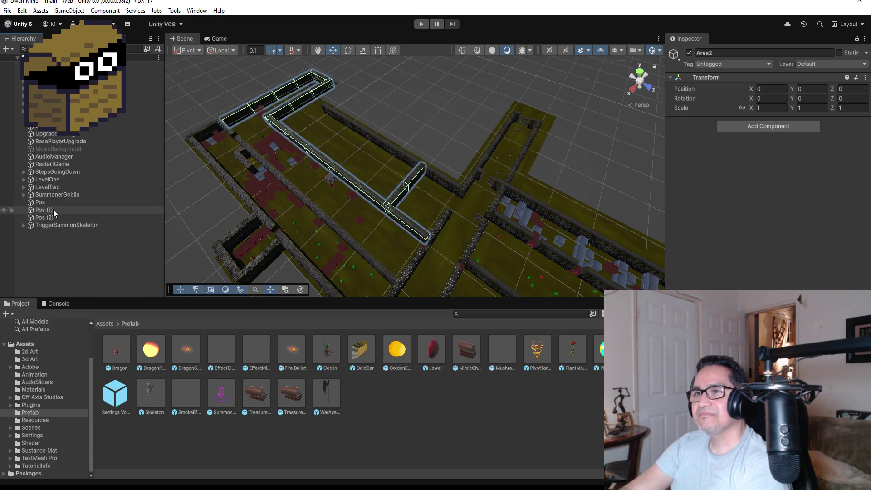
pyautogui.click(23, 186)
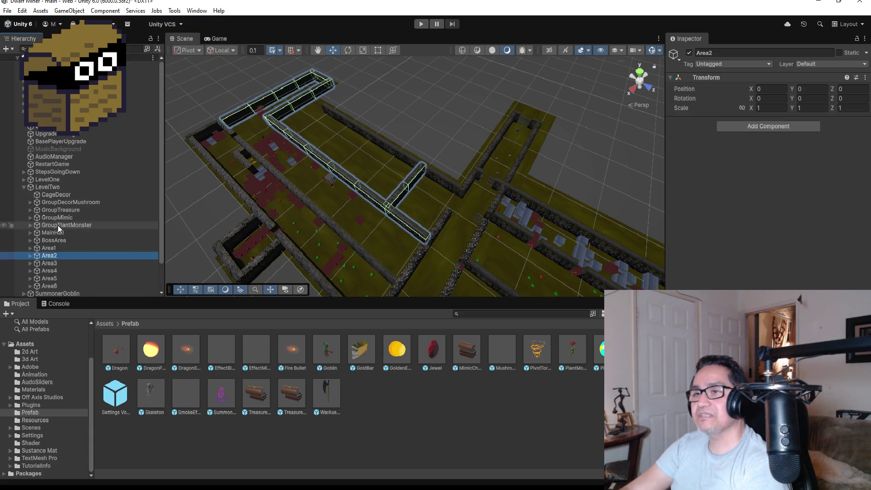
pyautogui.scroll(-2, 58, 225)
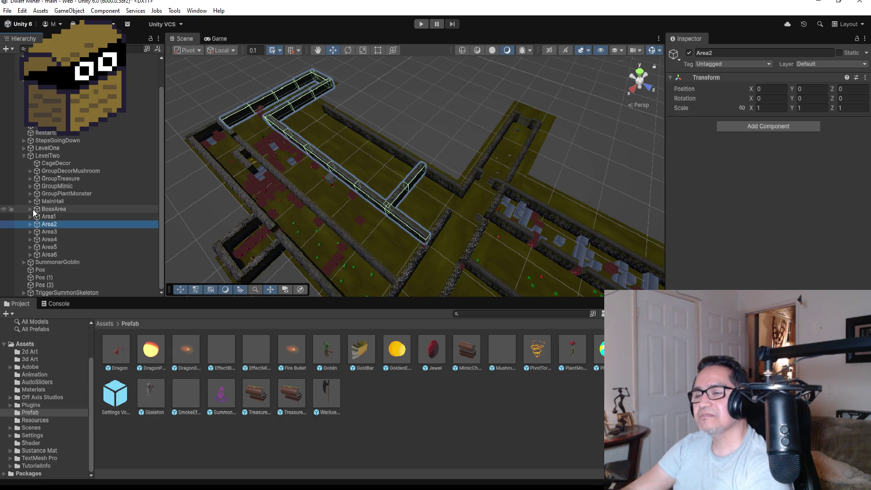
pyautogui.click(30, 255)
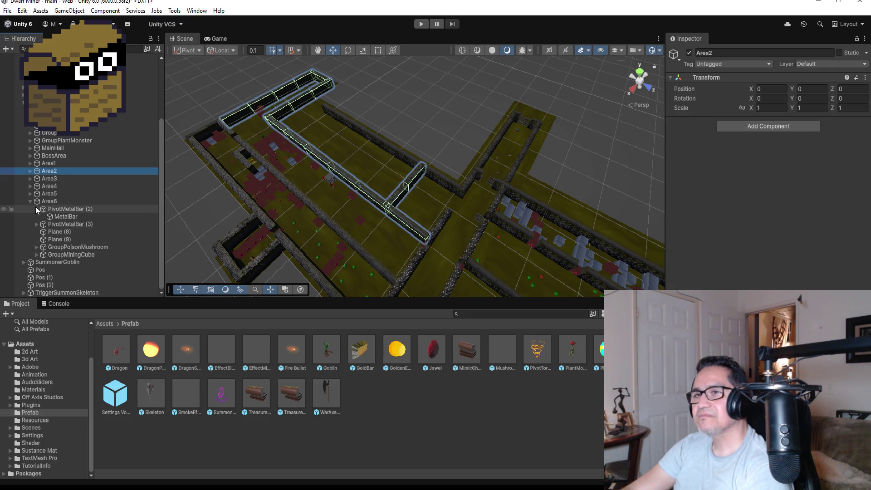
# Duplicate MushroomPoison (19) and move the copy deeper into the maze
pyautogui.click(36, 210)
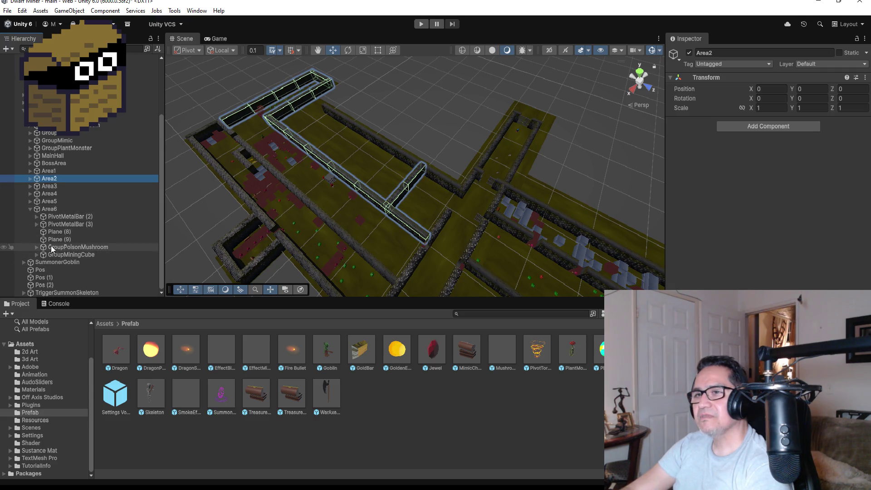
pyautogui.click(36, 247)
pyautogui.doubleClick(96, 247)
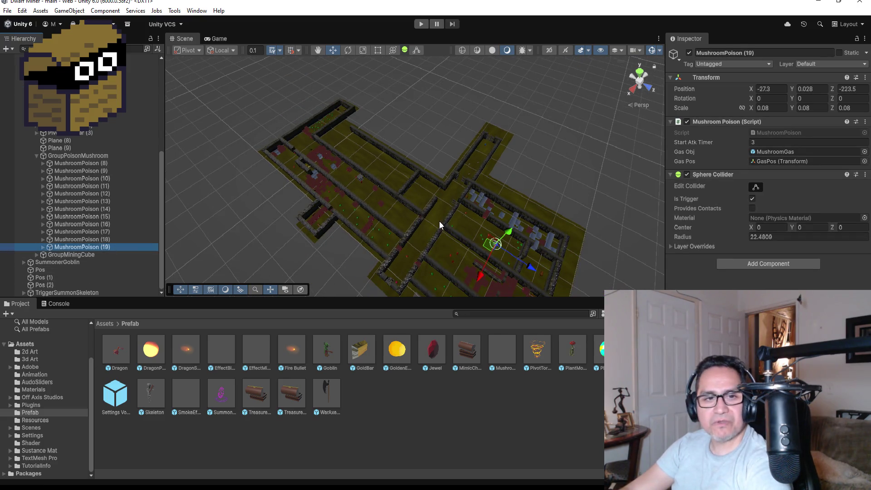
pyautogui.hotkey('ctrl', 'd')
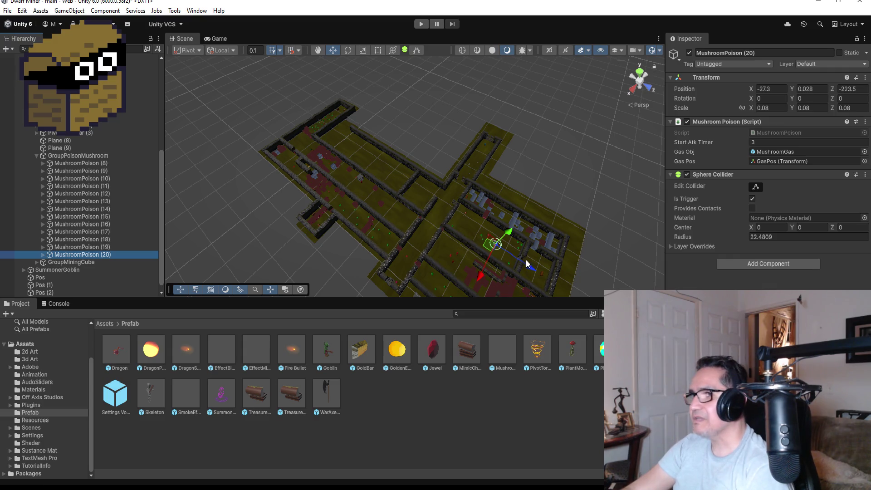
pyautogui.moveTo(534, 267)
pyautogui.mouseDown()
pyautogui.moveTo(446, 219)
pyautogui.moveTo(470, 203)
pyautogui.moveTo(497, 211)
pyautogui.moveTo(433, 227)
pyautogui.moveTo(469, 188)
pyautogui.moveTo(548, 186)
pyautogui.mouseUp()
pyautogui.press('f')
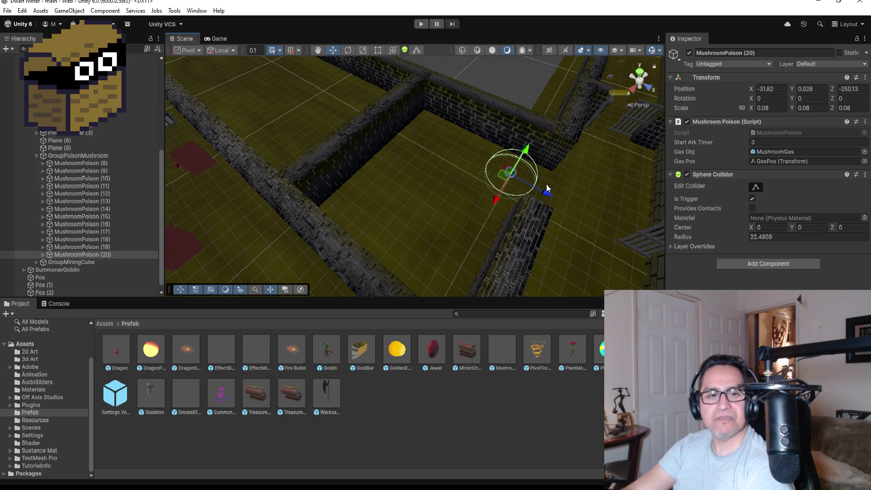
# Add copies through MushroomPoison (24), spreading them across the room, the last at X -23.72, Z -256.83
pyautogui.hotkey('ctrl', 'd')
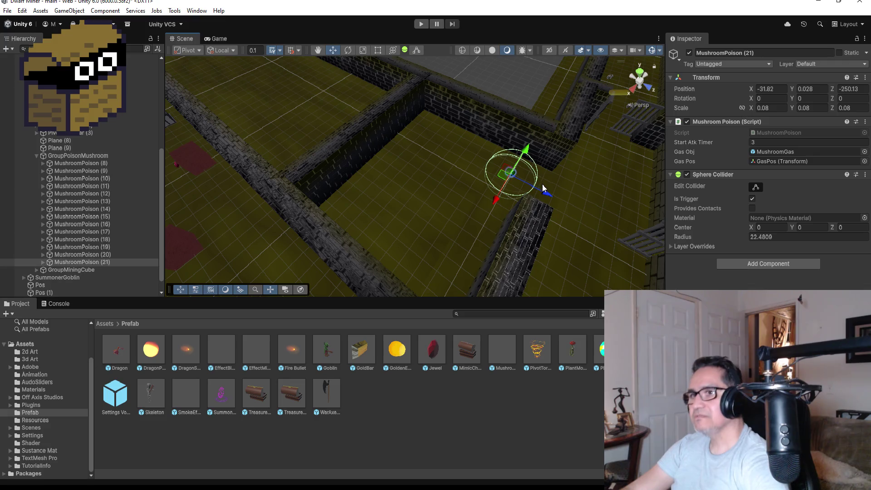
pyautogui.moveTo(496, 203); pyautogui.dragTo(488, 219)
pyautogui.moveTo(537, 210)
pyautogui.mouseDown()
pyautogui.moveTo(454, 188)
pyautogui.moveTo(404, 206)
pyautogui.moveTo(389, 230)
pyautogui.mouseUp()
pyautogui.hotkey('ctrl', 'd')
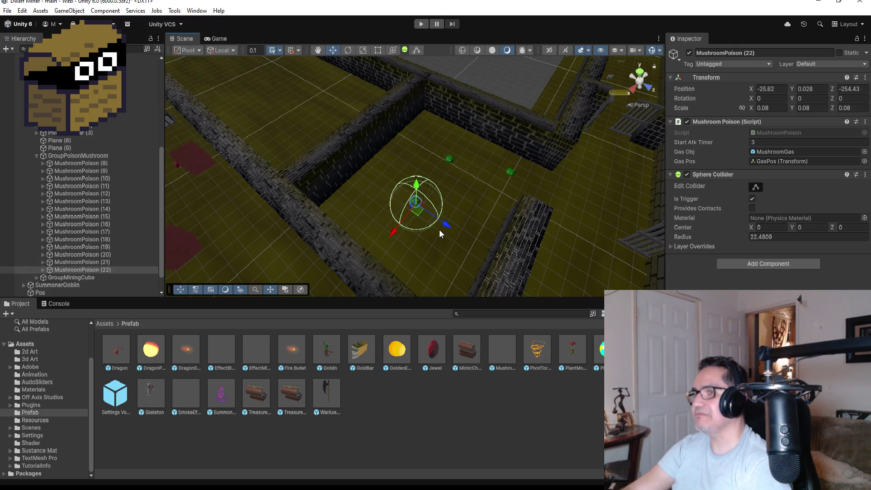
pyautogui.hotkey('ctrl', 'd')
pyautogui.moveTo(447, 224); pyautogui.dragTo(495, 247)
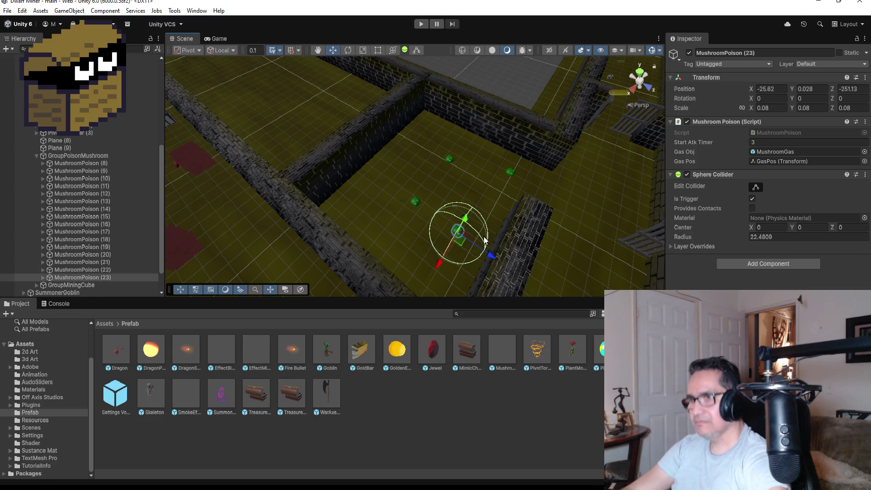
pyautogui.hotkey('ctrl', 'd')
pyautogui.moveTo(489, 255)
pyautogui.mouseDown()
pyautogui.moveTo(361, 209)
pyautogui.moveTo(353, 242)
pyautogui.mouseUp()
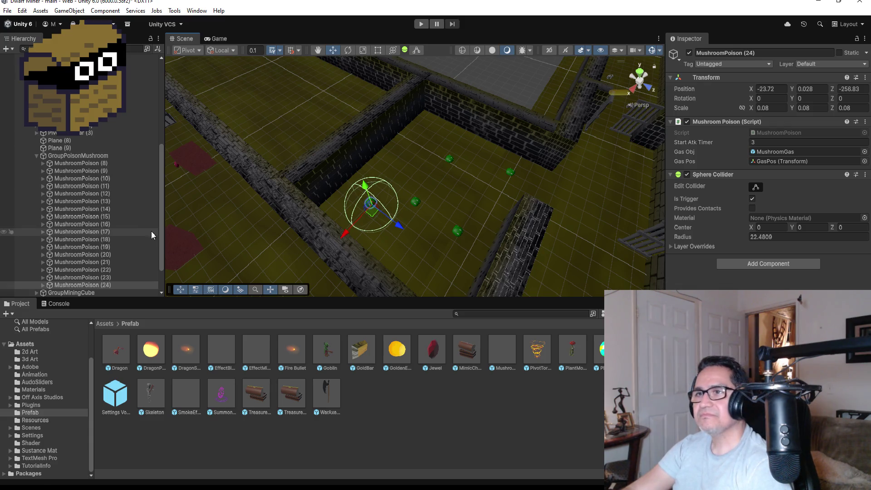
# Duplicate TrapMushroomMonster (8) in the plant monster group
pyautogui.click(36, 156)
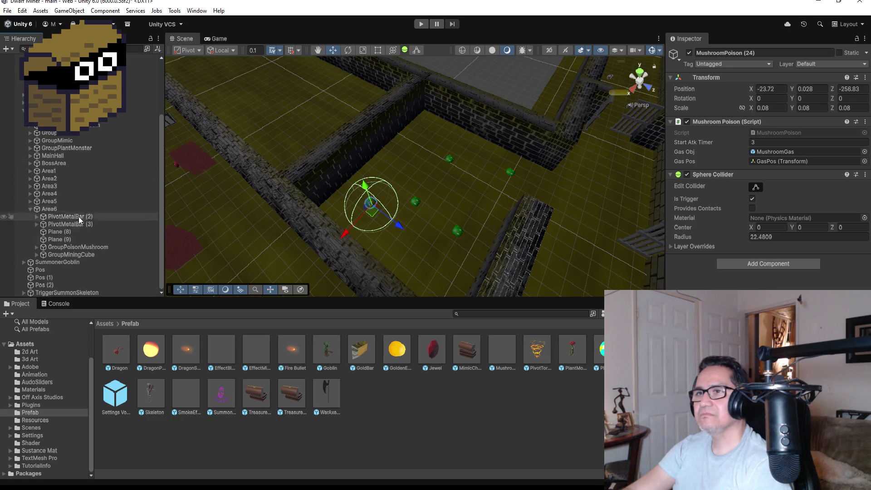
pyautogui.click(30, 148)
pyautogui.click(37, 224)
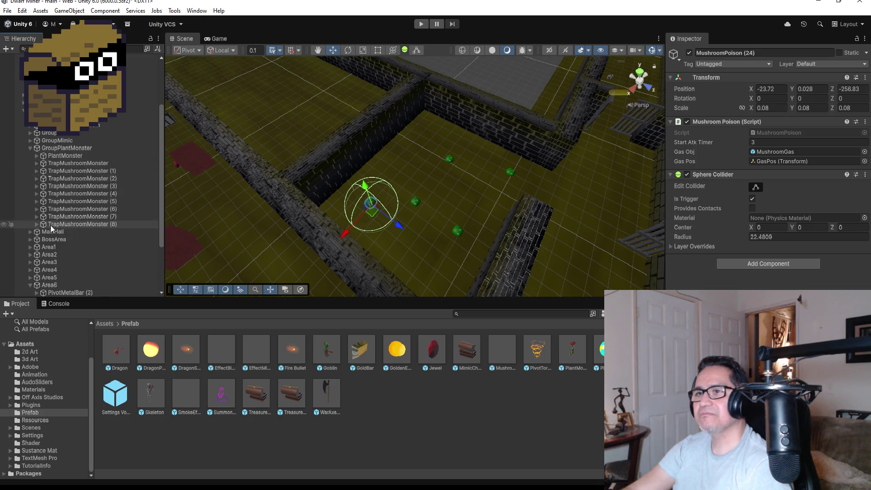
pyautogui.click(75, 225)
pyautogui.hotkey('ctrl', 'd')
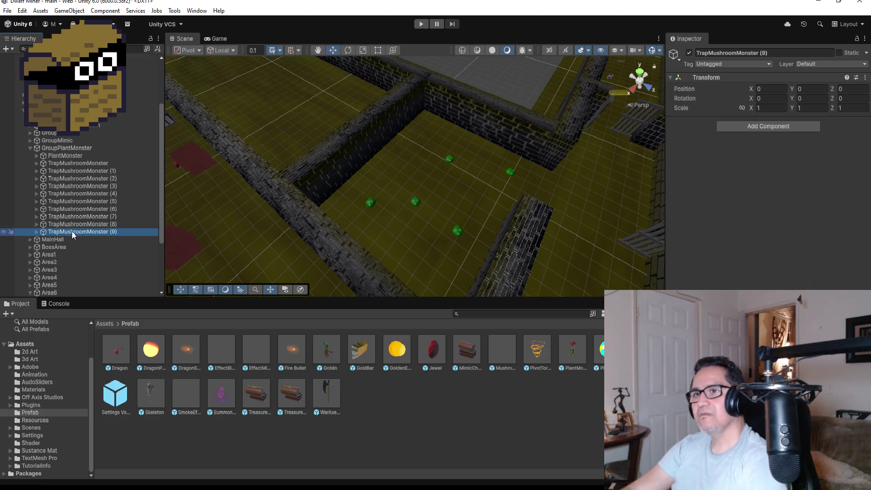
# Place TrapMushroomMonster (9) at X -27.32, Z -255.82 and enter Play mode
pyautogui.click(36, 232)
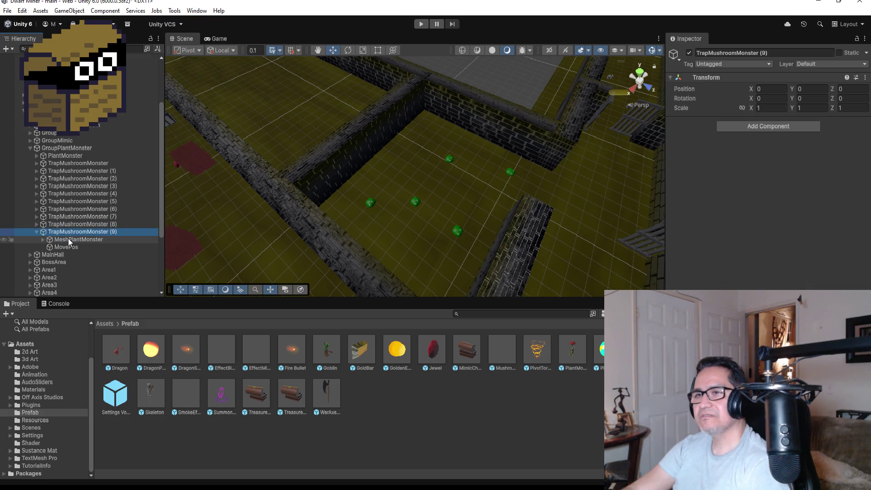
pyautogui.click(68, 238)
pyautogui.keyDown('shift'); pyautogui.click(70, 245); pyautogui.keyUp('shift')
pyautogui.press('f')
pyautogui.scroll(-6, 444, 207)
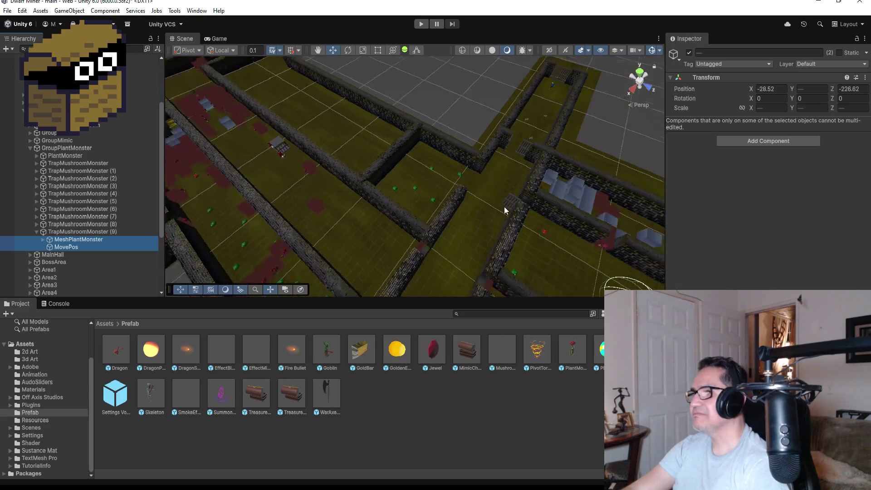
pyautogui.moveTo(585, 278); pyautogui.dragTo(447, 211)
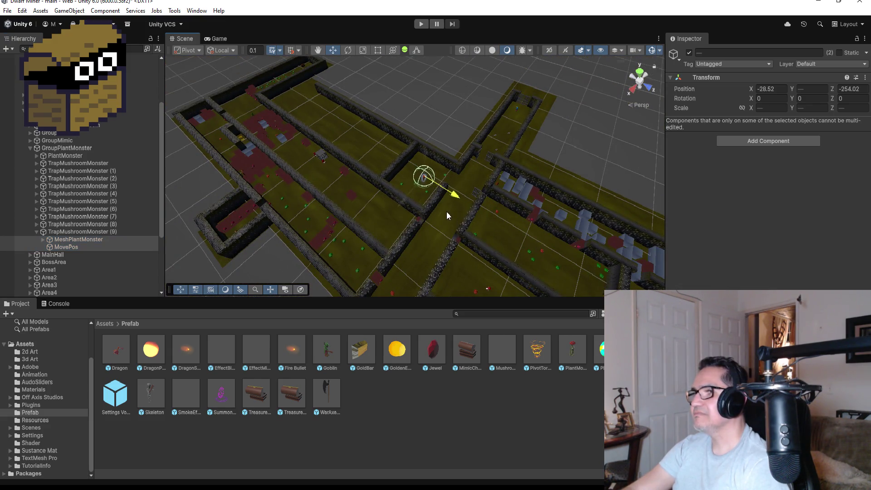
pyautogui.moveTo(396, 200); pyautogui.dragTo(393, 203)
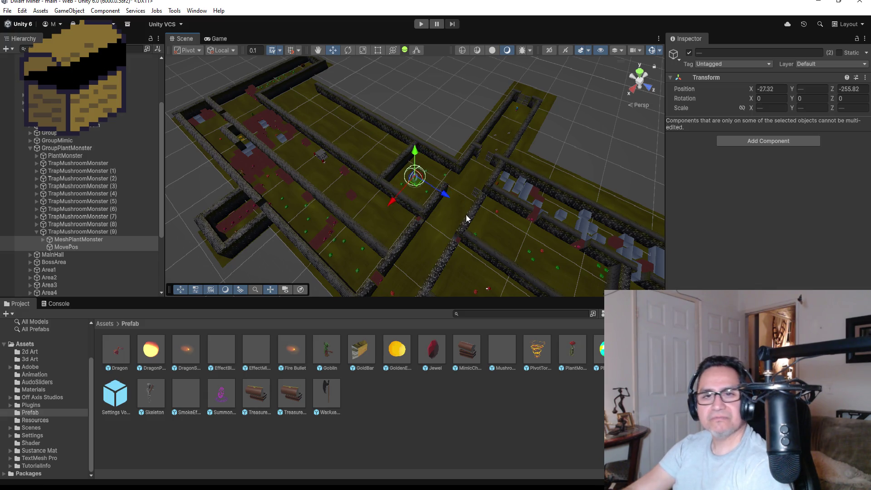
pyautogui.click(423, 25)
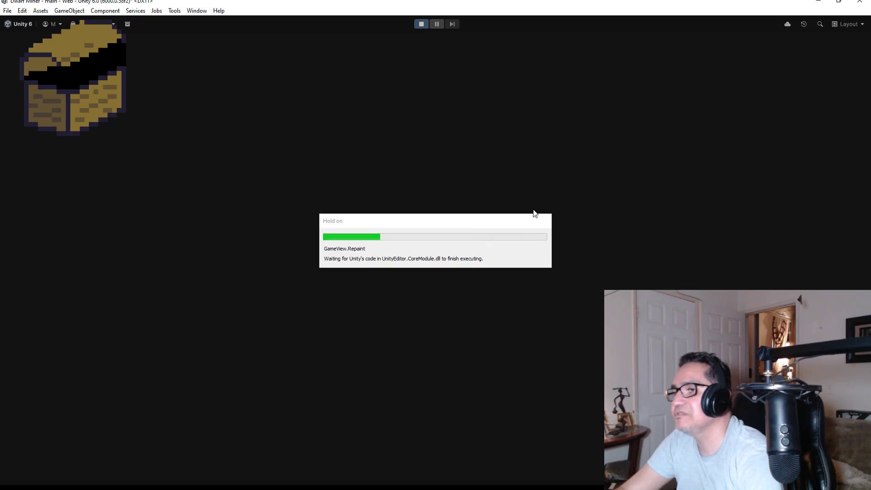
# Dismiss the settings overlay and walk from the starting corridor into the mushroom room
pyautogui.press('Escape')
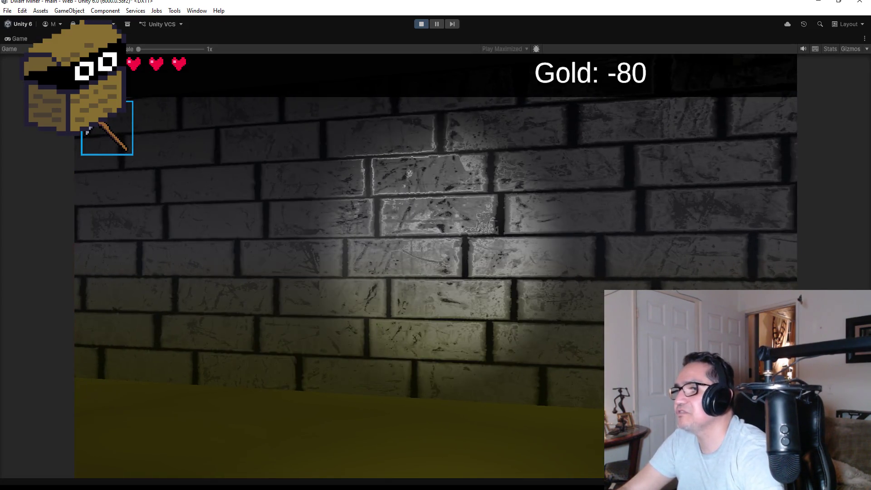
pyautogui.scroll(-1, 436, 245)
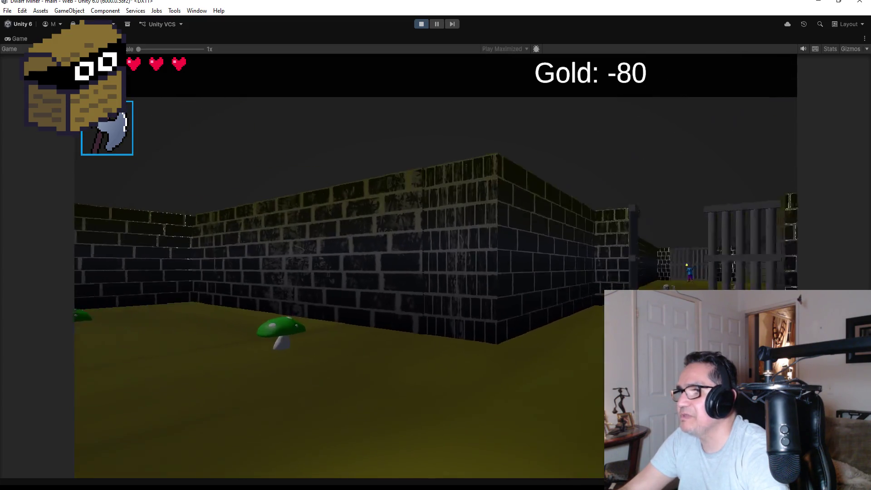
pyautogui.press('Left')
pyautogui.press('Right')
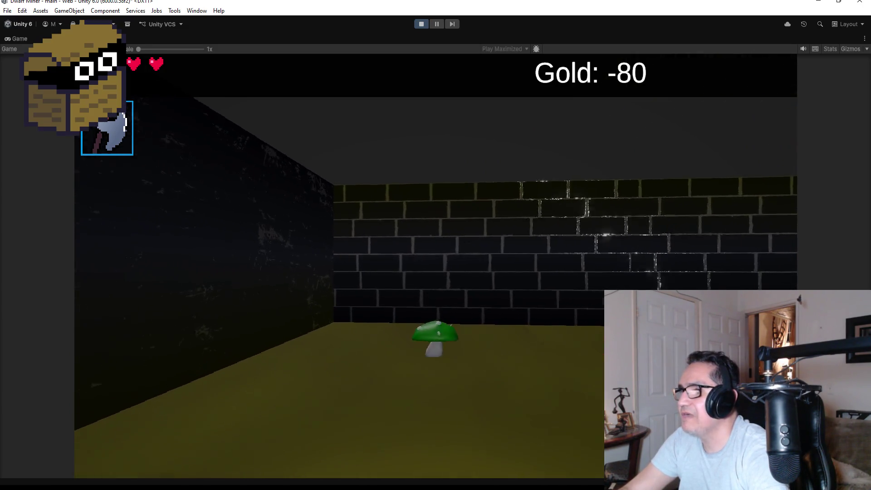
pyautogui.press('Left')
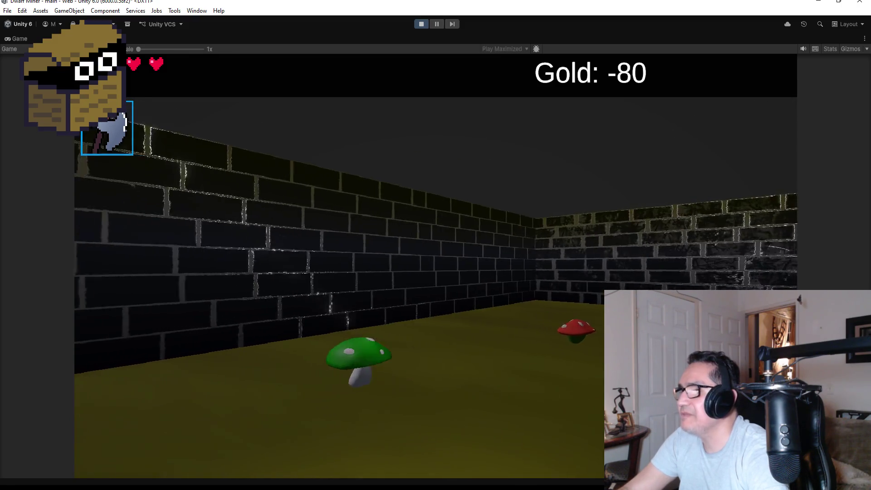
pyautogui.press('Left')
pyautogui.press('Up')
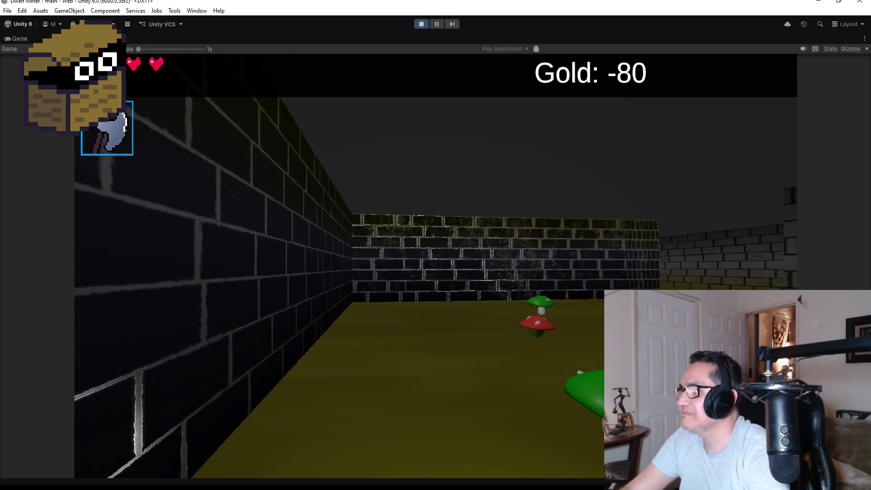
pyautogui.press('Left')
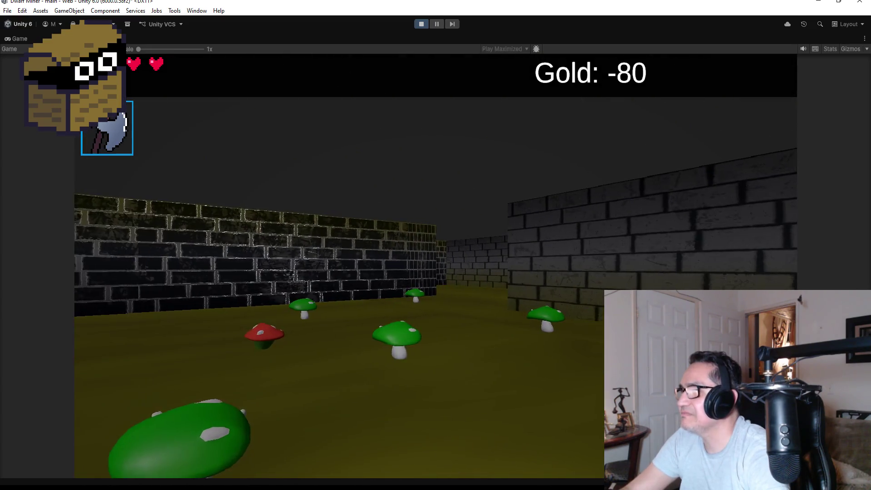
pyautogui.press('Left')
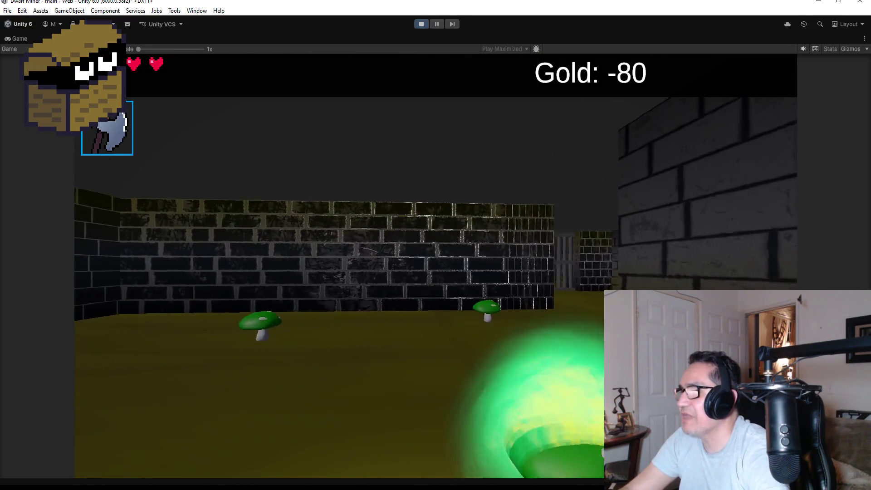
pyautogui.press('Up')
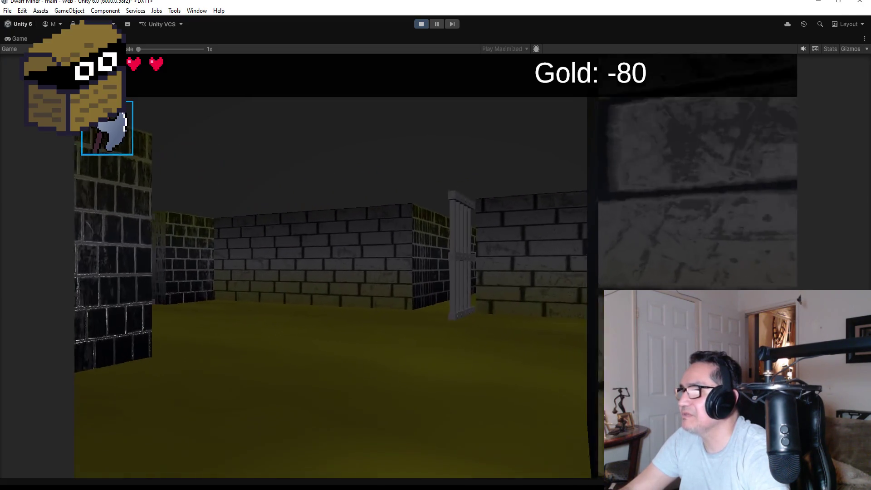
pyautogui.press('Left')
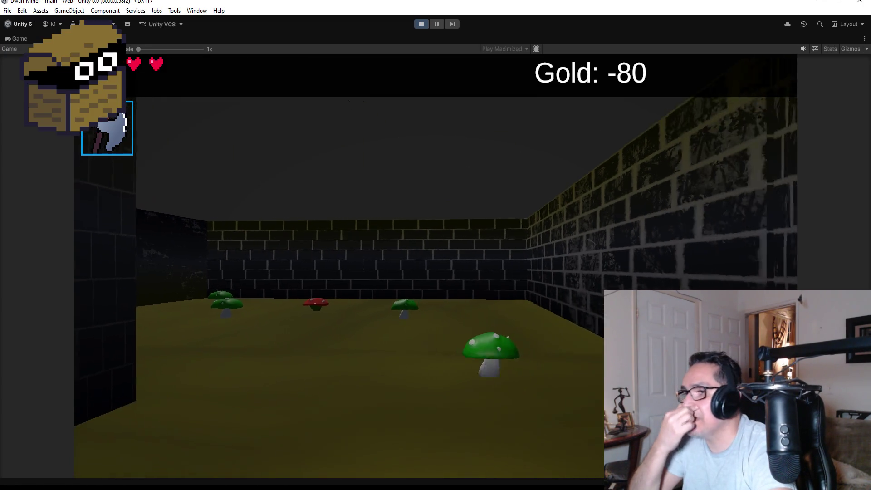
pyautogui.press('Right')
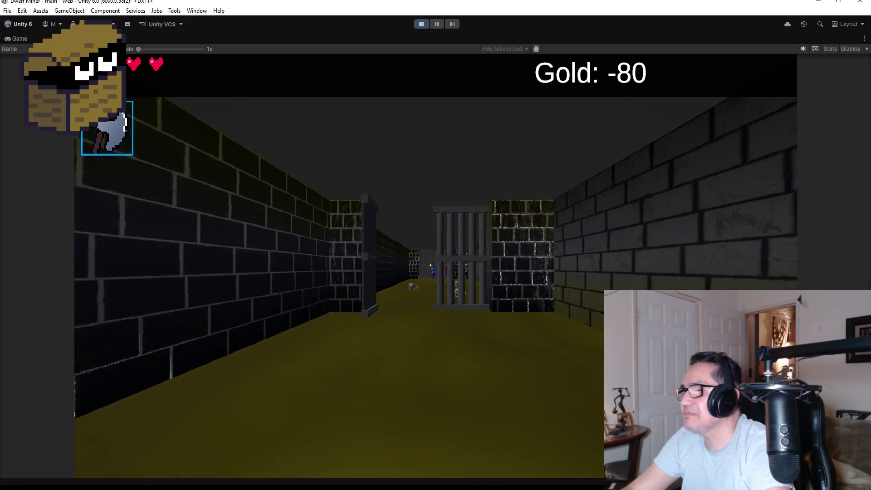
# Switch to the axe and destroy two mushroom monsters
pyautogui.press('Left')
pyautogui.press('2')
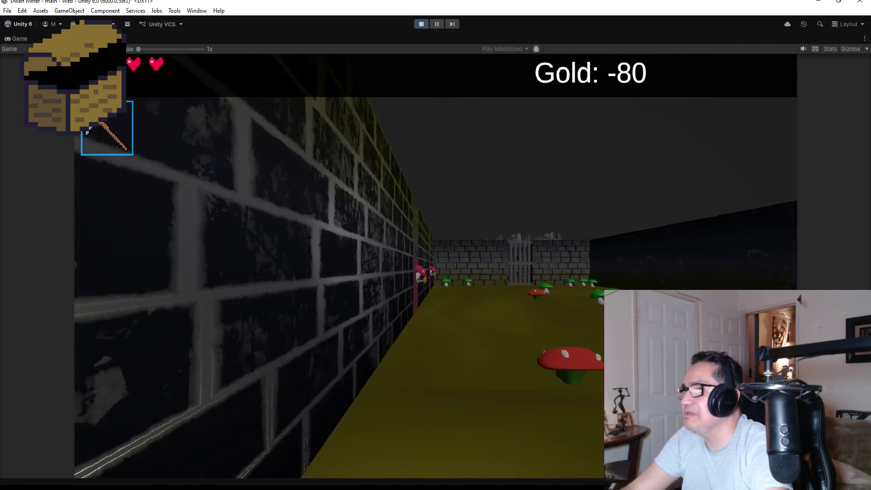
pyautogui.press('Right')
pyautogui.press('1')
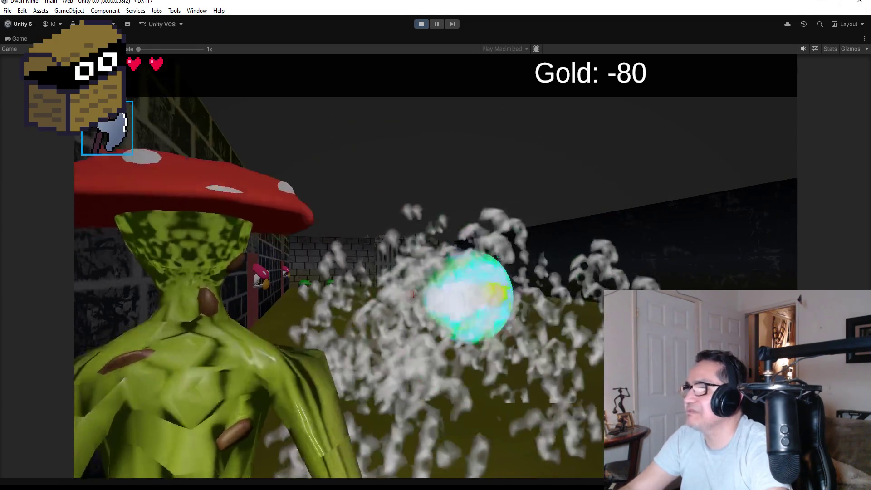
pyautogui.press('space')
pyautogui.press('Right')
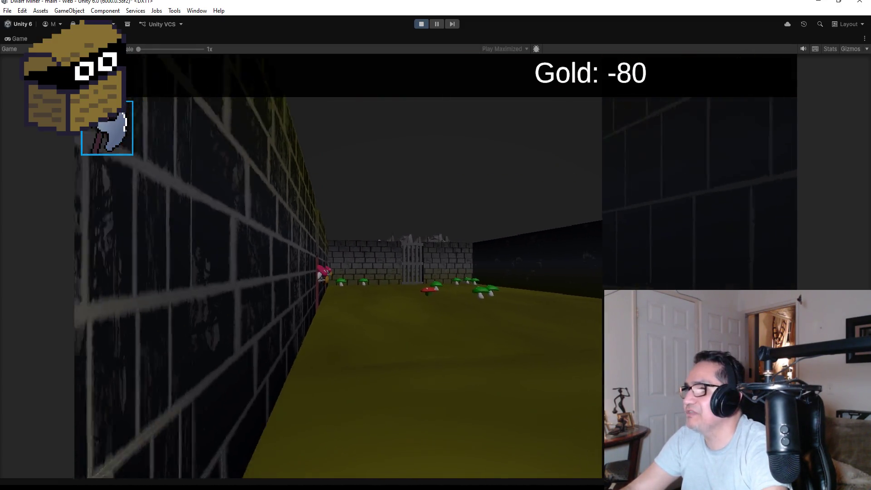
pyautogui.press('Right')
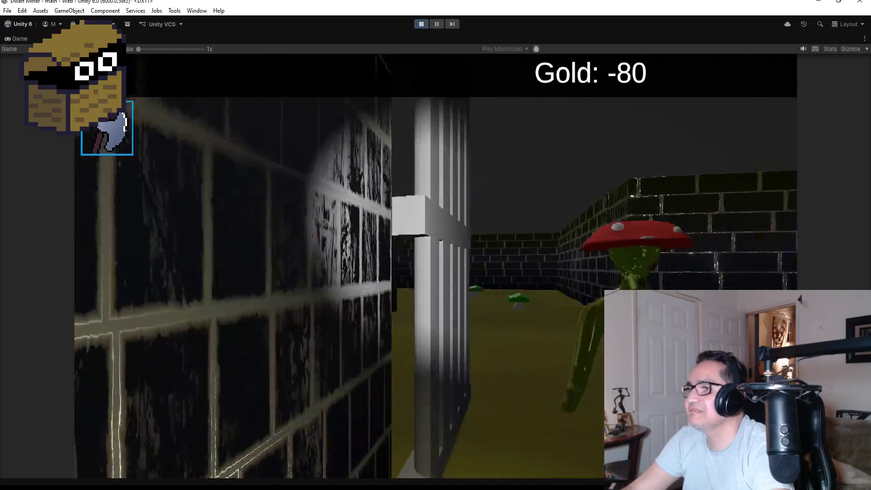
pyautogui.press('space')
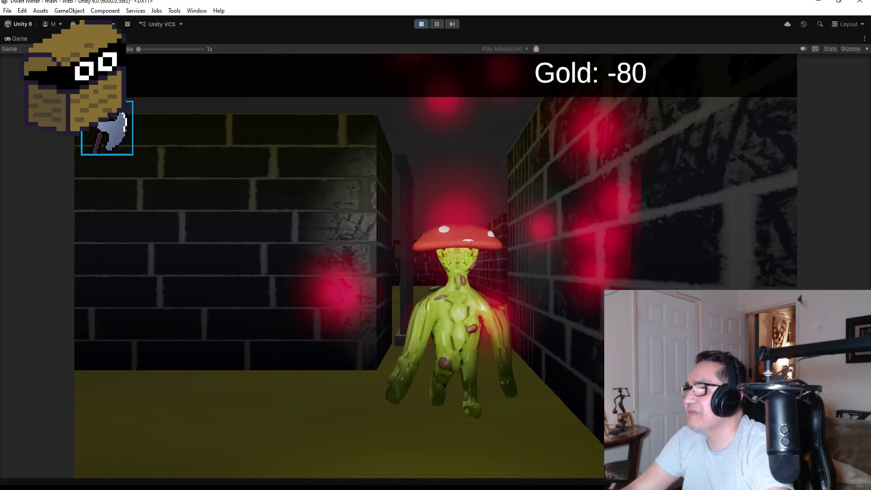
pyautogui.press('Up')
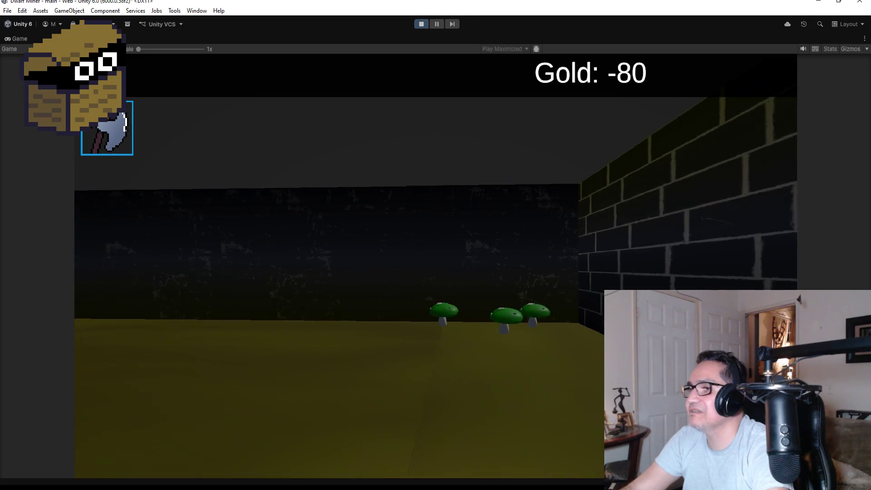
# Mine the red wall block for gold, raising Gold from -80 to -78
pyautogui.press('Left')
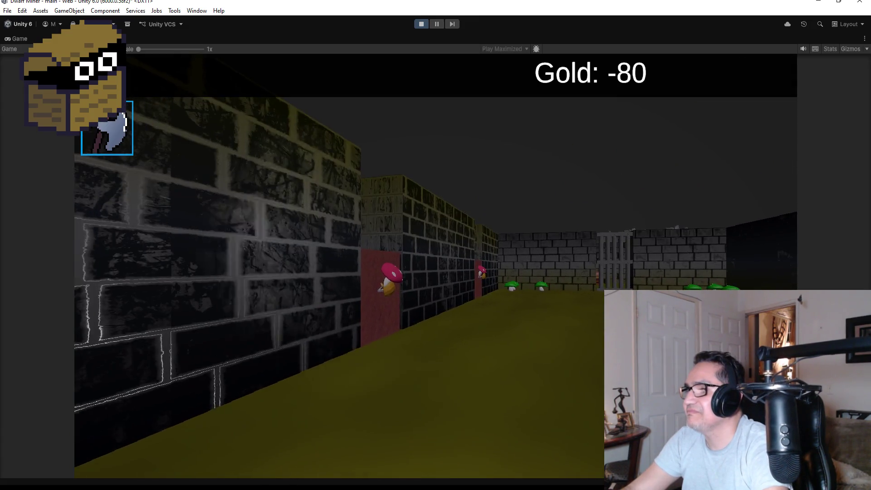
pyautogui.press('Up')
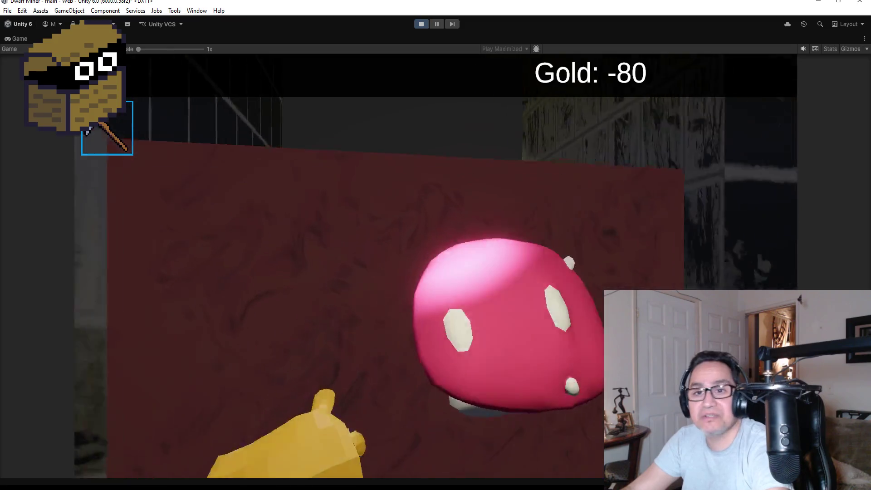
pyautogui.press('space')
pyautogui.press('Up')
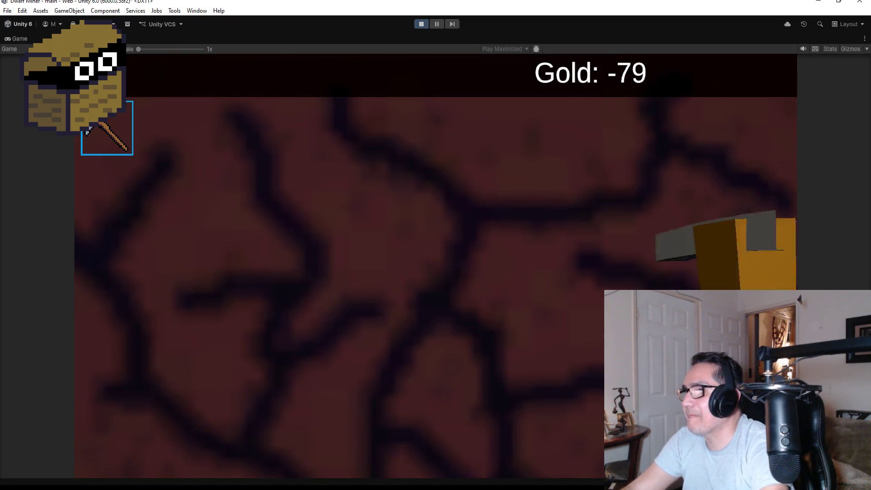
pyautogui.press('space')
pyautogui.press('space')
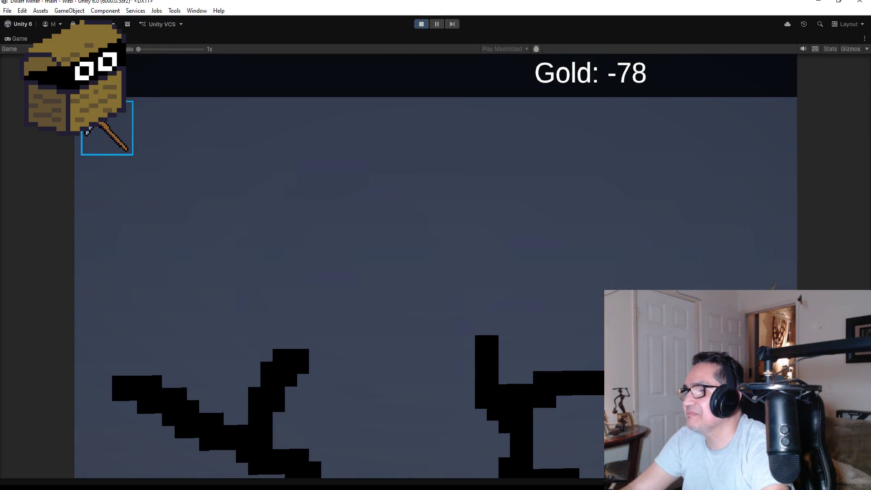
pyautogui.press('space')
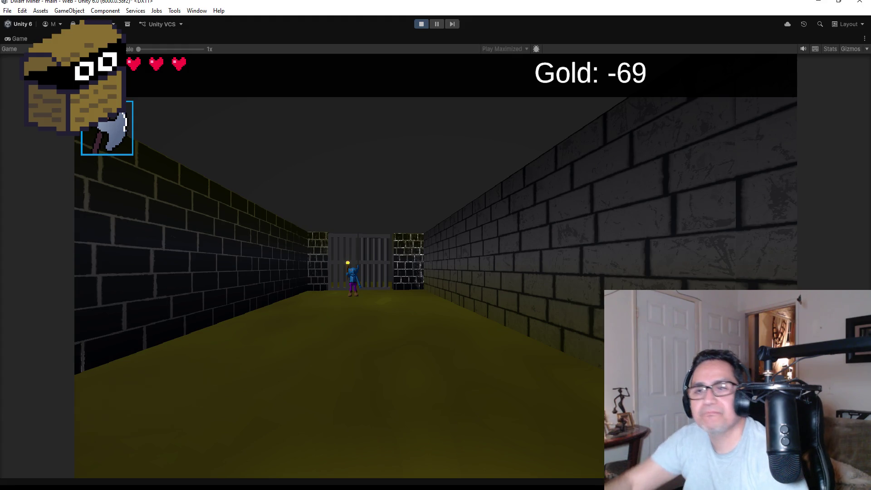
# Walk down the gate-lined corridor toward the goblin at the far gate
pyautogui.press('Left')
pyautogui.press('Left')
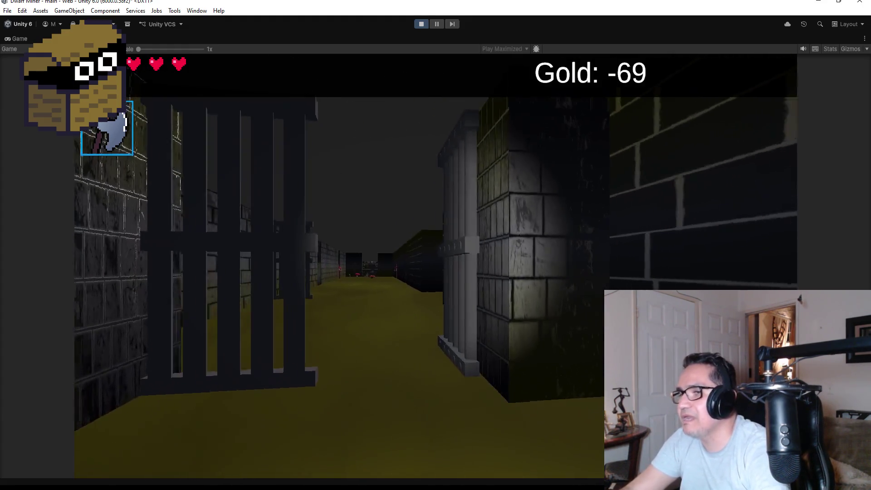
pyautogui.press('Up')
pyautogui.press('Up')
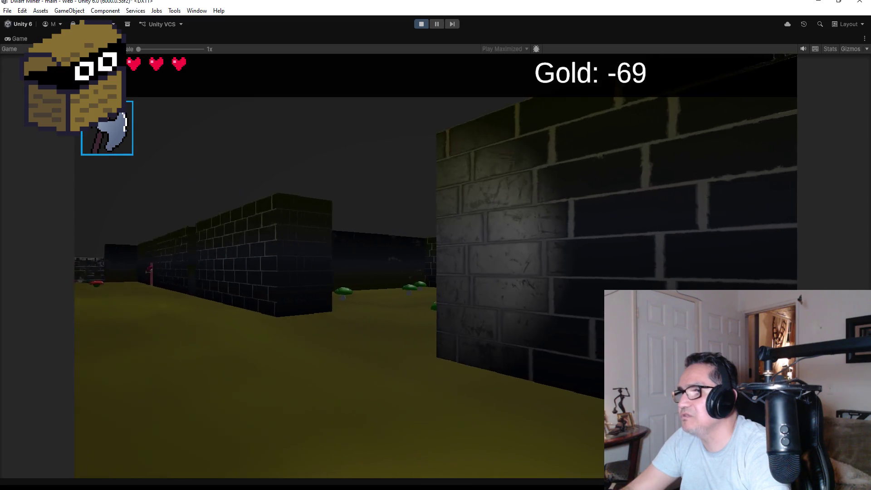
pyautogui.press('Right')
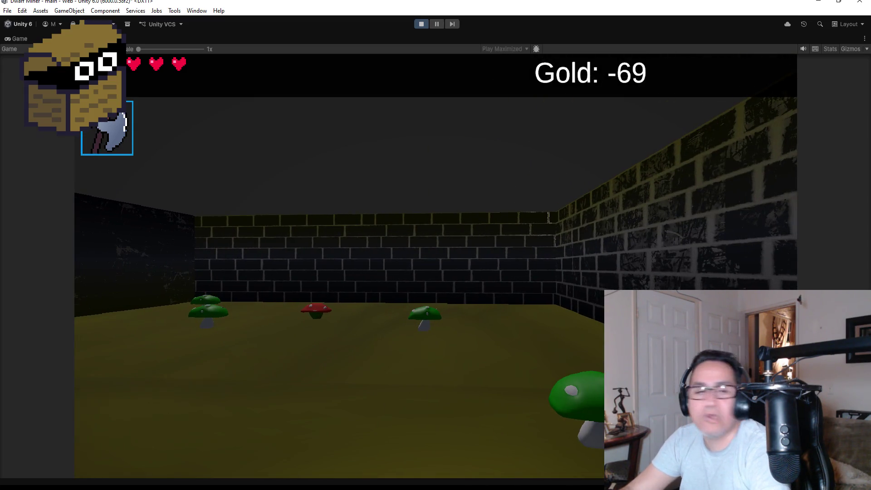
pyautogui.press('Right')
pyautogui.press('Right')
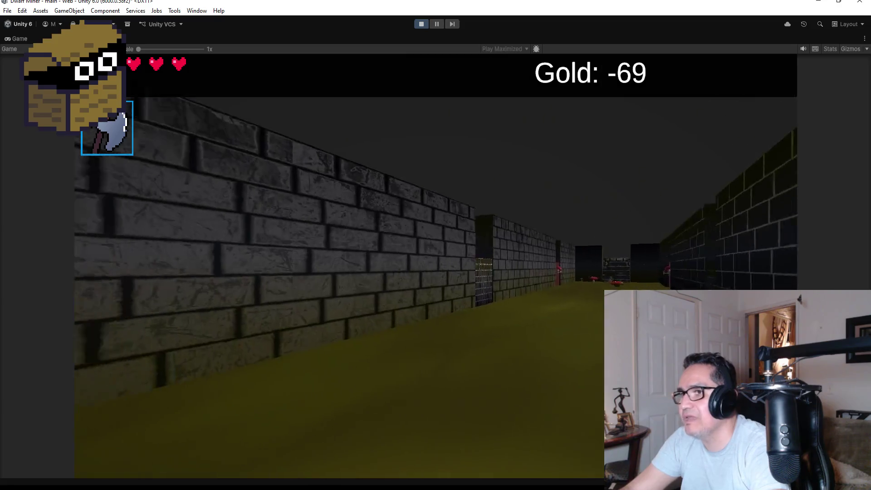
pyautogui.press('Left')
pyautogui.press('Up')
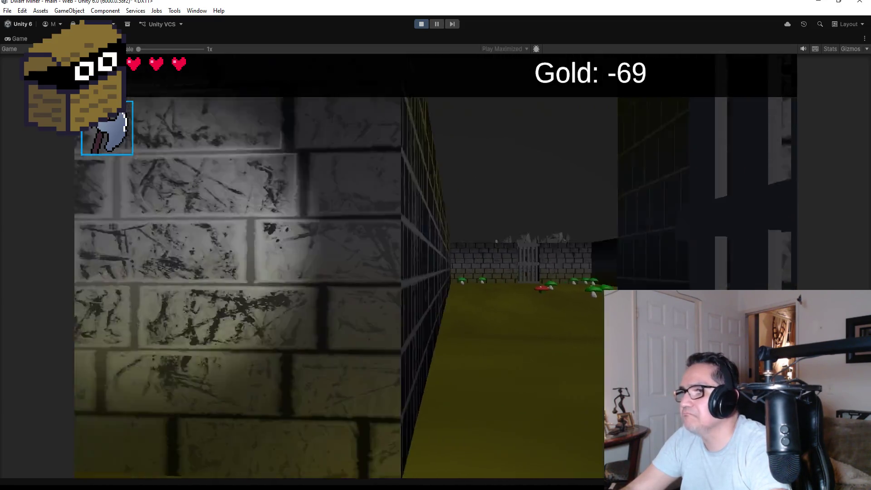
pyautogui.press('Up')
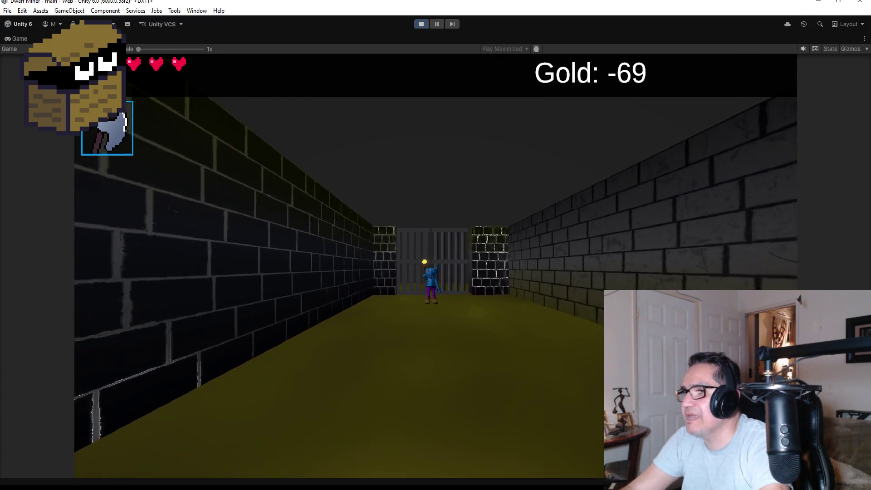
pyautogui.press('w')
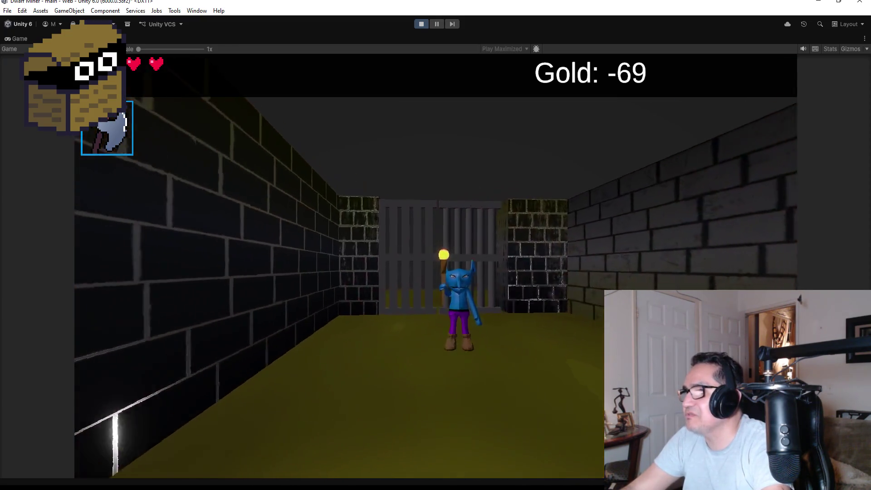
pyautogui.press('a')
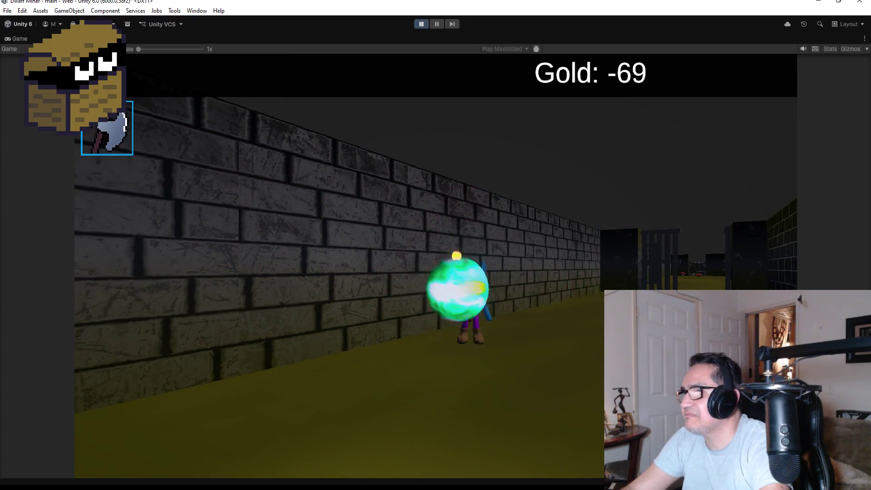
pyautogui.press('d')
pyautogui.press('d')
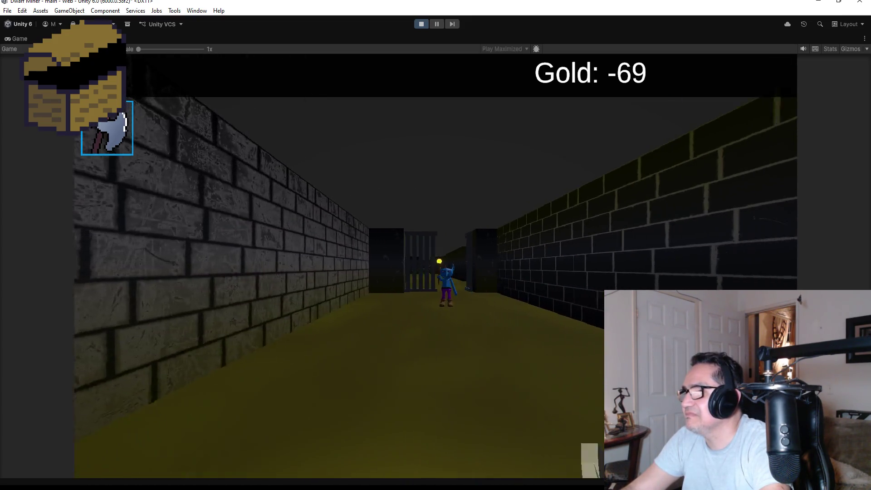
pyautogui.press('w')
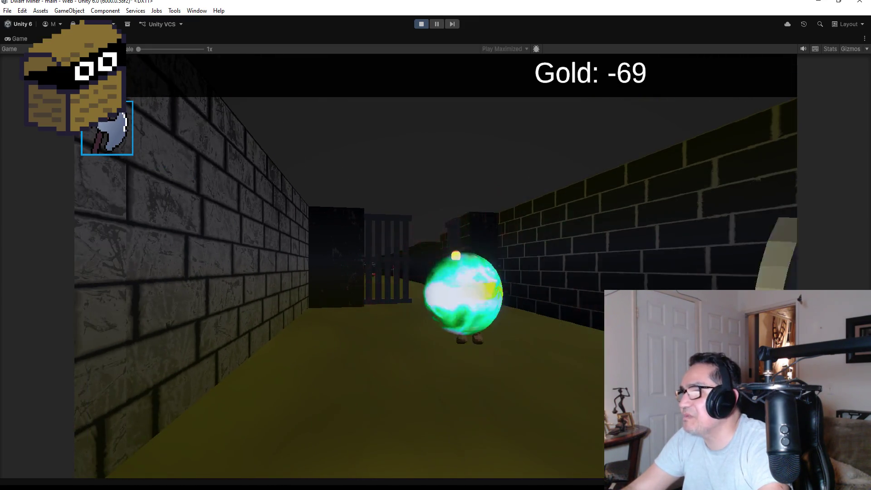
# Get past the blue enemy and head up the corridor toward the torch-carrying goblin
pyautogui.press('a')
pyautogui.press('w')
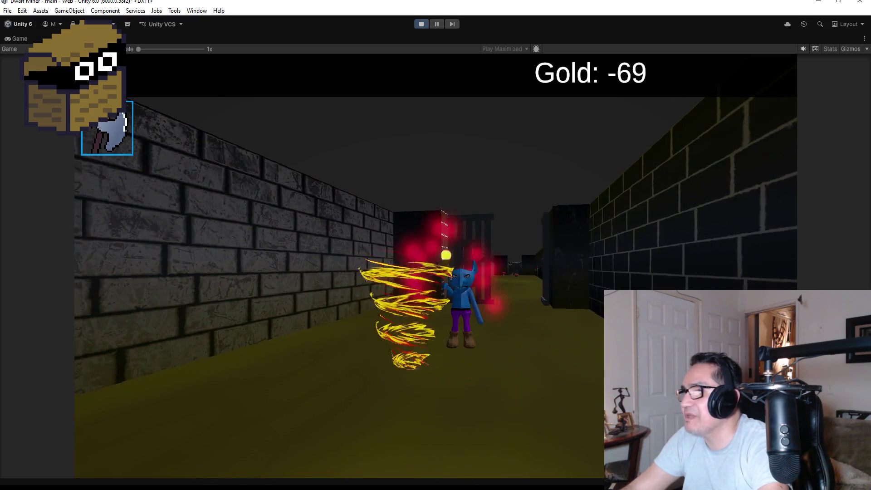
pyautogui.press('a')
pyautogui.press('d')
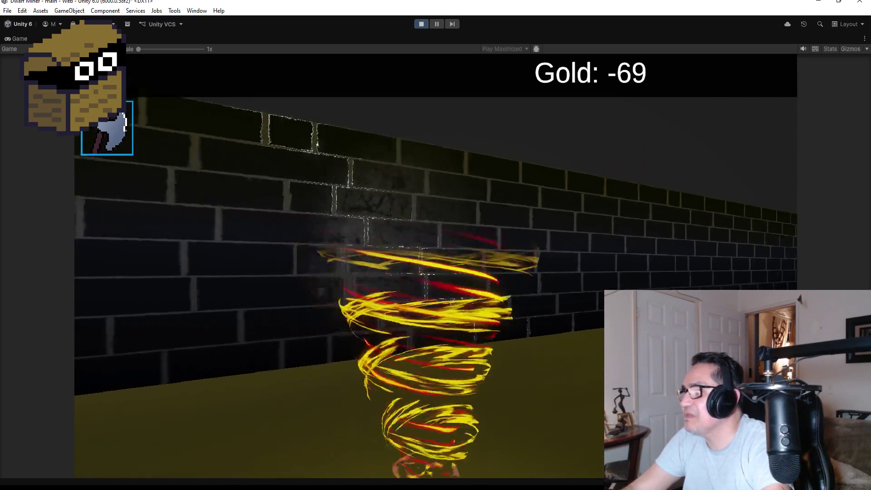
pyautogui.press('w')
pyautogui.press('w')
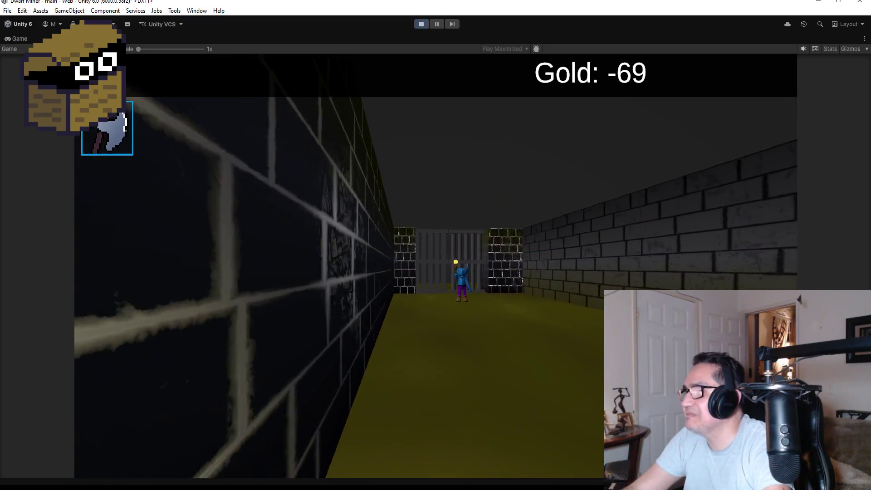
pyautogui.press('a')
# Cast green orbs at the goblin until Game Over, then dismiss the settings panel
pyautogui.press('space')
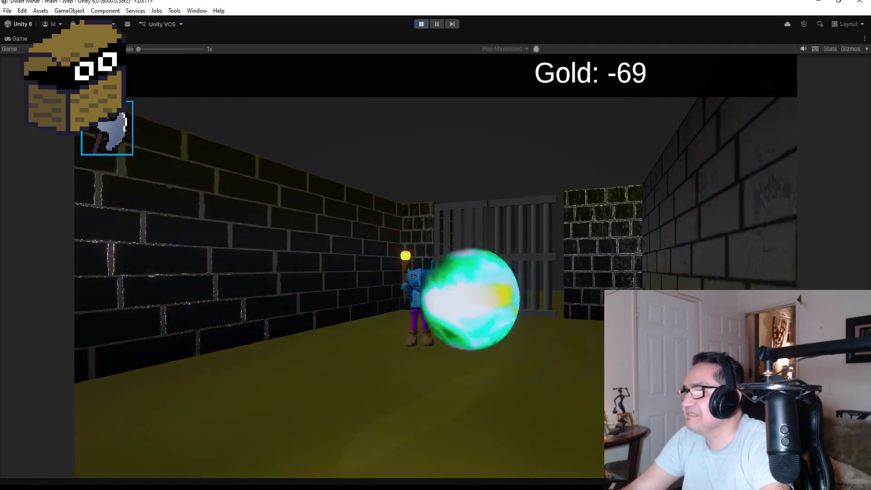
pyautogui.press('w')
pyautogui.press('space')
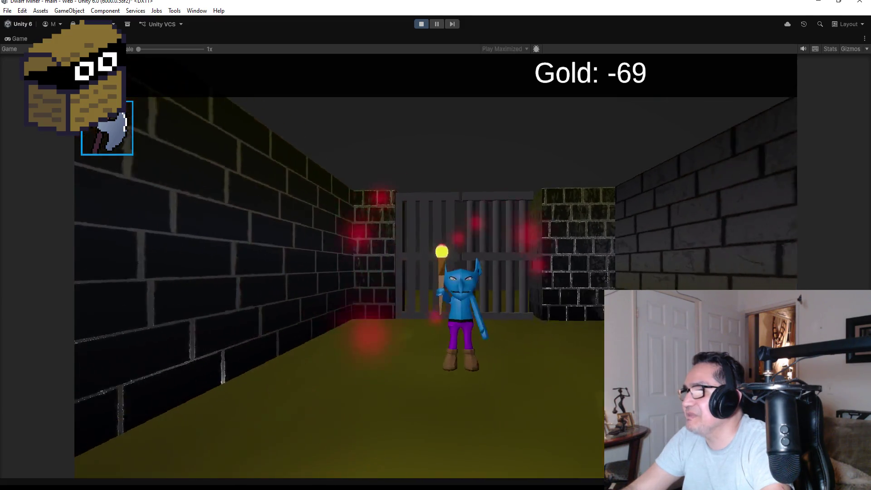
pyautogui.press('space')
pyautogui.press('d')
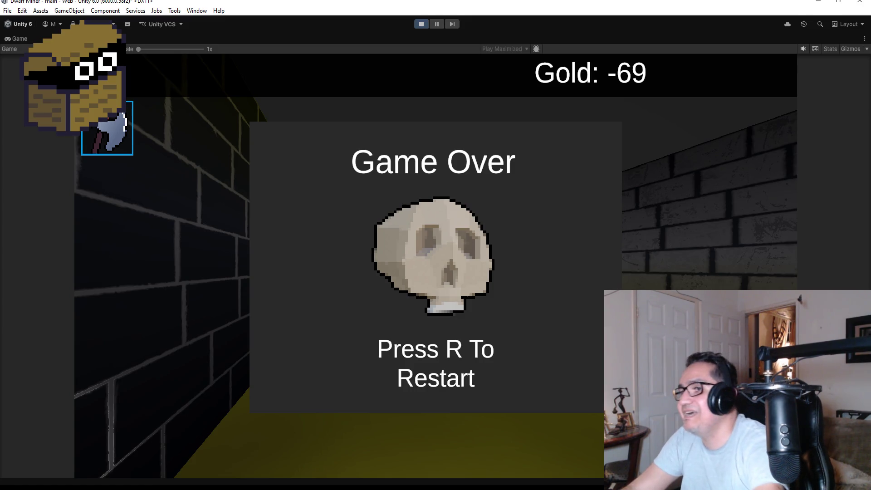
pyautogui.press('r')
pyautogui.press('Escape')
# Exit Play mode, save the scene, and collapse GroupPlantMonster in the Hierarchy
pyautogui.click(421, 24)
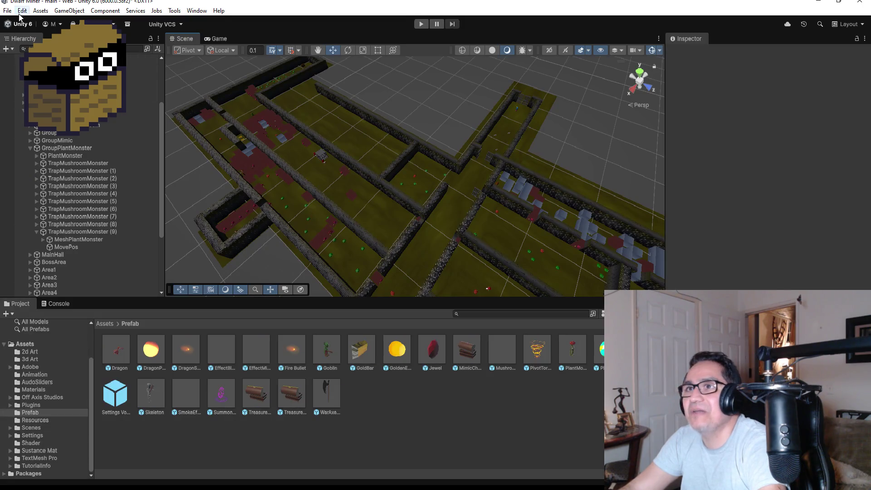
pyautogui.click(8, 11)
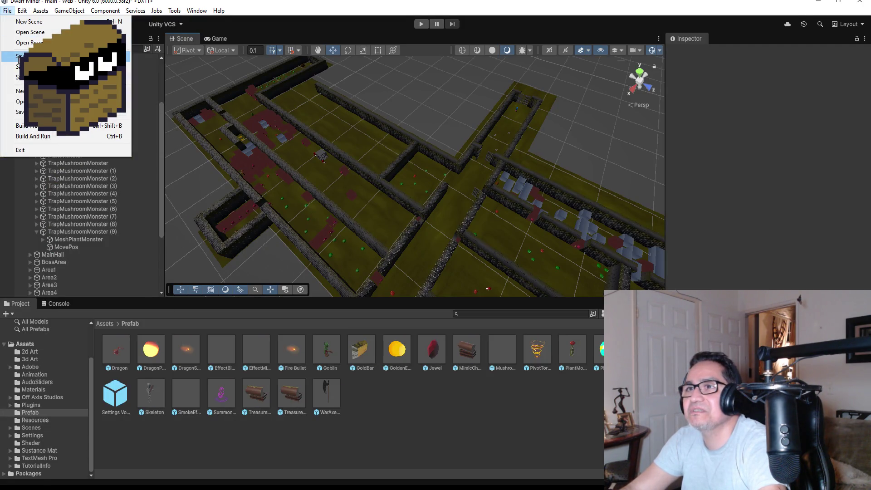
pyautogui.click(18, 57)
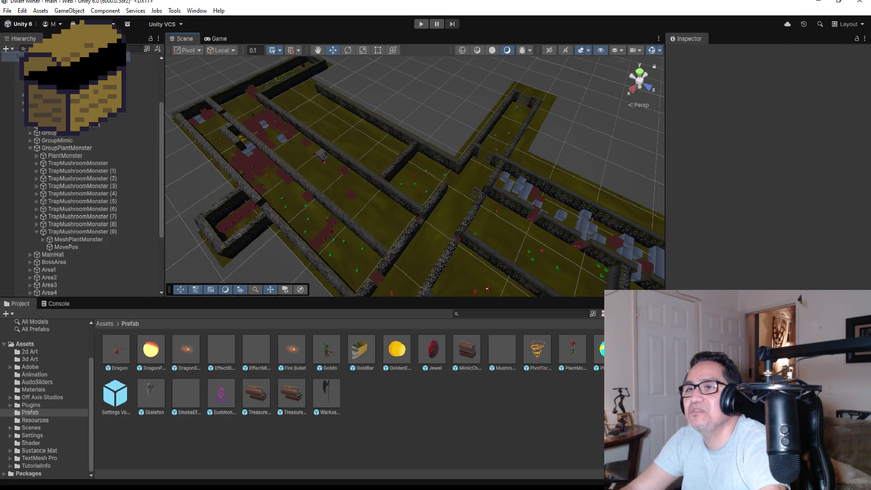
pyautogui.click(23, 111)
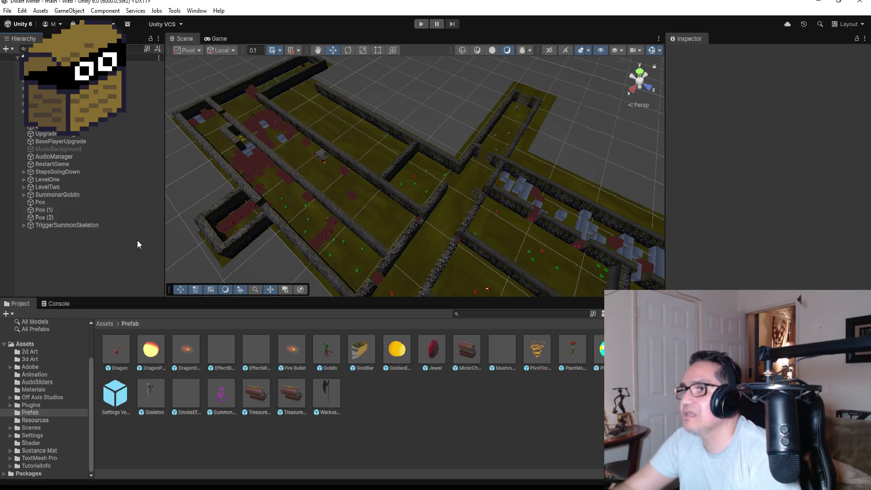
# Stretch HardWall (7) with the Rect Tool so its X scale grows from about 8.78 to 12.48
pyautogui.scroll(-5, 448, 205)
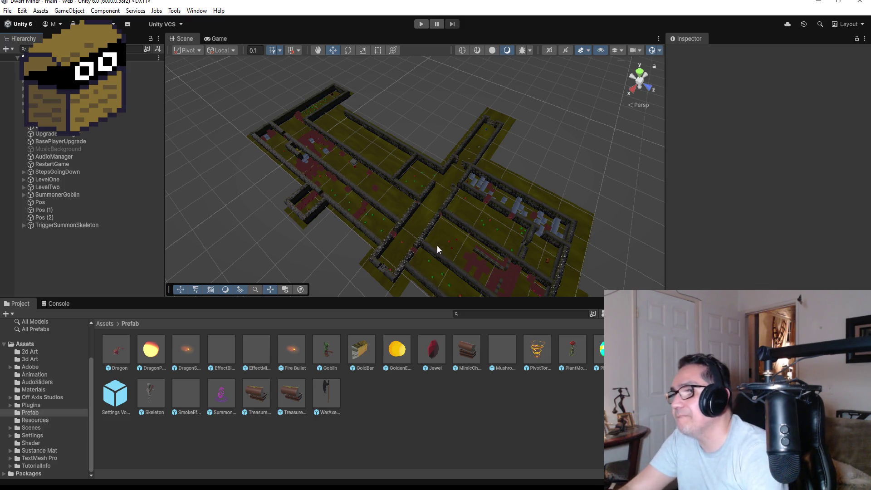
pyautogui.click(431, 186)
pyautogui.press('f')
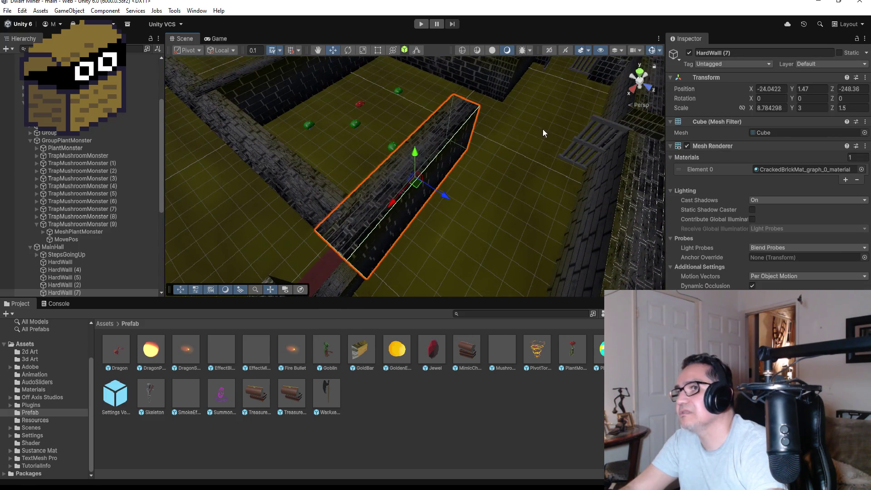
pyautogui.moveTo(538, 138)
pyautogui.mouseDown()
pyautogui.moveTo(524, 136)
pyautogui.moveTo(470, 183)
pyautogui.mouseUp()
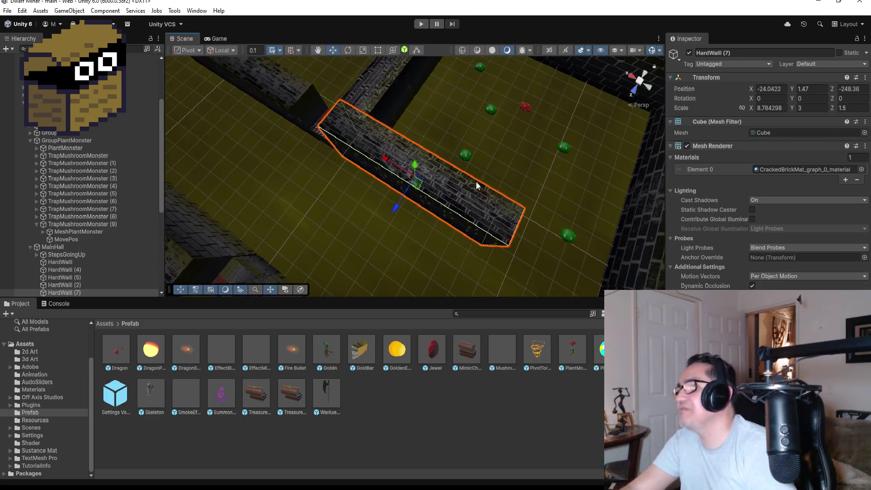
pyautogui.click(382, 50)
pyautogui.scroll(-2, 491, 230)
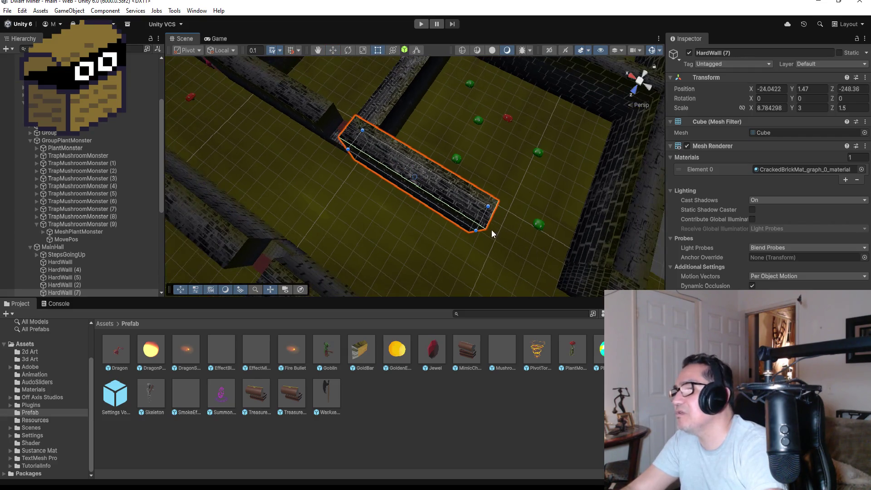
pyautogui.moveTo(483, 218)
pyautogui.mouseDown()
pyautogui.moveTo(548, 256)
pyautogui.moveTo(566, 185)
pyautogui.moveTo(657, 174)
pyautogui.moveTo(610, 179)
pyautogui.mouseUp()
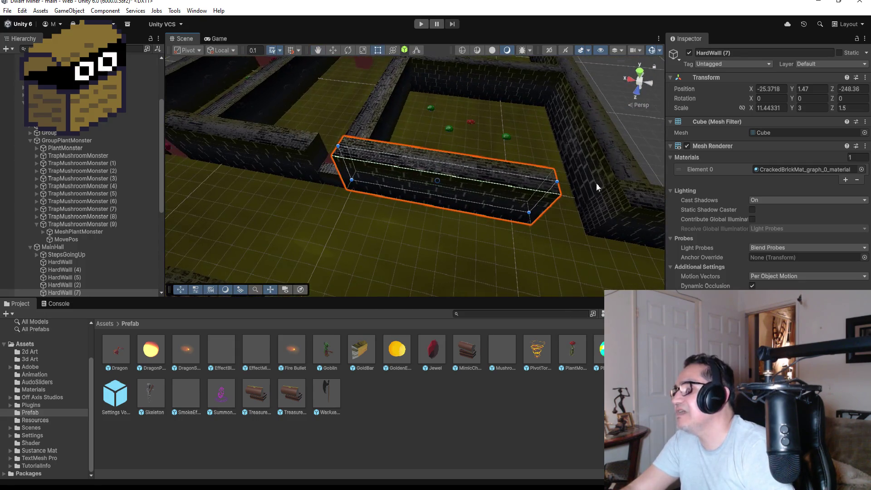
pyautogui.moveTo(543, 195); pyautogui.dragTo(558, 205)
pyautogui.moveTo(612, 212)
pyautogui.keyDown('alt'); pyautogui.mouseDown()
pyautogui.moveTo(644, 210)
pyautogui.moveTo(599, 213)
pyautogui.mouseUp(); pyautogui.keyUp('alt')
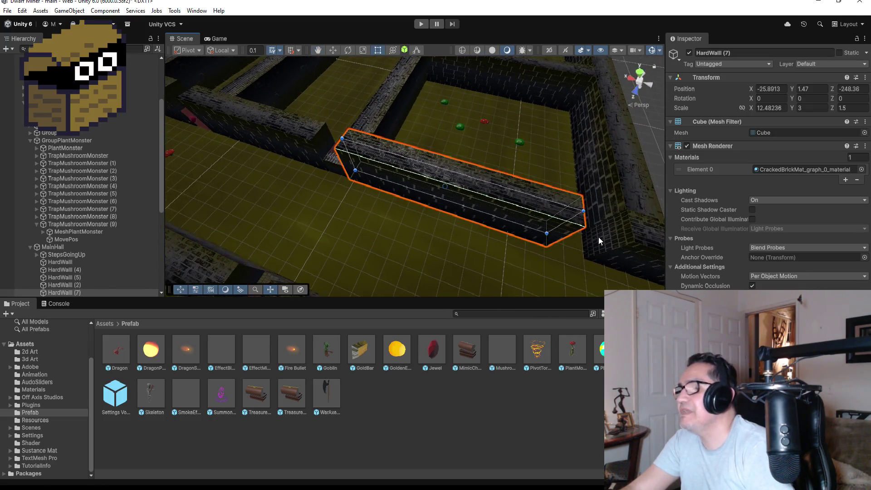
pyautogui.scroll(-3, 598, 236)
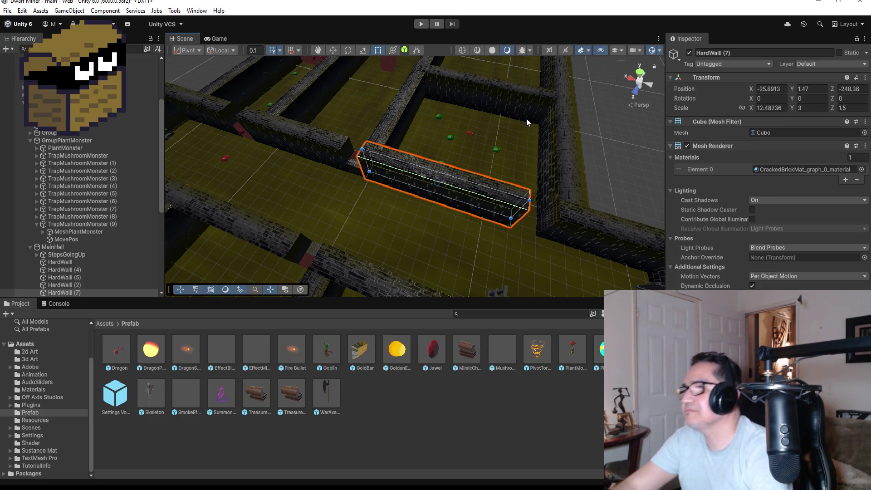
pyautogui.scroll(-3, 536, 257)
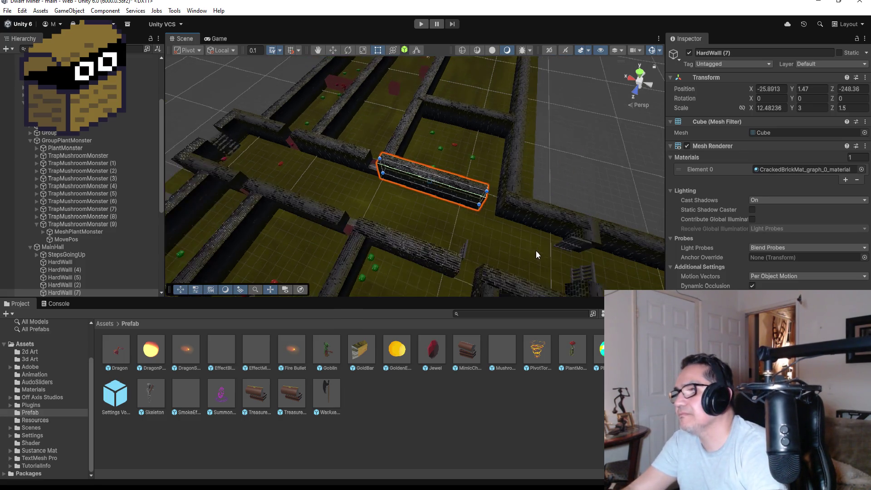
pyautogui.scroll(-4, 536, 250)
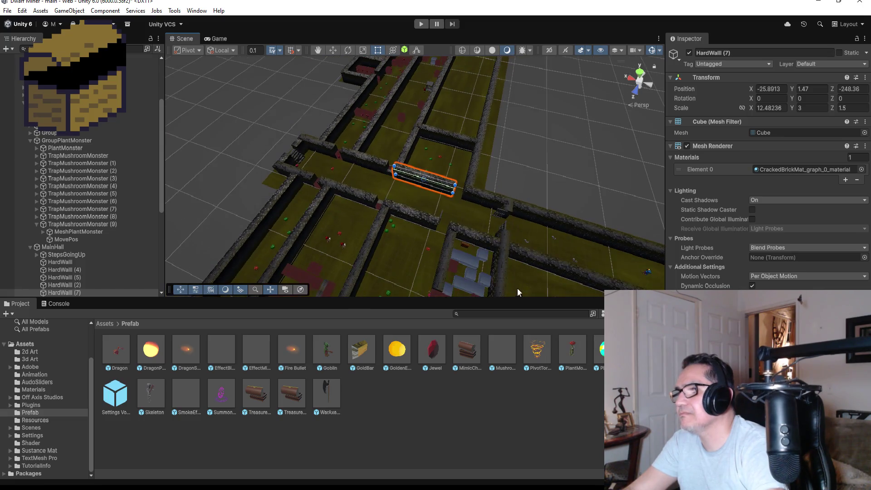
# Duplicate MiningHardCube (25) and move the copy toward the gap between the brick walls
pyautogui.click(482, 254)
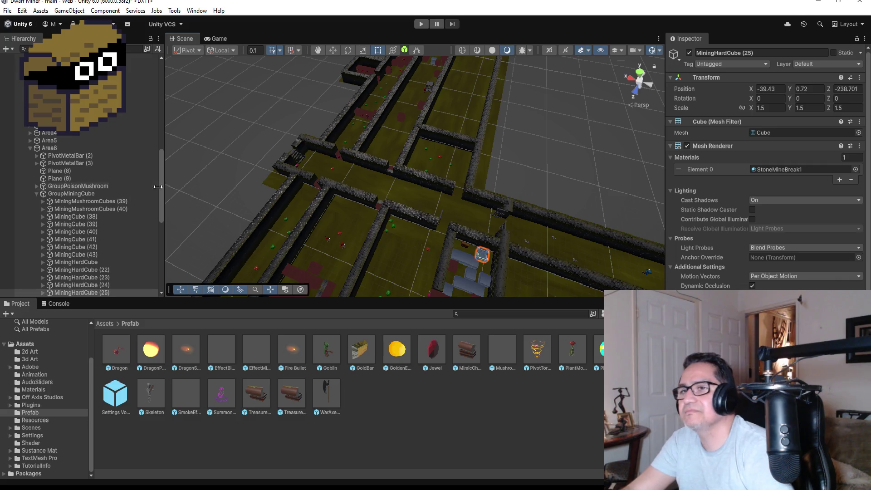
pyautogui.hotkey('ctrl', 'd')
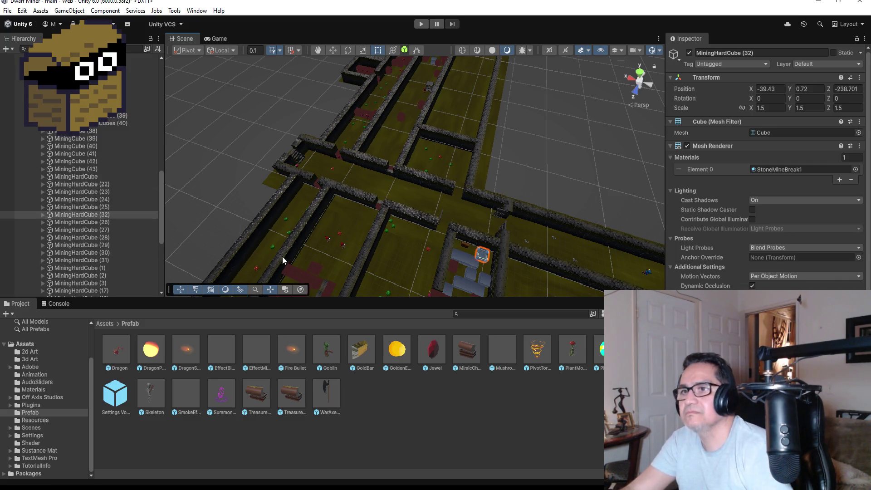
pyautogui.click(330, 48)
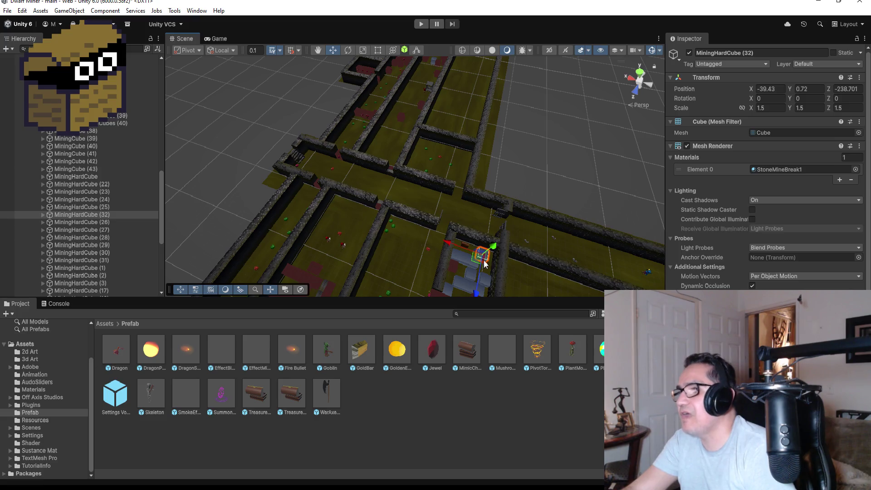
pyautogui.moveTo(478, 297); pyautogui.dragTo(484, 230)
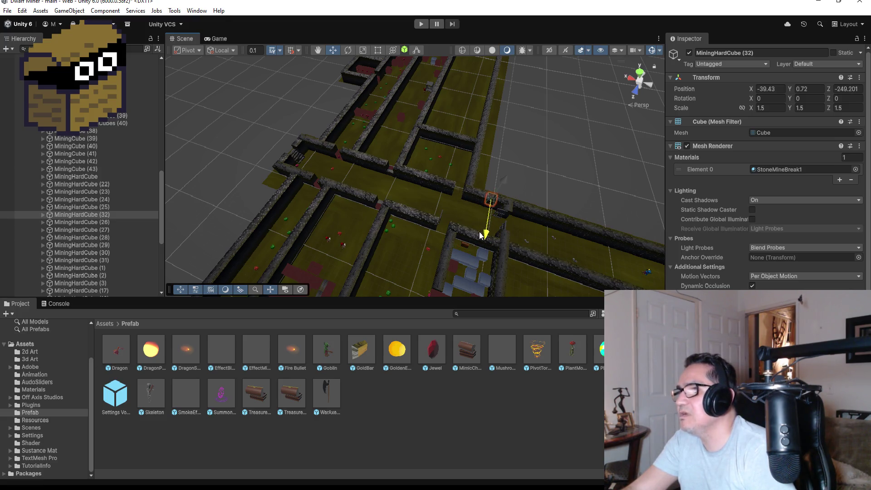
pyautogui.moveTo(458, 192); pyautogui.dragTo(428, 186)
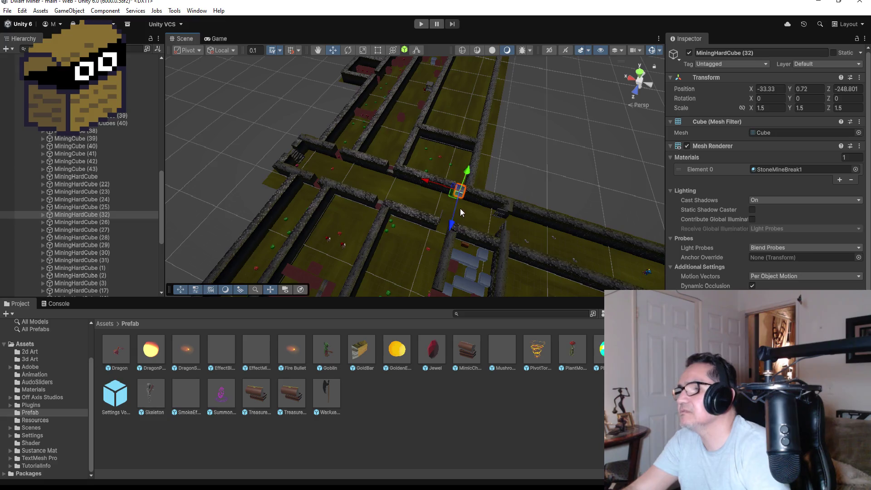
# Nudge MiningHardCube (32) into the gap at X -33.063, Z -248.516 and check it from above
pyautogui.press('f')
pyautogui.moveTo(484, 252)
pyautogui.mouseDown()
pyautogui.moveTo(501, 188)
pyautogui.moveTo(456, 172)
pyautogui.mouseUp()
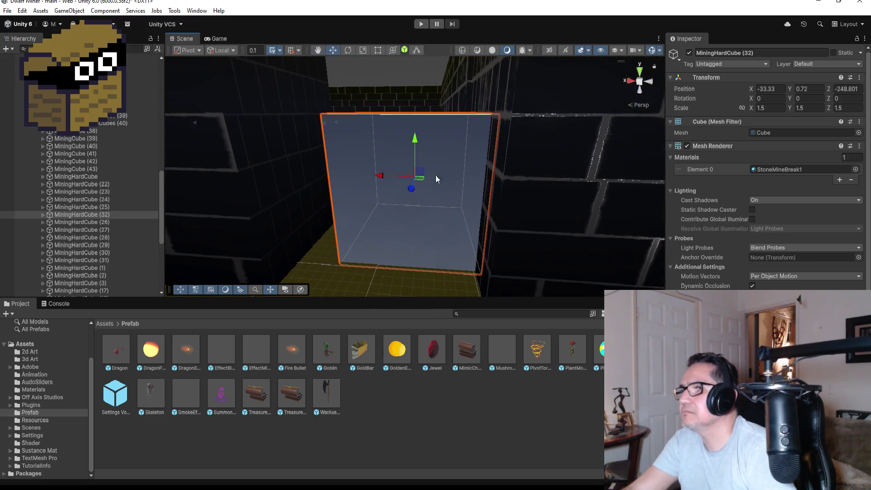
pyautogui.moveTo(374, 179)
pyautogui.mouseDown()
pyautogui.moveTo(360, 183)
pyautogui.moveTo(385, 200)
pyautogui.mouseUp()
pyautogui.scroll(-2, 407, 221)
pyautogui.scroll(-2, 431, 217)
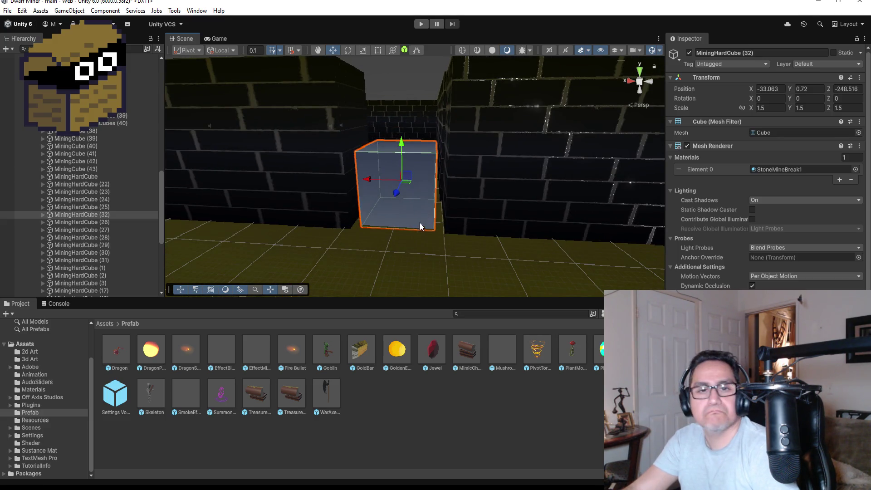
pyautogui.scroll(-3, 426, 234)
pyautogui.moveTo(426, 234)
pyautogui.mouseDown()
pyautogui.moveTo(447, 253)
pyautogui.moveTo(480, 79)
pyautogui.mouseUp()
pyautogui.click(8, 10)
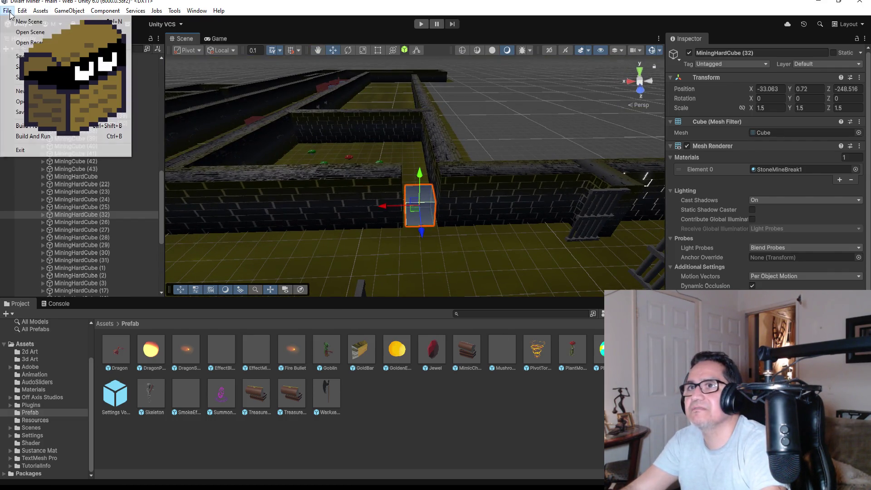
# Save the scene and zoom out to survey the maze around the mining cube
pyautogui.click(11, 55)
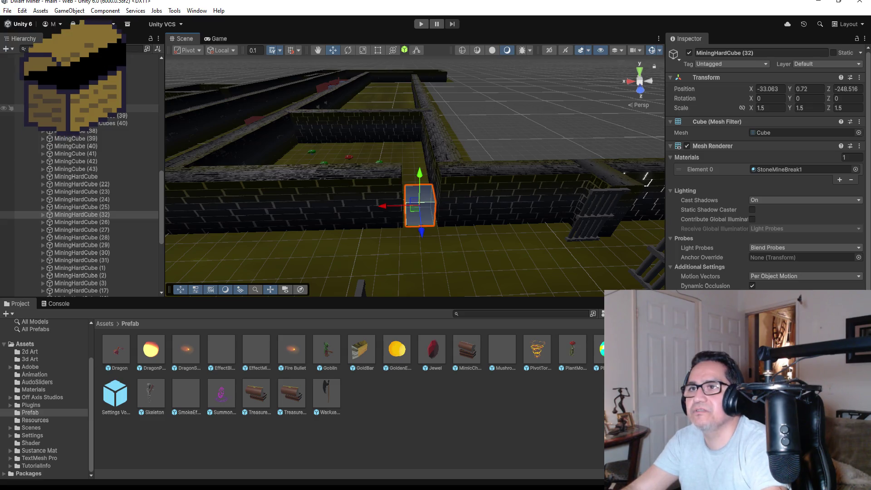
pyautogui.scroll(-10, 154, 145)
pyautogui.scroll(-8, 288, 209)
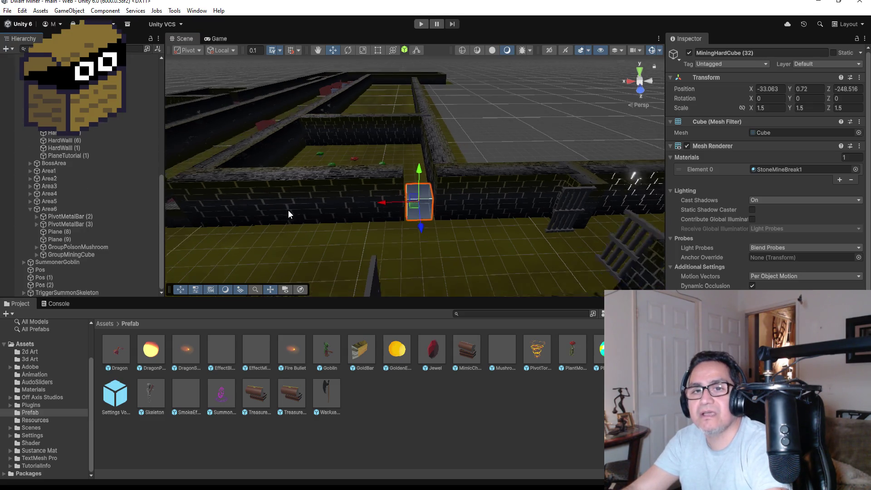
pyautogui.moveTo(443, 235); pyautogui.dragTo(515, 239)
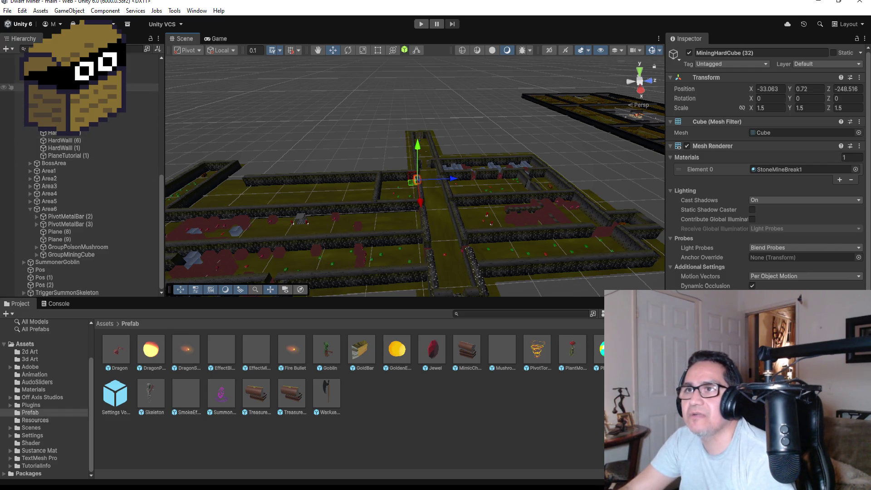
pyautogui.scroll(5, 68, 214)
# Collapse the level group and select the canyon rock Rock_Large_Canyon_Eroded_12 (7) beside the maze
pyautogui.click(24, 97)
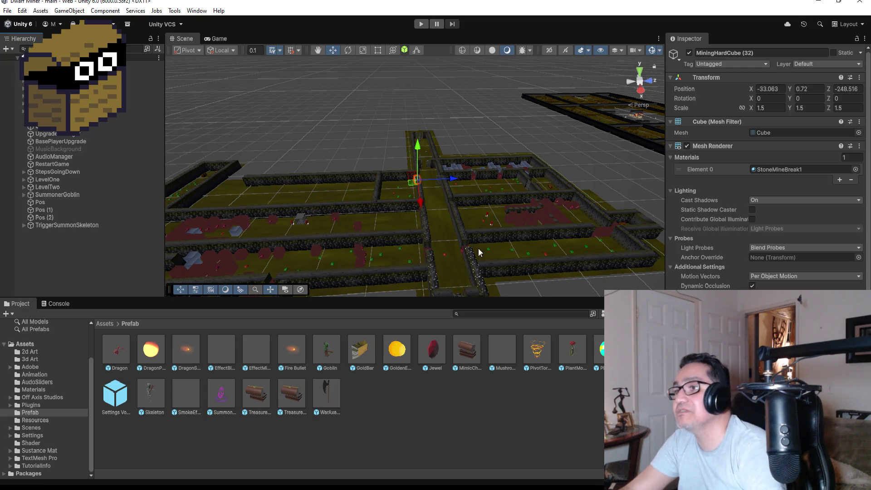
pyautogui.scroll(-5, 478, 248)
pyautogui.scroll(-3, 583, 200)
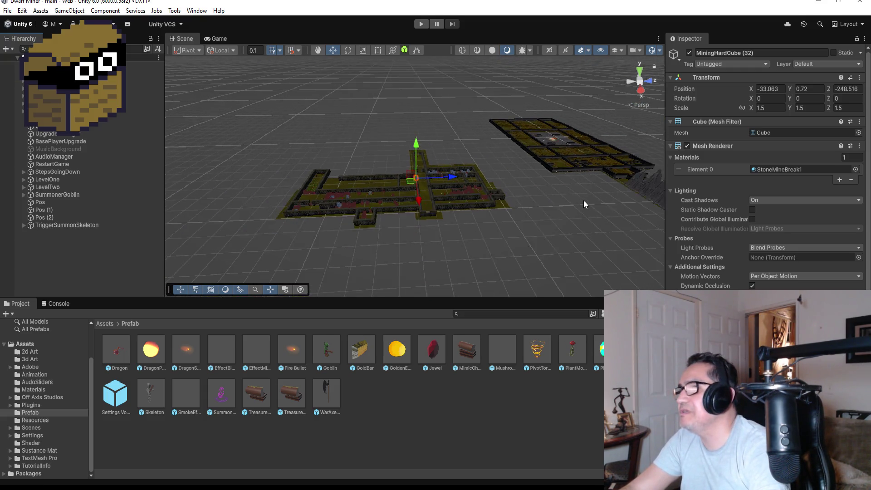
pyautogui.click(606, 184)
# Frame the rock, then the dwarf's Body by the mine rails, and collapse LevelOne
pyautogui.press('f')
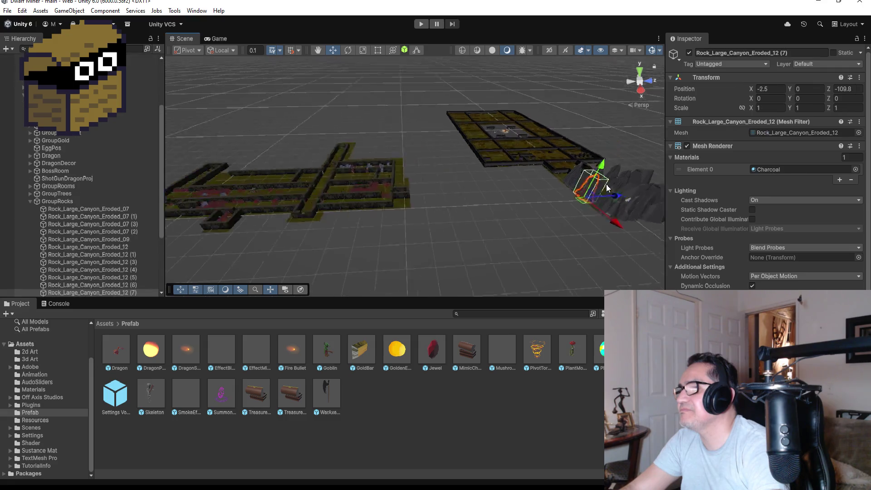
pyautogui.scroll(4, 512, 189)
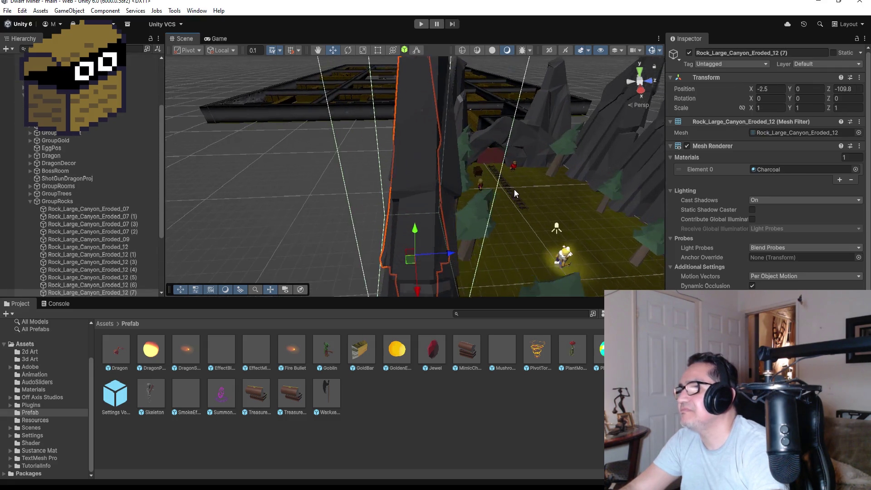
pyautogui.click(515, 167)
pyautogui.press('f')
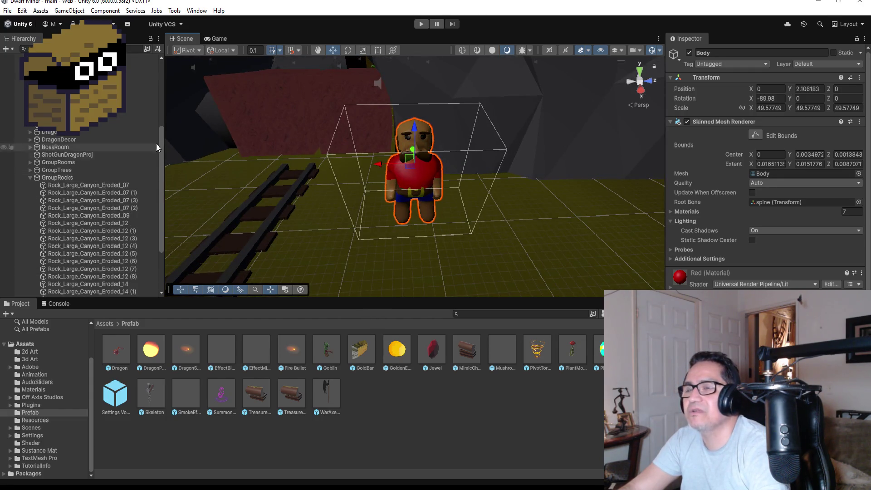
pyautogui.scroll(3, 100, 131)
pyautogui.scroll(2, 101, 132)
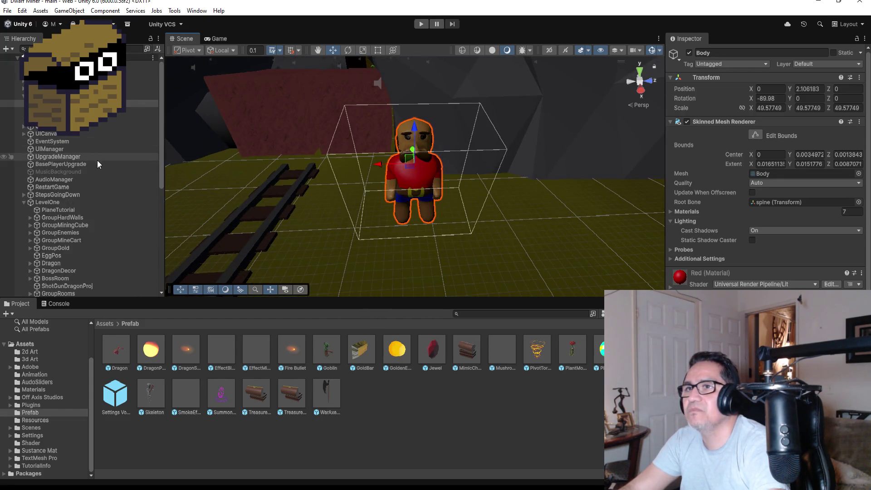
pyautogui.click(23, 201)
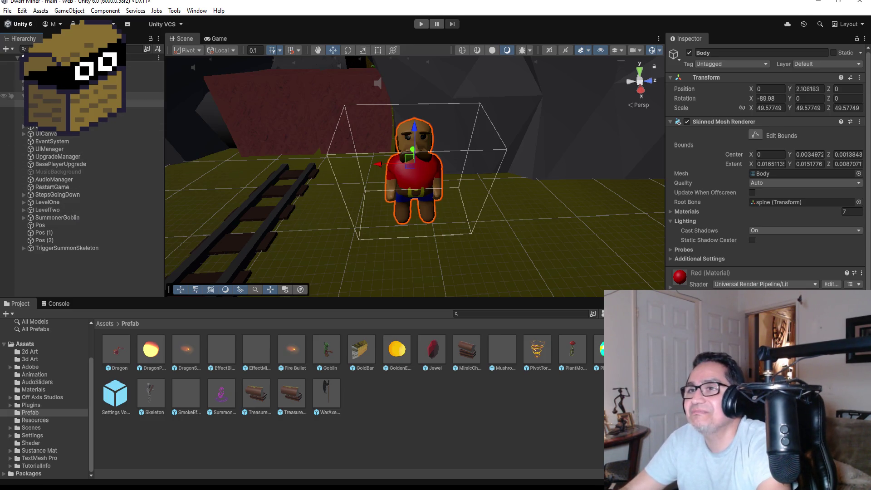
pyautogui.click(23, 134)
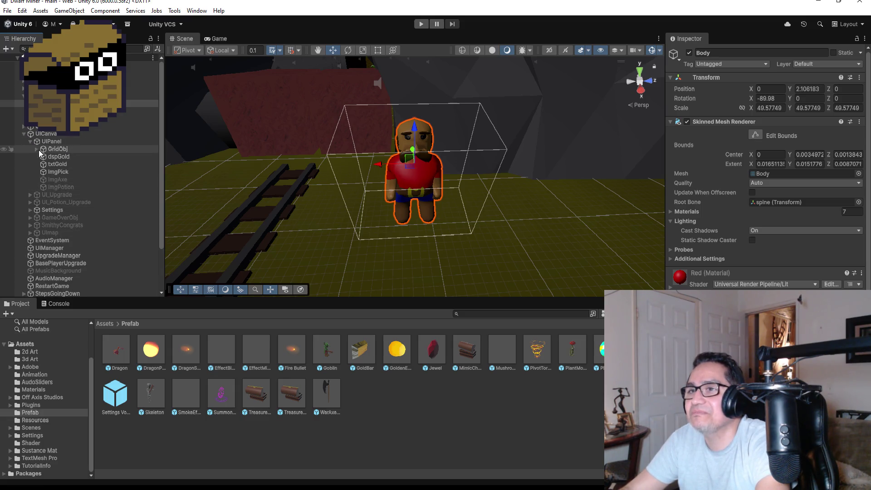
# Frame UI_Upgrade, view it from front then back, and frame UImap's Settings screen
pyautogui.click(30, 141)
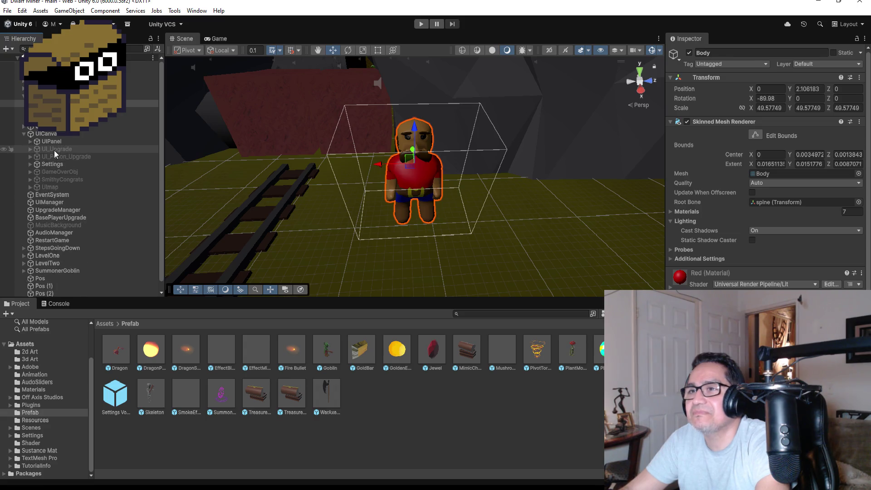
pyautogui.click(54, 150)
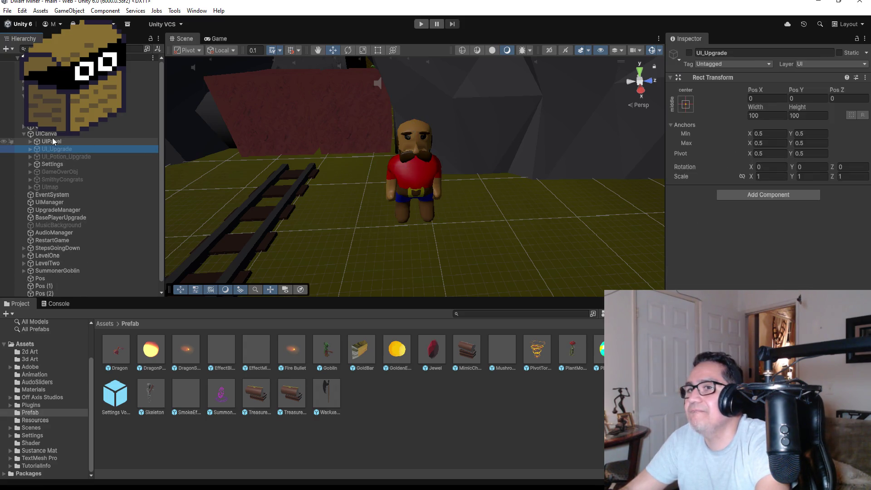
pyautogui.doubleClick(55, 148)
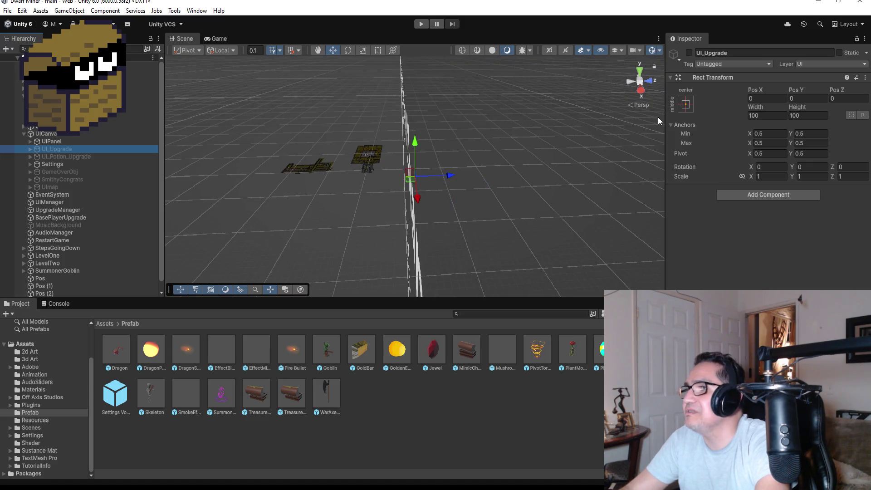
pyautogui.click(642, 89)
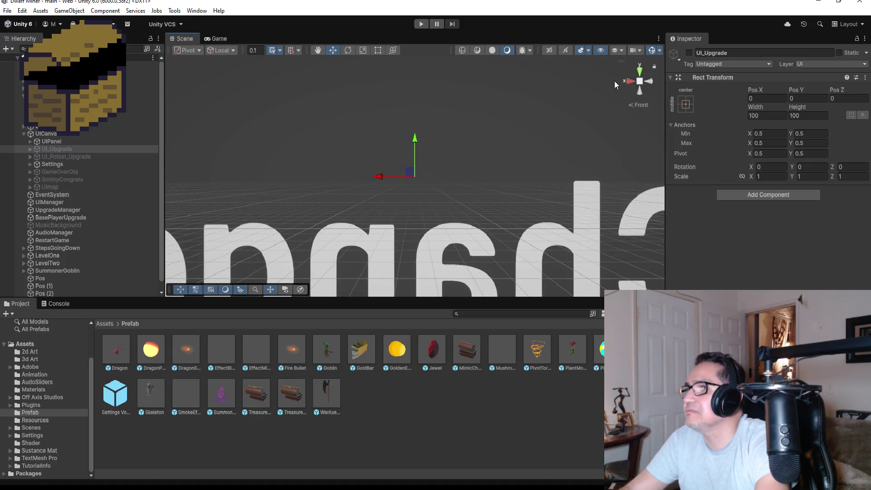
pyautogui.click(629, 85)
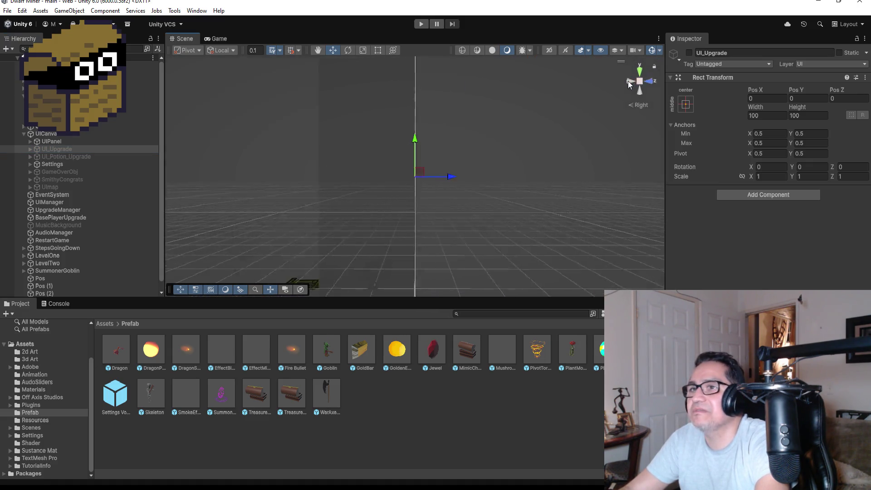
pyautogui.click(74, 179)
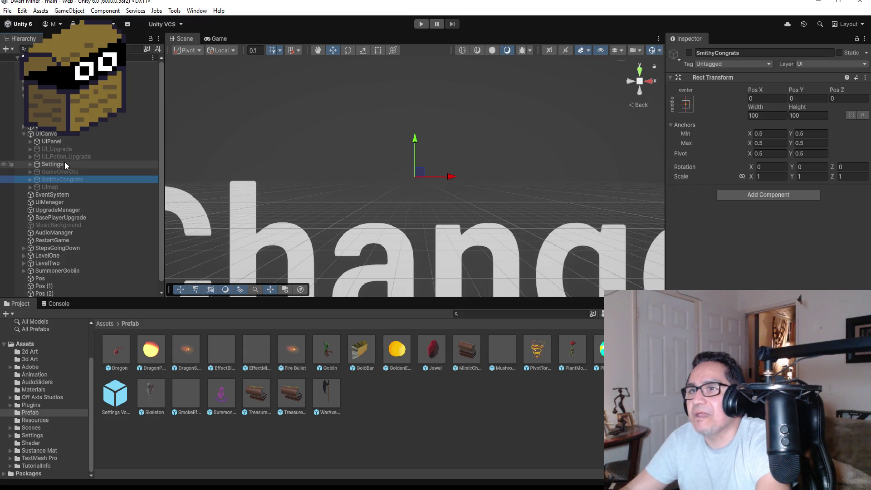
pyautogui.doubleClick(57, 179)
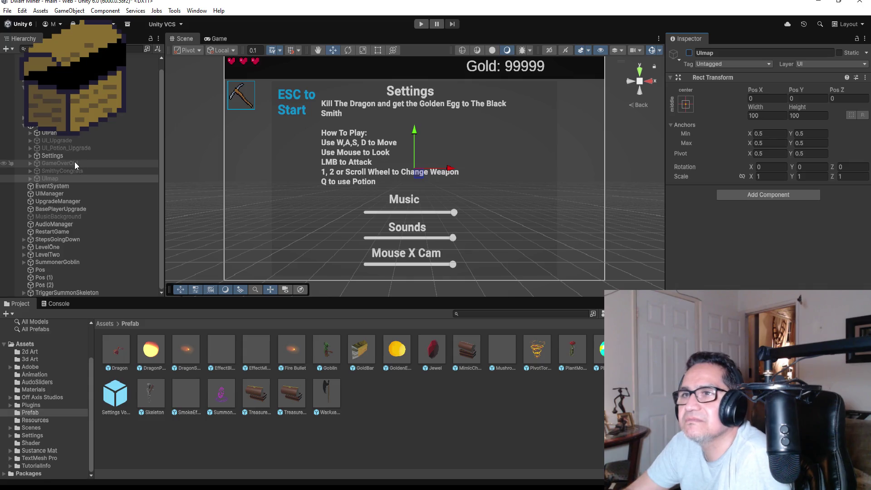
# Show the blacksmith UI_Upgrade panel and delete its UpgradePotion child
pyautogui.click(76, 147)
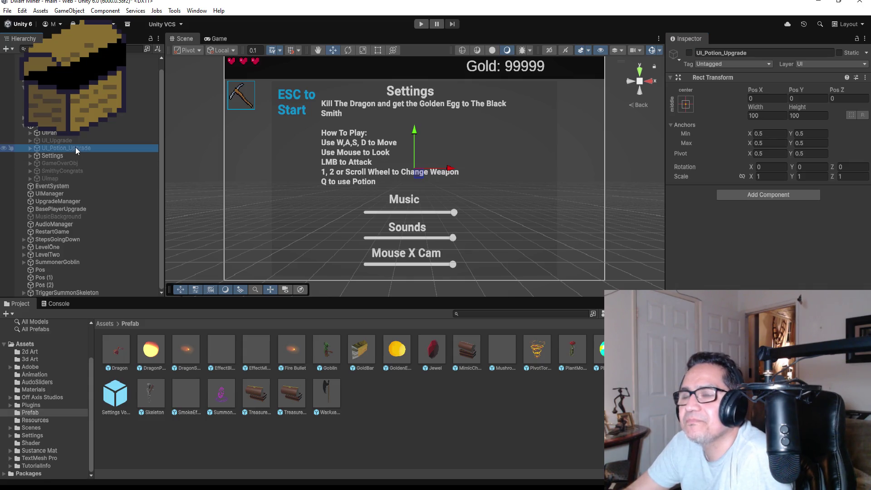
pyautogui.click(51, 140)
pyautogui.click(689, 53)
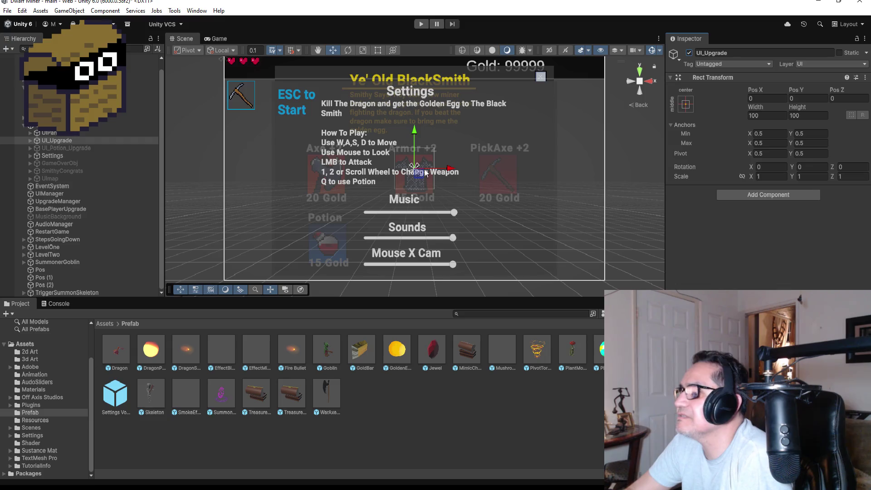
pyautogui.click(29, 141)
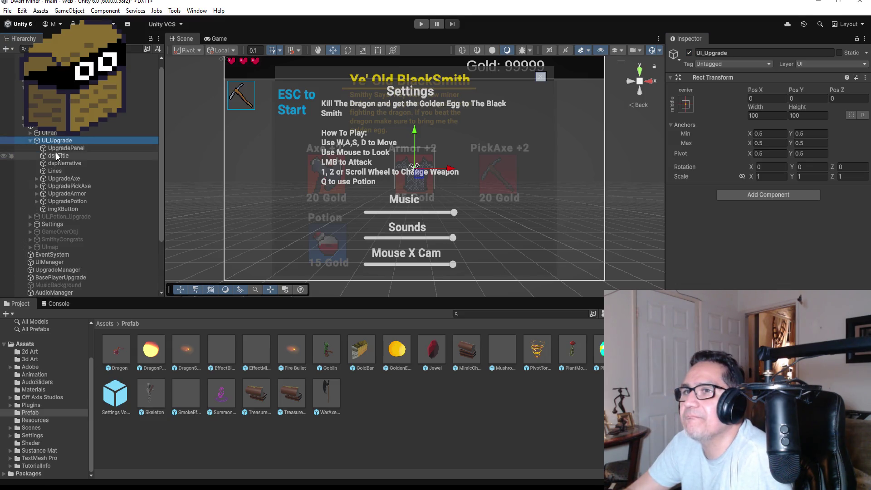
pyautogui.click(69, 208)
pyautogui.click(70, 201)
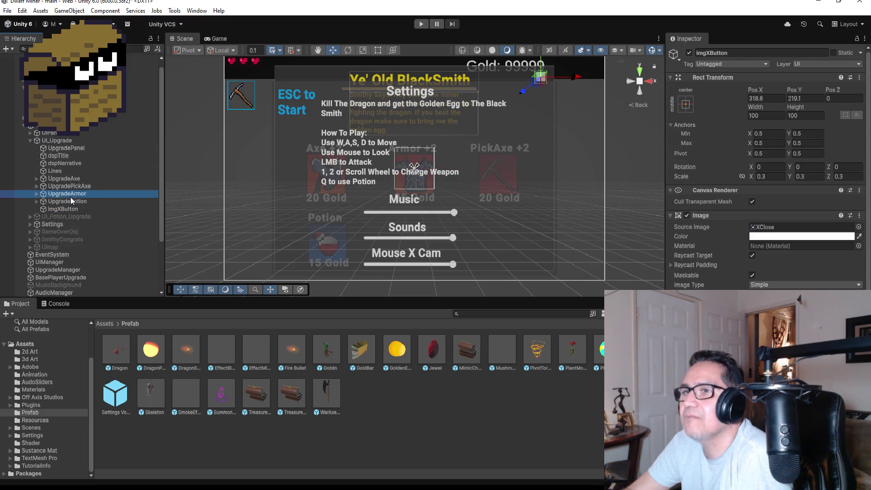
pyautogui.keyDown('ctrl'); pyautogui.click(75, 208); pyautogui.keyUp('ctrl')
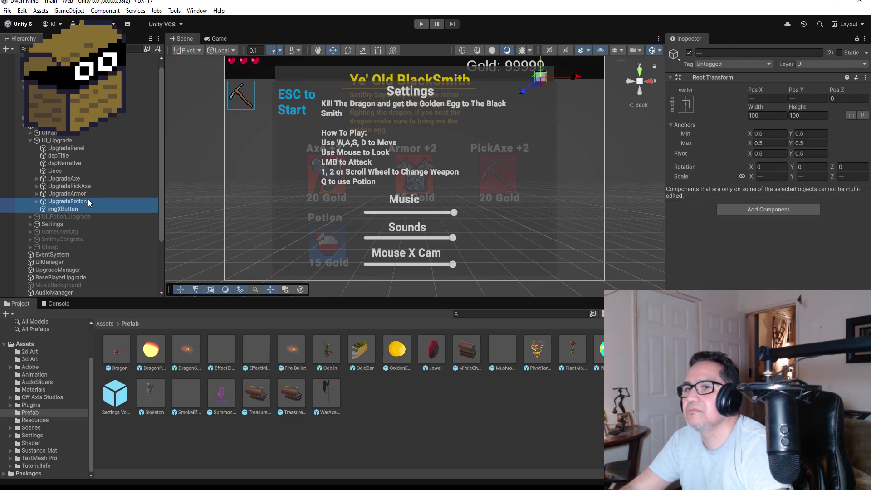
pyautogui.click(93, 200)
pyautogui.press('Delete')
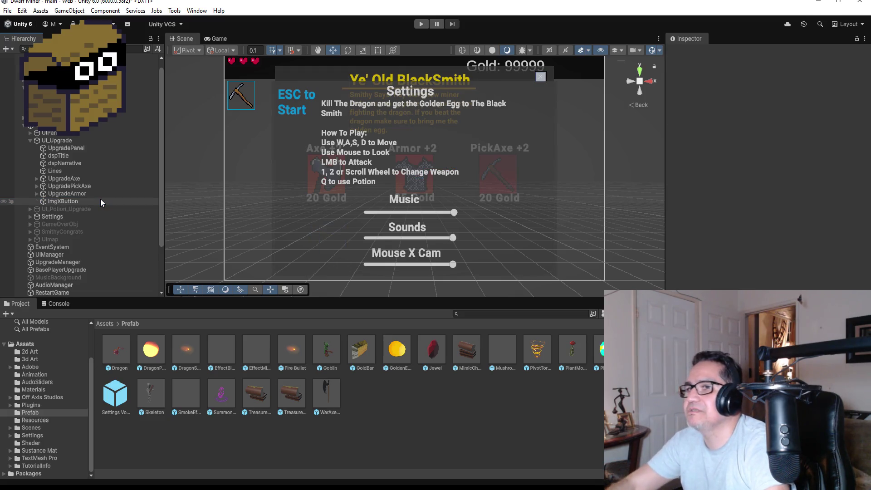
# Hide UI_Upgrade, toggle the Olga The Alchemist potion panel on and off, and collapse UICanvas
pyautogui.click(30, 141)
pyautogui.click(57, 141)
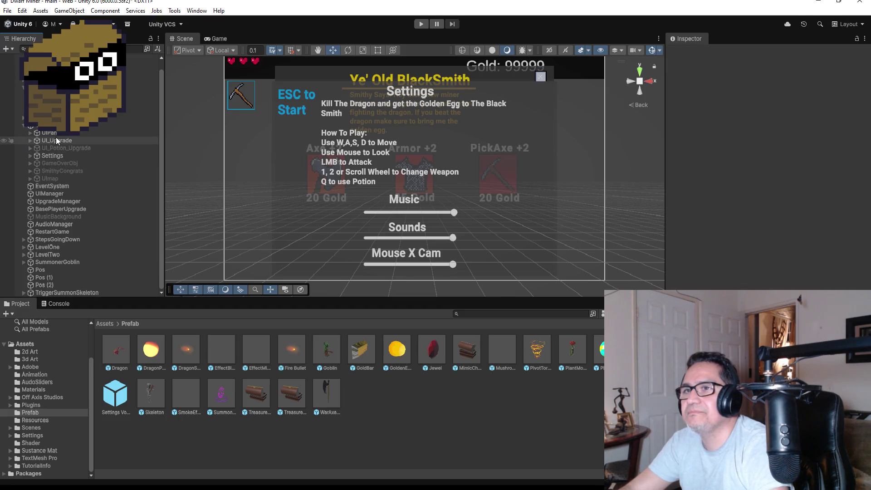
pyautogui.click(689, 55)
pyautogui.click(689, 56)
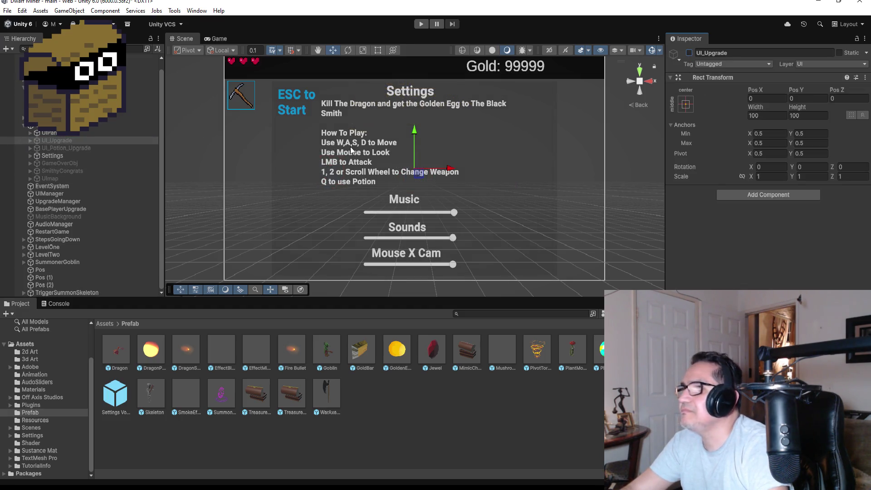
pyautogui.click(70, 148)
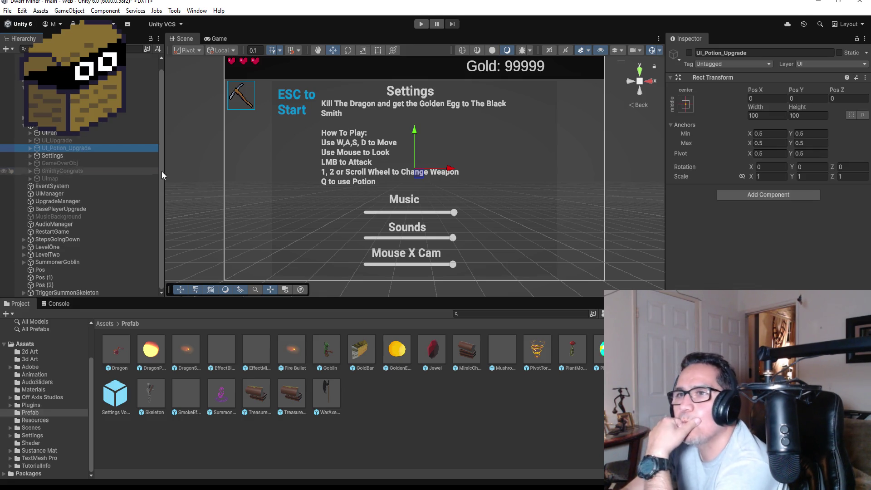
pyautogui.click(689, 54)
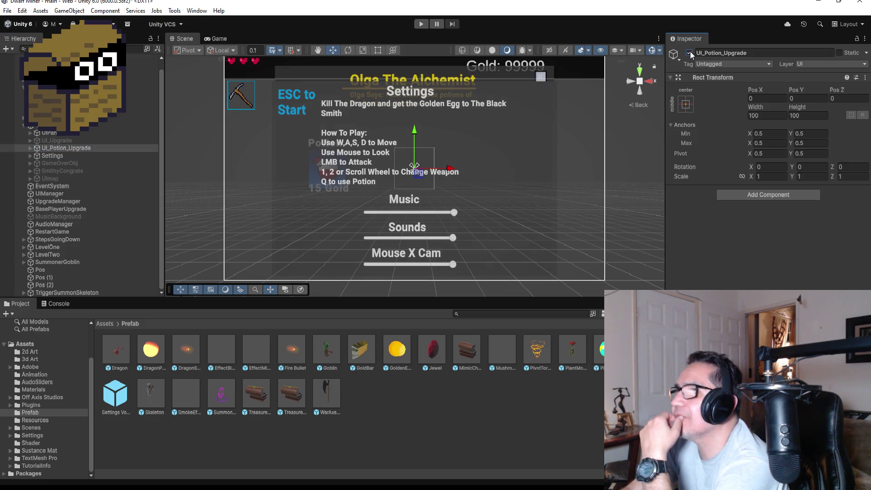
pyautogui.click(690, 53)
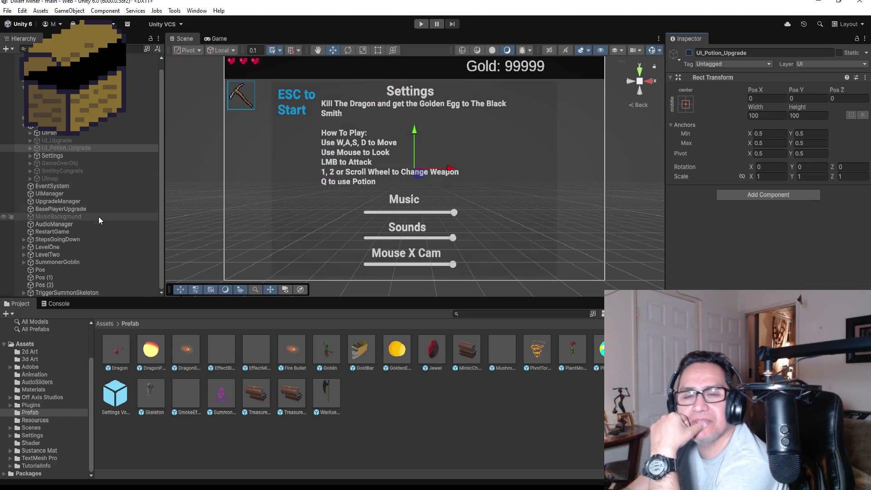
pyautogui.click(8, 10)
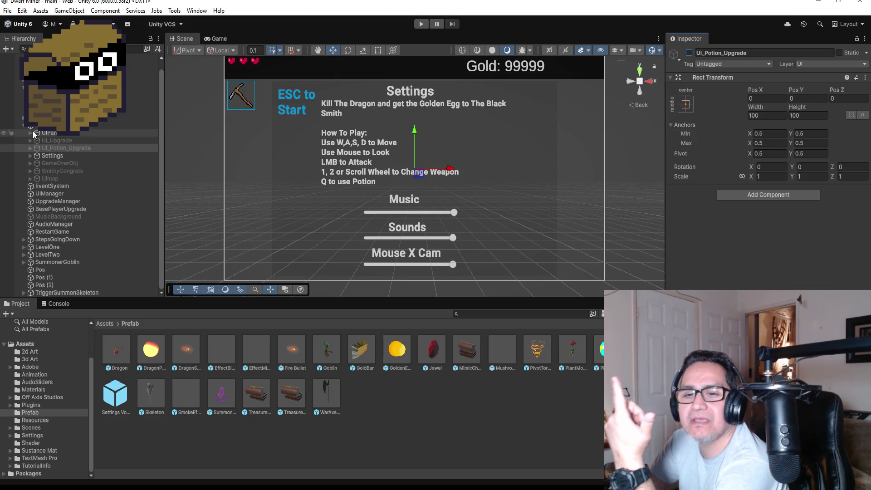
pyautogui.click(24, 126)
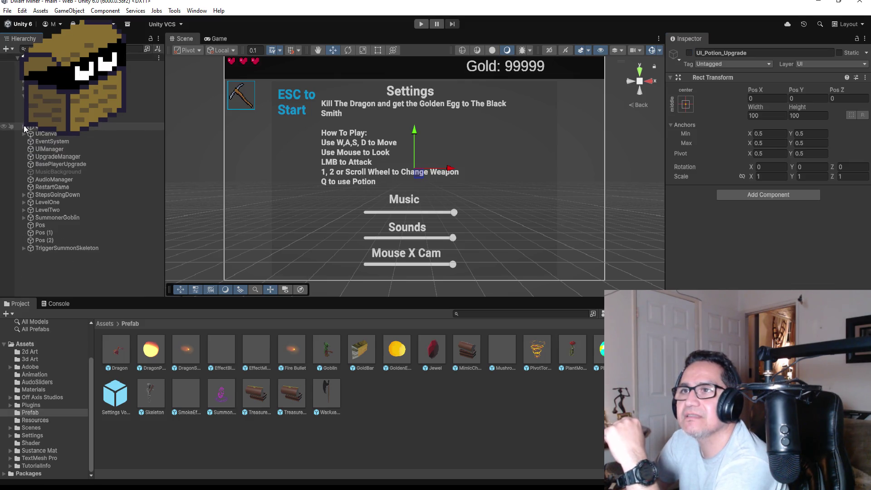
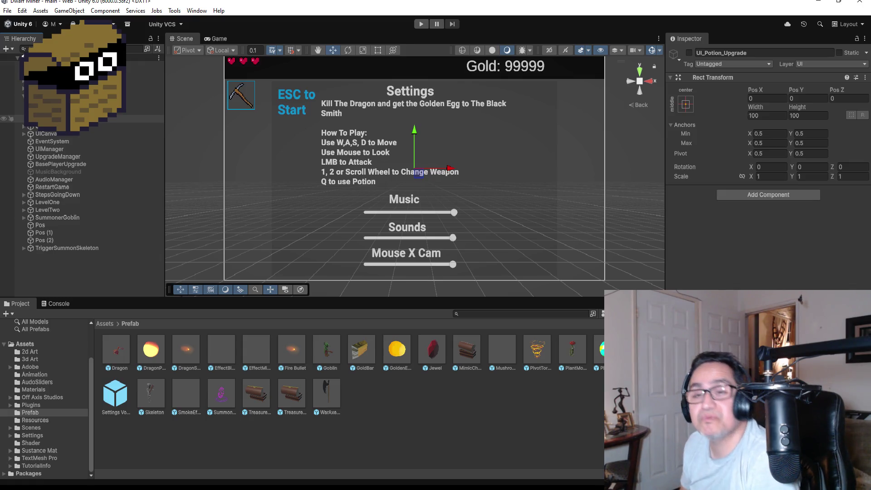
# Minimize the Unity editor so the desktop is showing
pyautogui.click(8, 11)
pyautogui.click(8, 11)
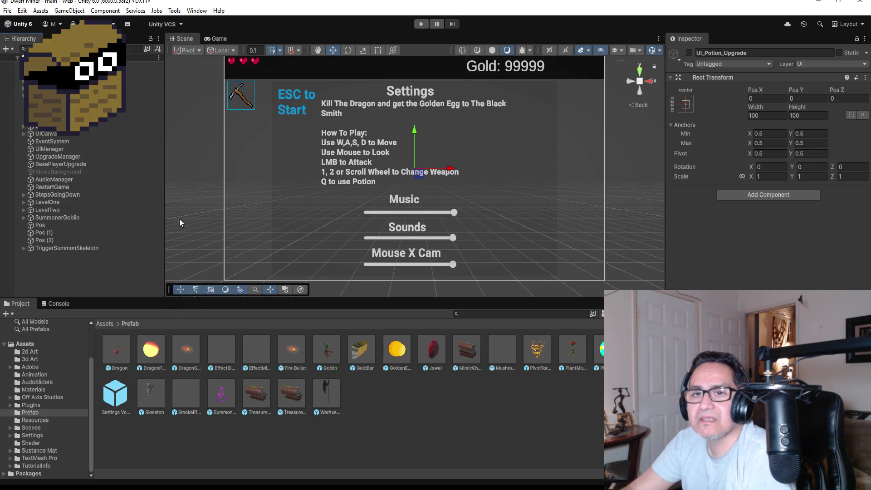
pyautogui.scroll(-1, 68, 96)
pyautogui.scroll(-2, 82, 182)
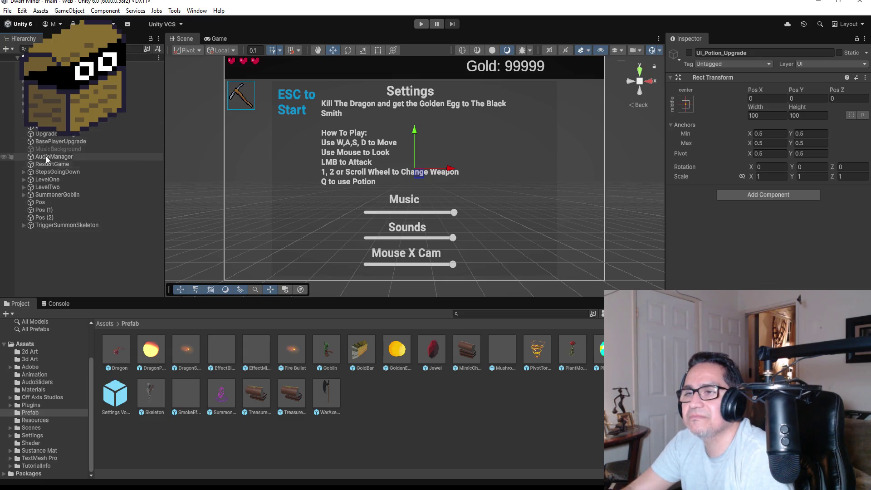
pyautogui.click(823, 2)
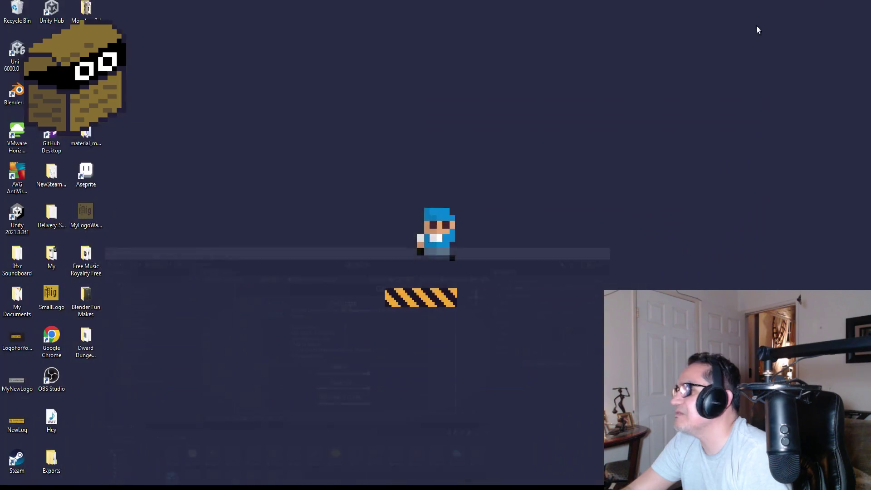
# Launch Blender, close the splash screen and view the default cube from the front
pyautogui.doubleClick(16, 93)
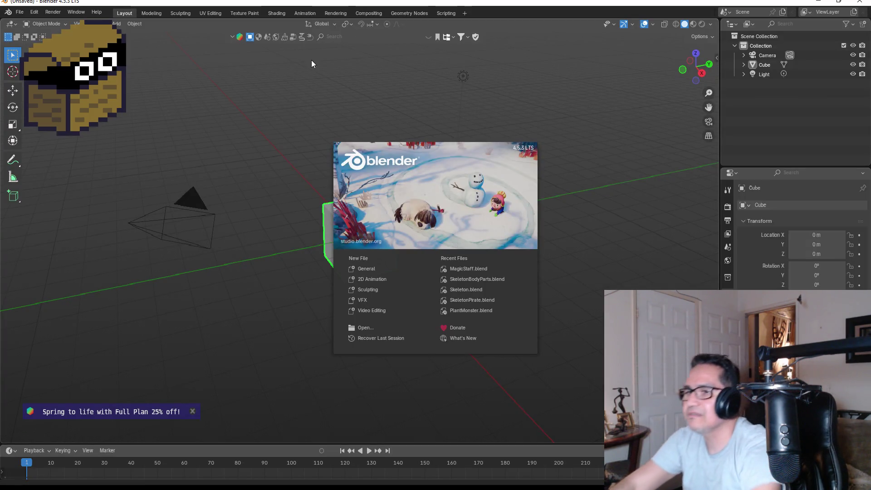
pyautogui.click(317, 104)
pyautogui.press('KP_1')
pyautogui.scroll(7, 417, 233)
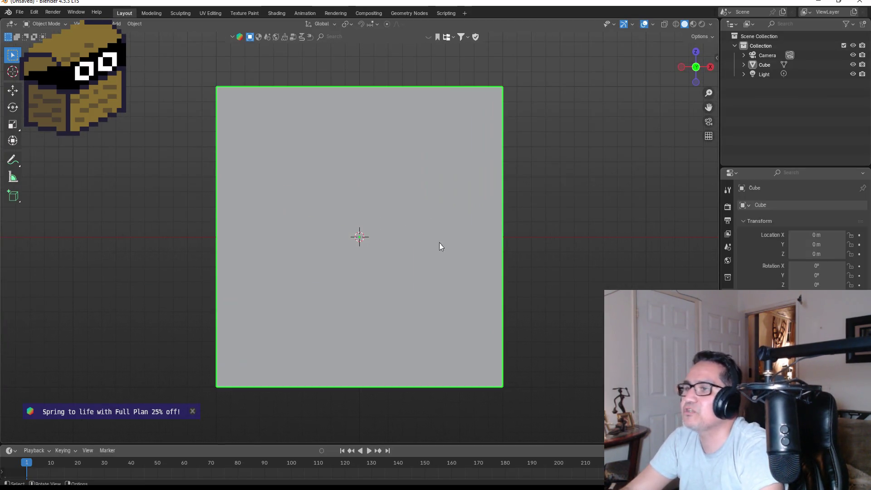
pyautogui.scroll(-5, 451, 263)
pyautogui.scroll(3, 450, 241)
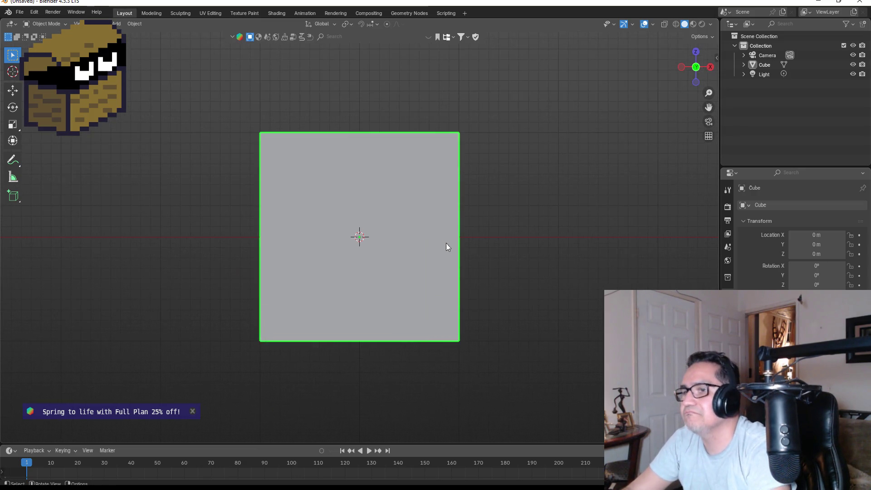
# Delete the default cube and add a mesh Plane in its place
pyautogui.press('Delete')
pyautogui.hotkey('shift', 'a')
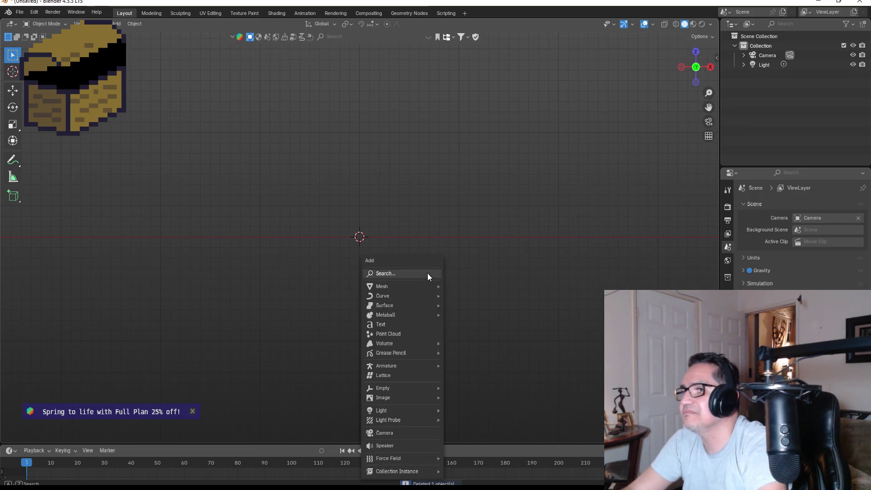
pyautogui.moveTo(411, 290)
pyautogui.click(460, 287)
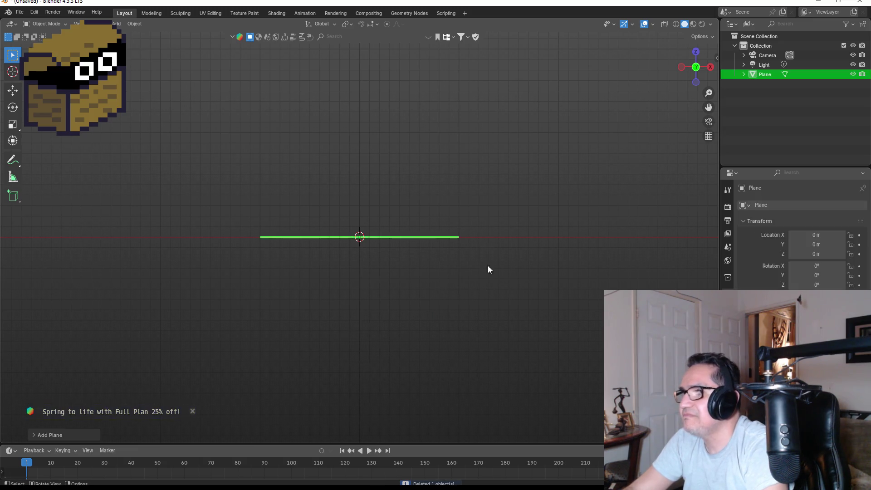
# Rotate the plane -90° on X in side view so it stands upright
pyautogui.press('KP_3')
pyautogui.press('r')
pyautogui.click(374, 217)
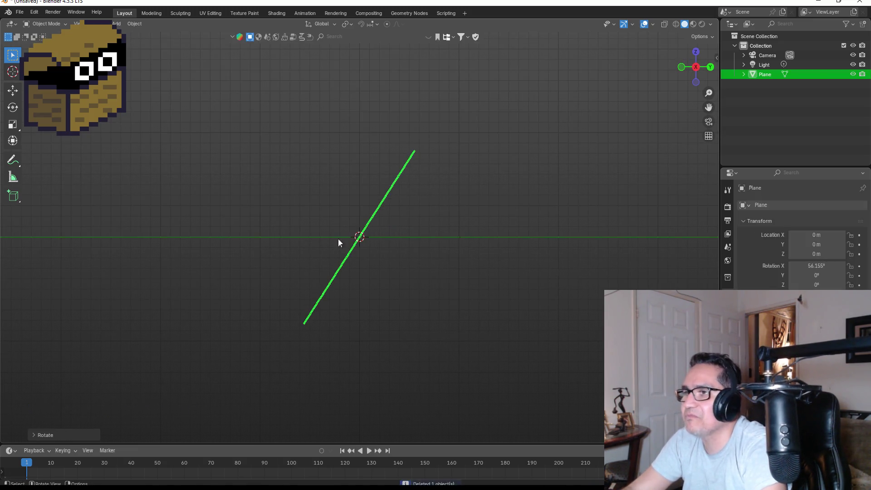
pyautogui.click(61, 435)
pyautogui.click(132, 389)
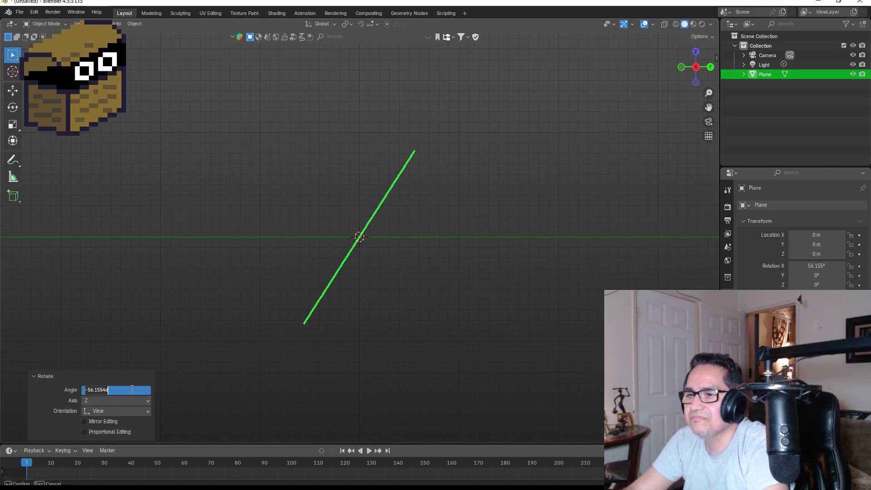
pyautogui.press('BackSpace')
pyautogui.write('0')
pyautogui.press('Return')
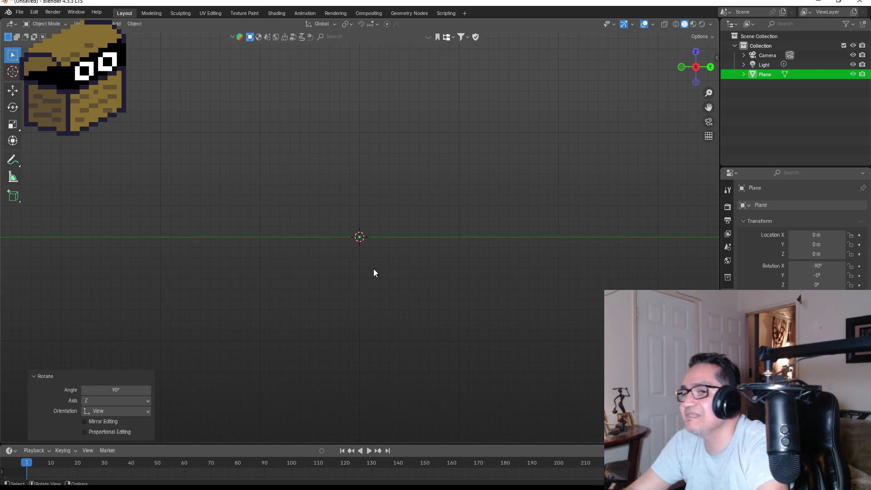
# View the upright plane from the front, enter Edit Mode and begin a loop cut
pyautogui.press('KP_1')
pyautogui.scroll(2, 380, 192)
pyautogui.scroll(-2, 355, 213)
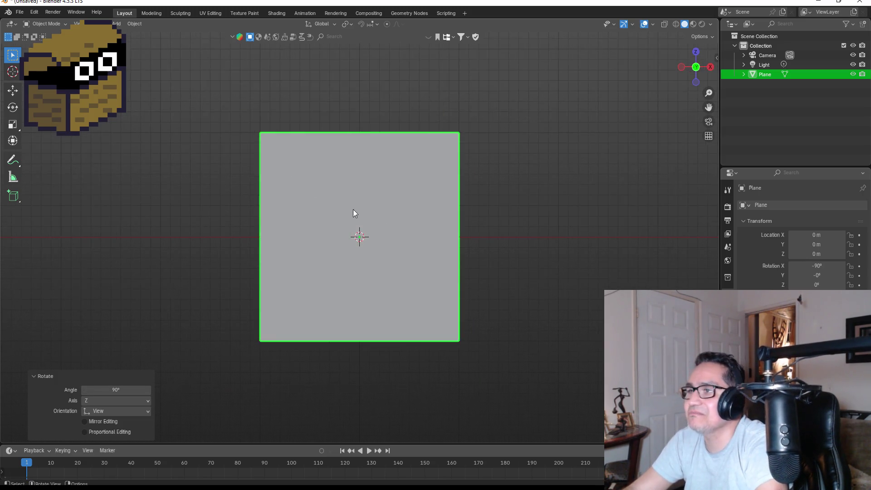
pyautogui.click(362, 183)
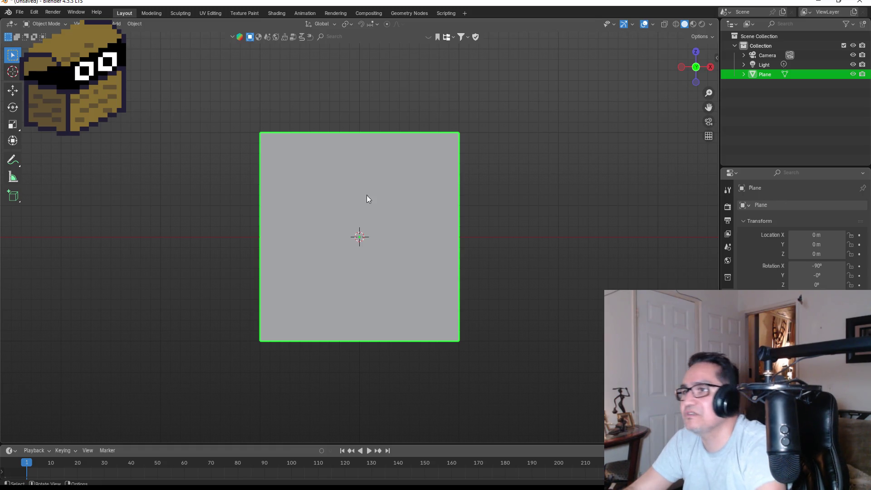
pyautogui.press('Tab')
pyautogui.hotkey('ctrl', 'r')
# Place a centred loop cut down the plane's middle, then select the whole mesh
pyautogui.click(333, 156)
pyautogui.rightClick(331, 152)
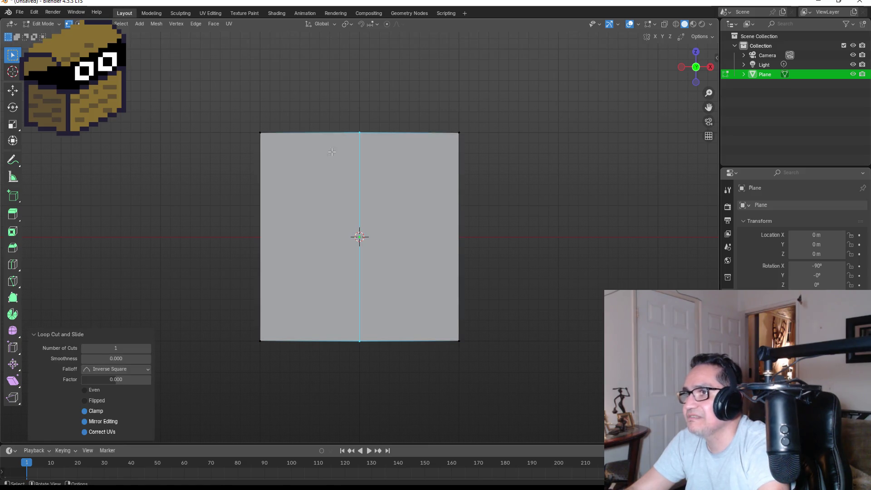
pyautogui.moveTo(220, 112); pyautogui.dragTo(281, 155)
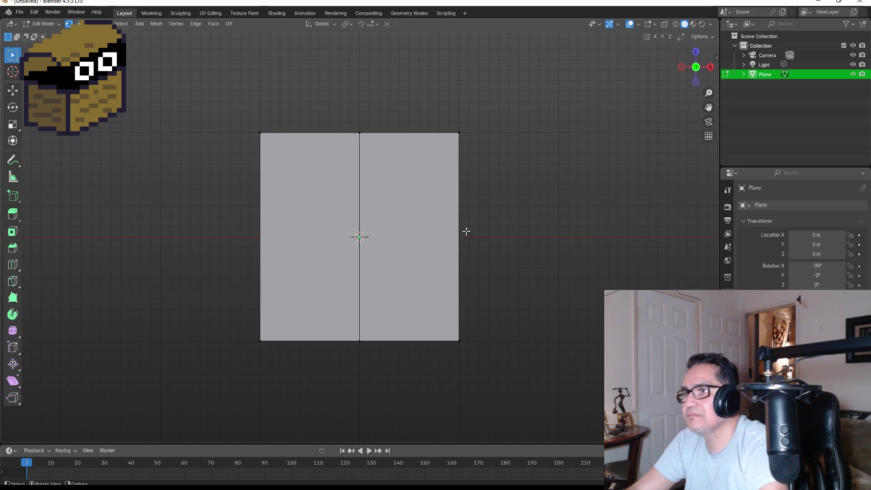
pyautogui.press('a')
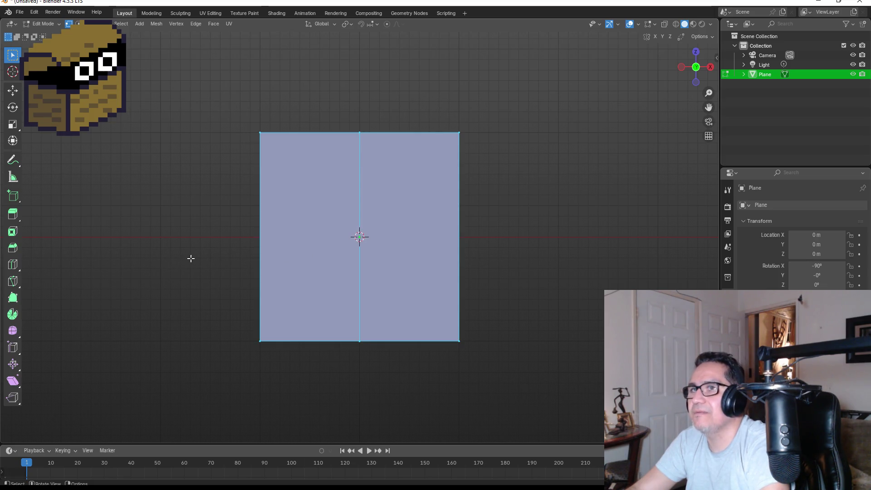
pyautogui.press('s')
pyautogui.press('Escape')
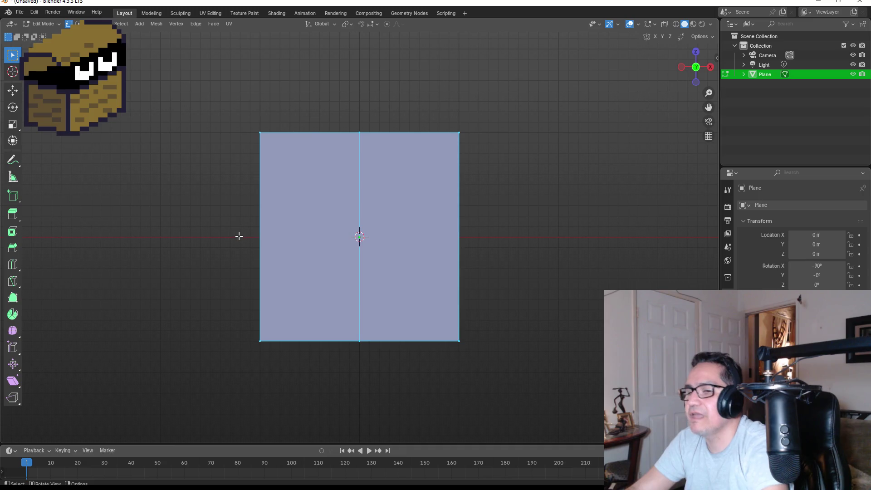
# Subdivide the plane with 6 cuts into a fine grid
pyautogui.rightClick(291, 239)
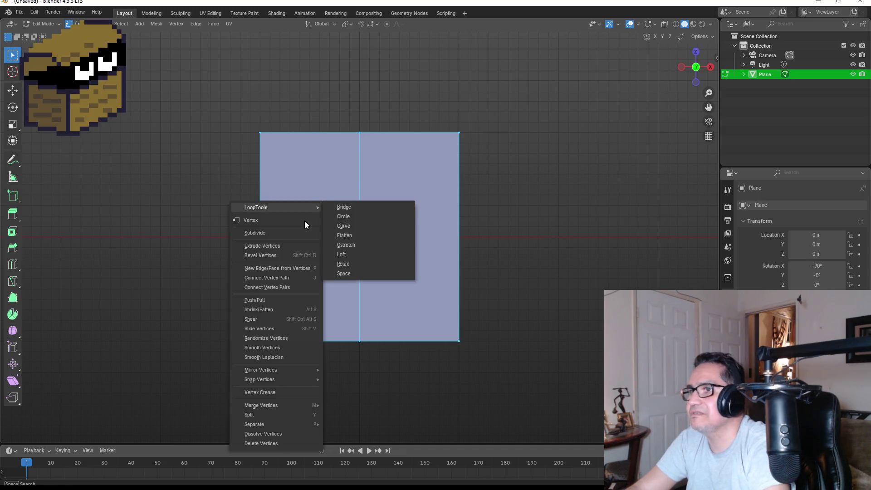
pyautogui.click(277, 233)
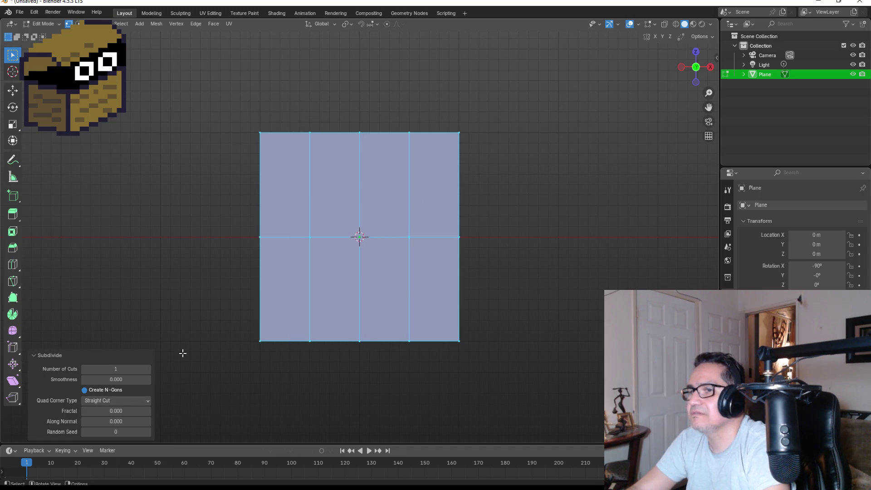
pyautogui.click(120, 369)
pyautogui.moveTo(120, 369); pyautogui.dragTo(156, 369)
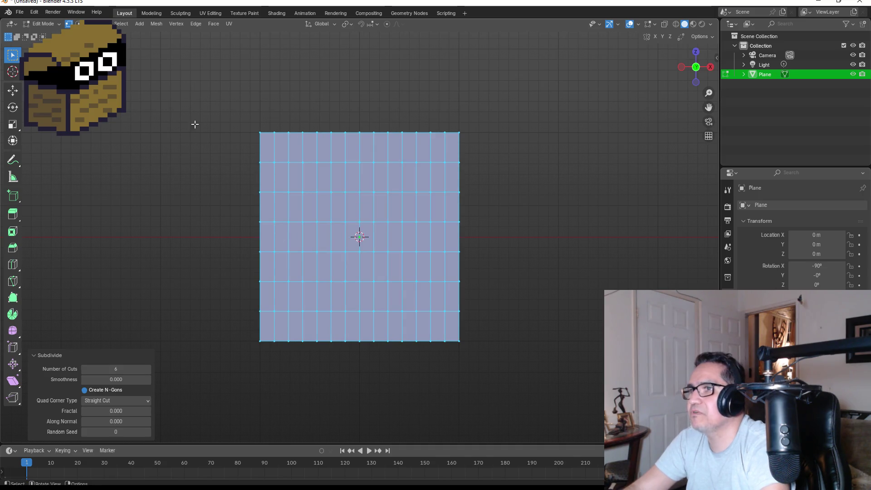
pyautogui.click(221, 112)
# Delete the left-half vertices and return to Object Mode
pyautogui.moveTo(202, 87); pyautogui.dragTo(355, 363)
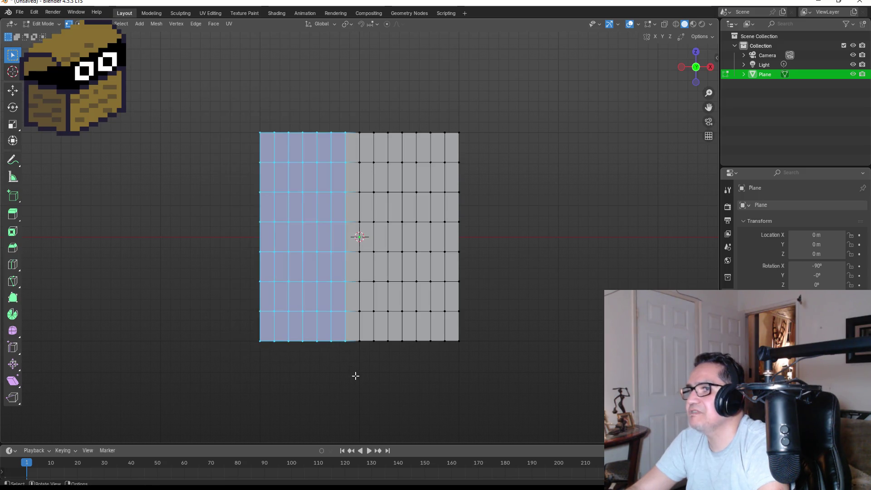
pyautogui.press('x')
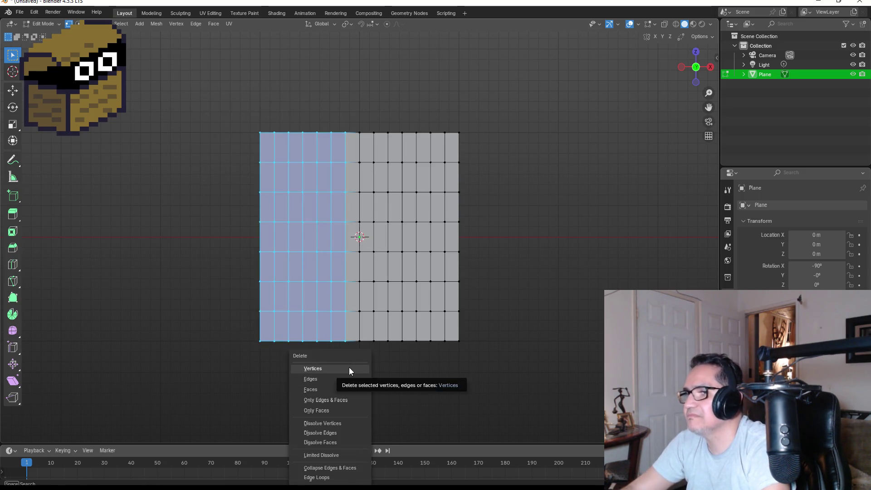
pyautogui.click(349, 368)
pyautogui.press('Tab')
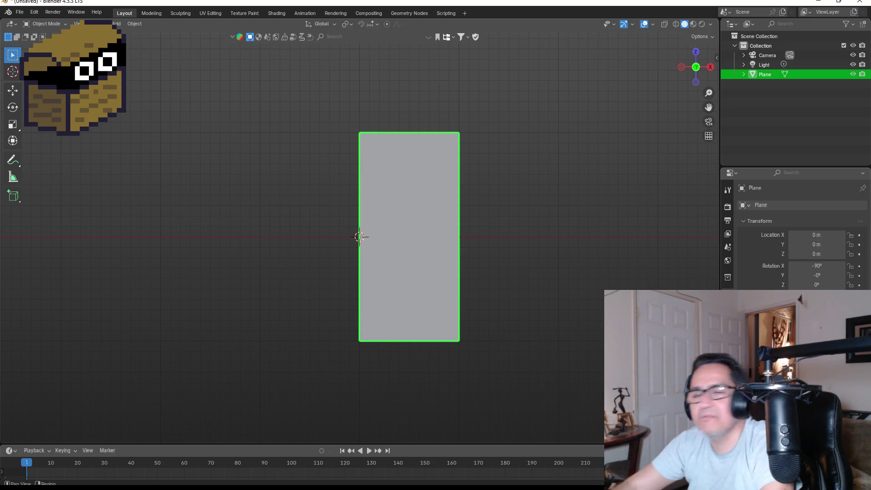
# Add a Mirror modifier on X to the half-plane
pyautogui.click(728, 306)
pyautogui.click(804, 206)
pyautogui.write('mi')
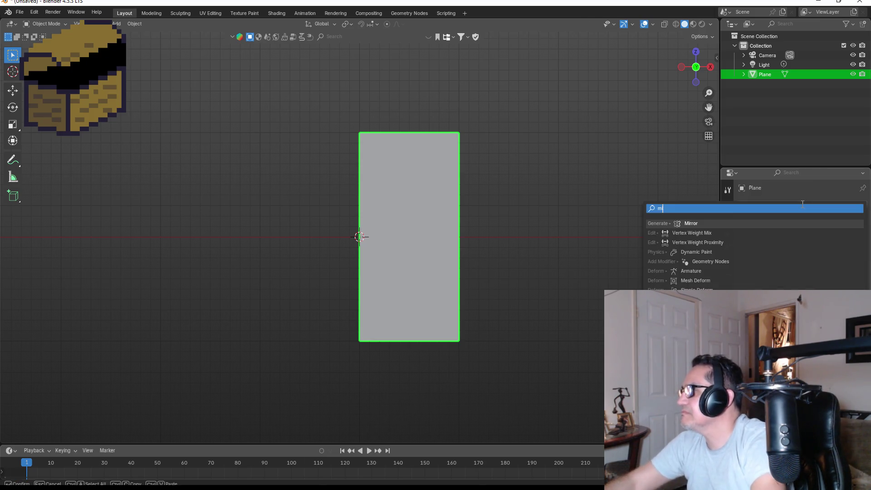
pyautogui.click(732, 223)
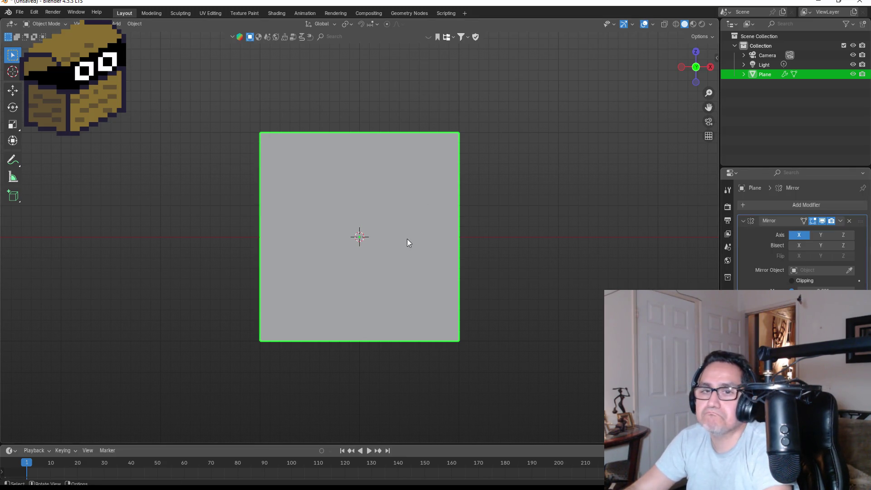
# In Edit Mode, select a block of upper-right faces and trial a move, then cancel it
pyautogui.press('Tab')
pyautogui.scroll(2, 533, 191)
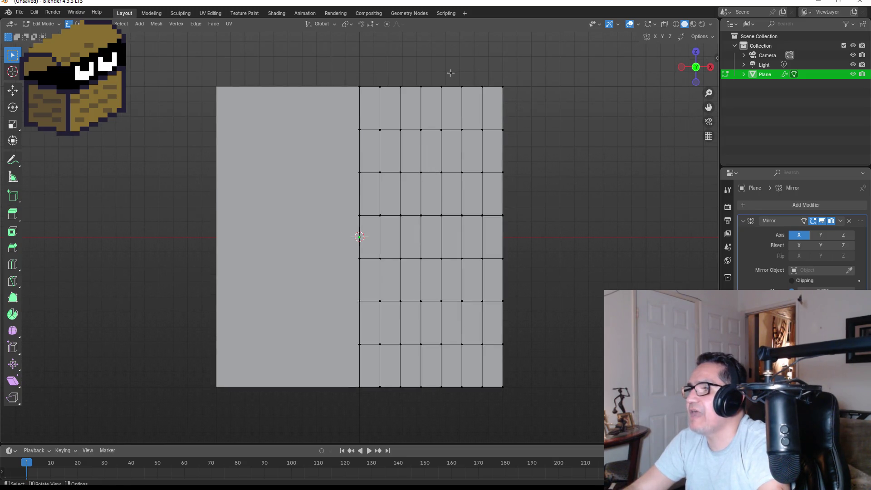
pyautogui.moveTo(436, 74)
pyautogui.mouseDown()
pyautogui.moveTo(521, 116)
pyautogui.moveTo(524, 157)
pyautogui.mouseUp()
pyautogui.moveTo(388, 67)
pyautogui.mouseDown()
pyautogui.moveTo(542, 230)
pyautogui.moveTo(546, 298)
pyautogui.moveTo(536, 271)
pyautogui.mouseUp()
pyautogui.press('g')
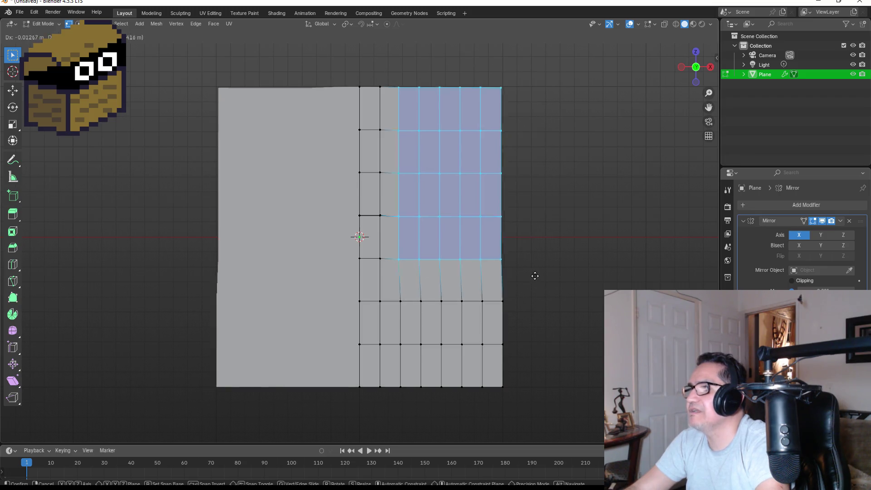
pyautogui.rightClick(527, 287)
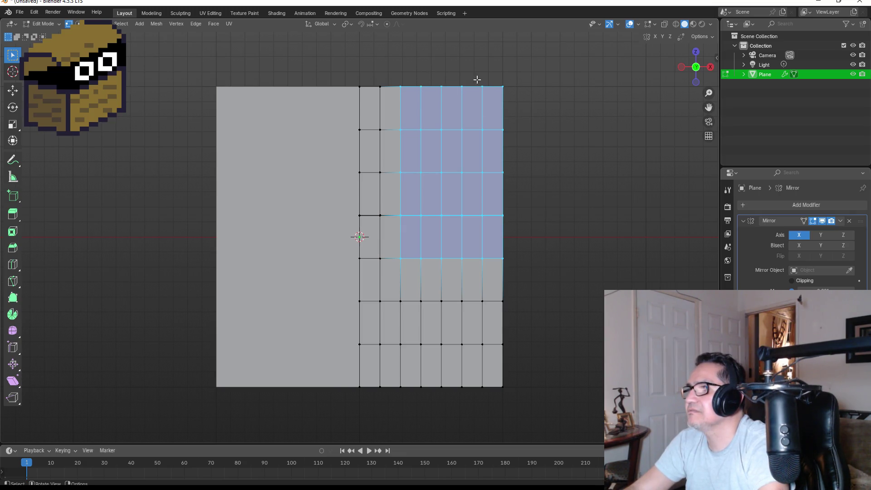
# Trial a right-edge bevel and face move, cancelling both, then start raising the bottom row
pyautogui.moveTo(502, 68)
pyautogui.mouseDown()
pyautogui.moveTo(528, 145)
pyautogui.moveTo(544, 281)
pyautogui.mouseUp()
pyautogui.hotkey('ctrl', 'b')
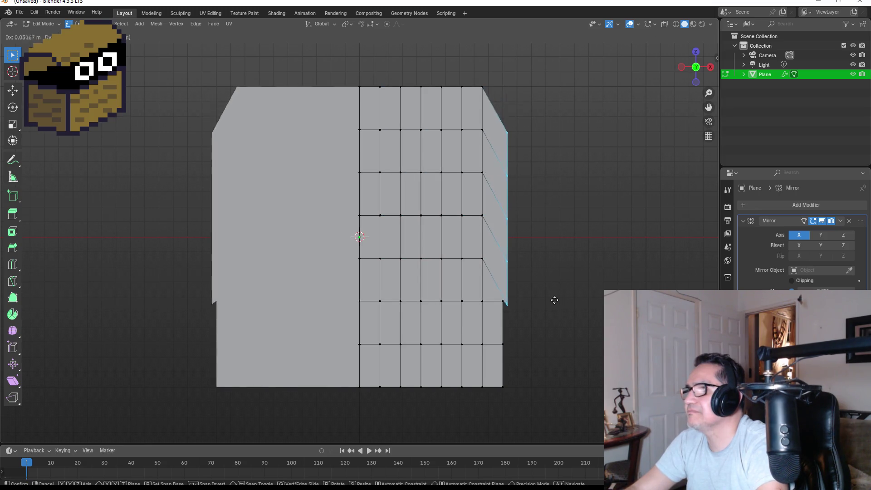
pyautogui.rightClick(553, 295)
pyautogui.moveTo(415, 71)
pyautogui.mouseDown()
pyautogui.moveTo(470, 88)
pyautogui.moveTo(535, 183)
pyautogui.mouseUp()
pyautogui.press('g')
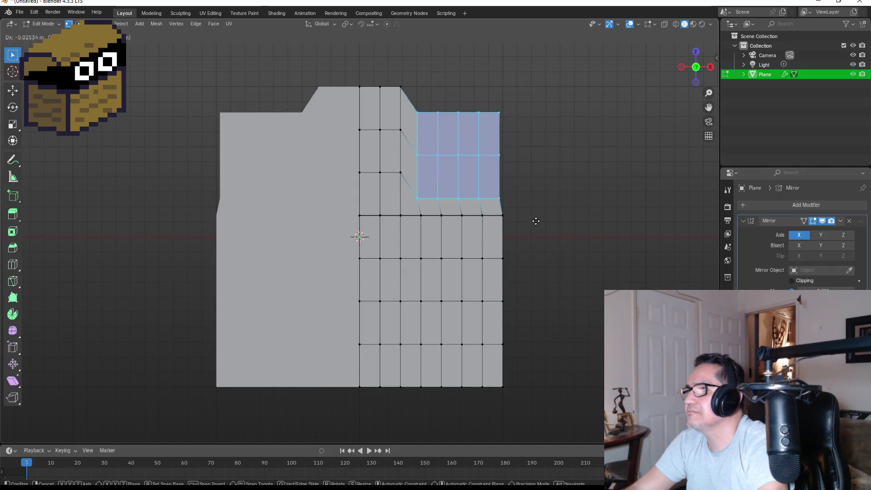
pyautogui.rightClick(536, 221)
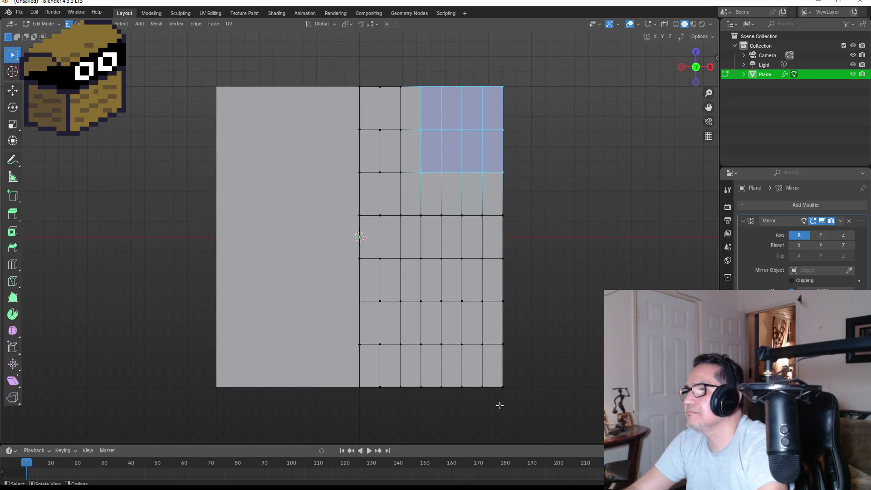
pyautogui.moveTo(374, 367); pyautogui.dragTo(530, 408)
pyautogui.press('g')
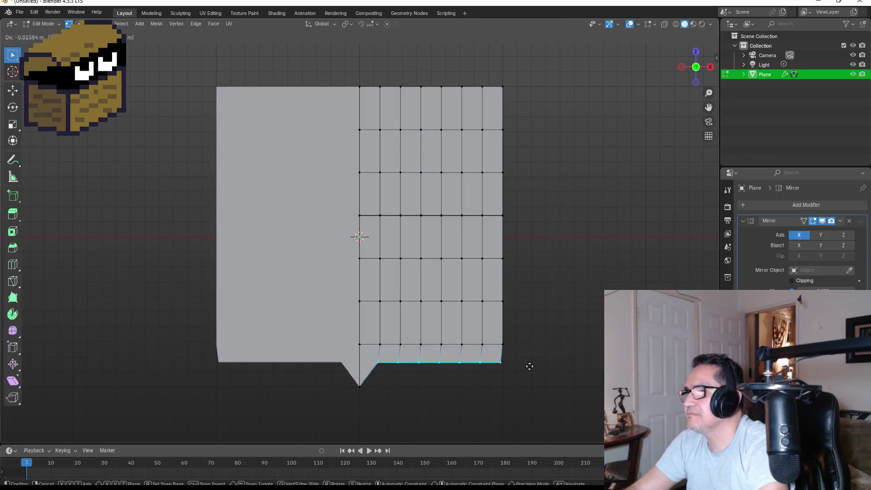
# Raise the first two bottom-edge vertices, the second constrained to Z
pyautogui.press('Escape')
pyautogui.moveTo(367, 386); pyautogui.dragTo(399, 409)
pyautogui.press('g')
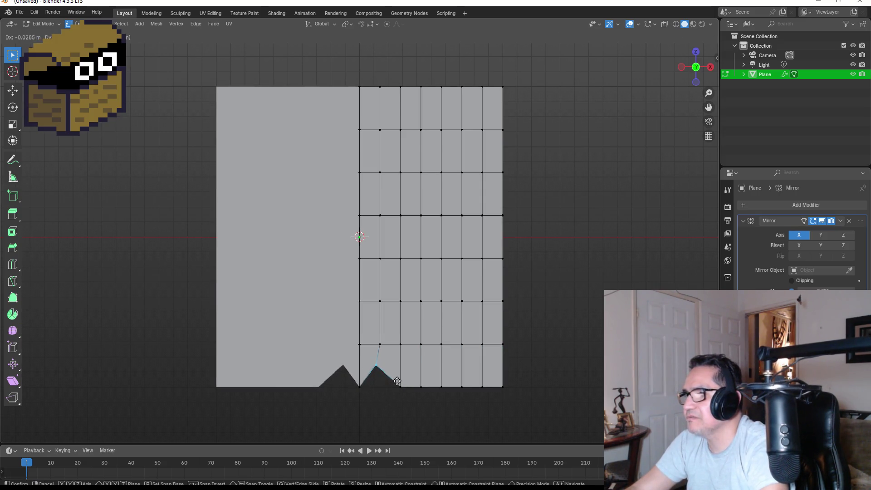
pyautogui.click(402, 381)
pyautogui.moveTo(393, 376); pyautogui.dragTo(411, 402)
pyautogui.press('g')
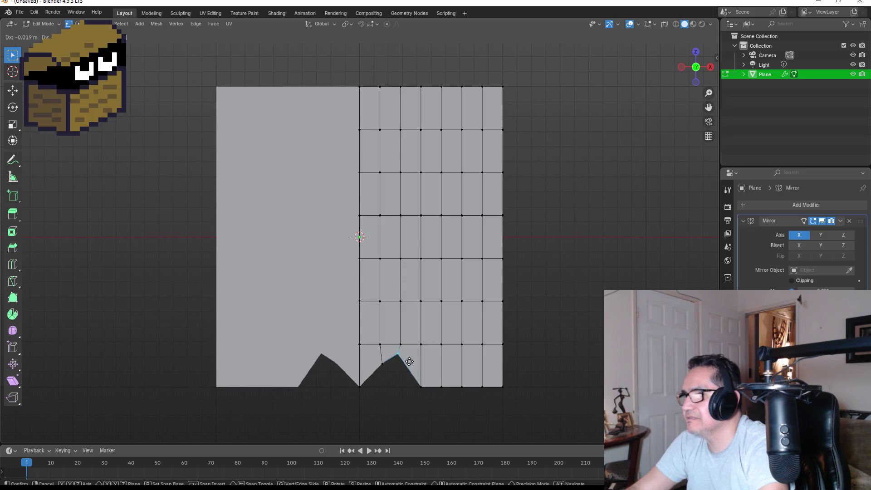
pyautogui.press('z')
pyautogui.click(411, 359)
# Raise two more bottom-edge vertices straight up on Z
pyautogui.moveTo(411, 379); pyautogui.dragTo(443, 403)
pyautogui.press('g')
pyautogui.press('z')
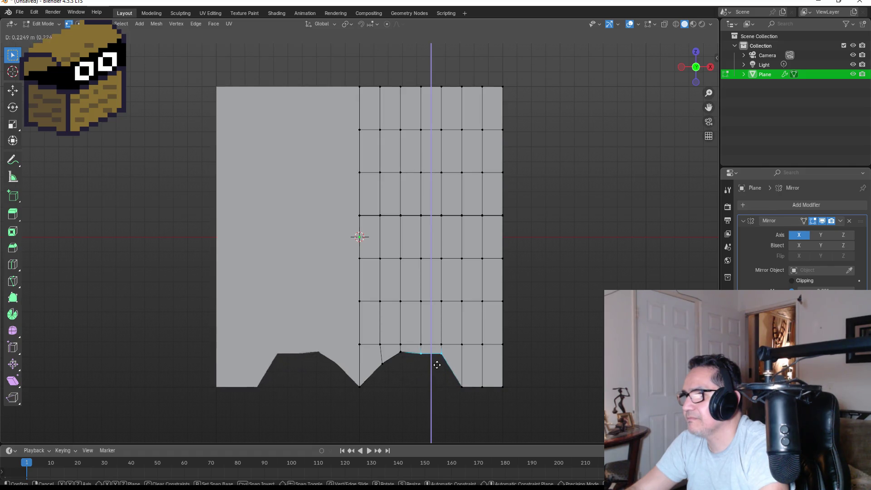
pyautogui.click(437, 360)
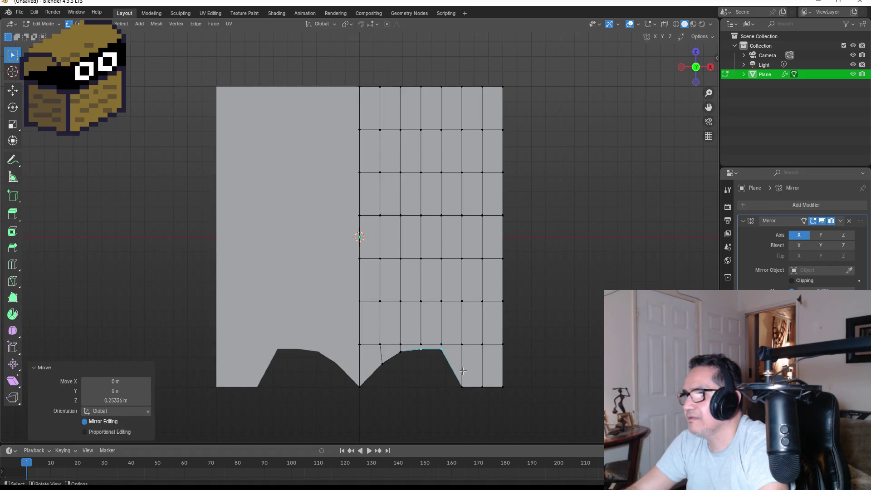
pyautogui.scroll(2, 462, 371)
pyautogui.scroll(-2, 394, 375)
# Raise a row of vertices along the bottom edge on Z, then dissolve them
pyautogui.moveTo(372, 338); pyautogui.dragTo(436, 347)
pyautogui.moveTo(491, 348); pyautogui.dragTo(507, 347)
pyautogui.press('g')
pyautogui.press('z')
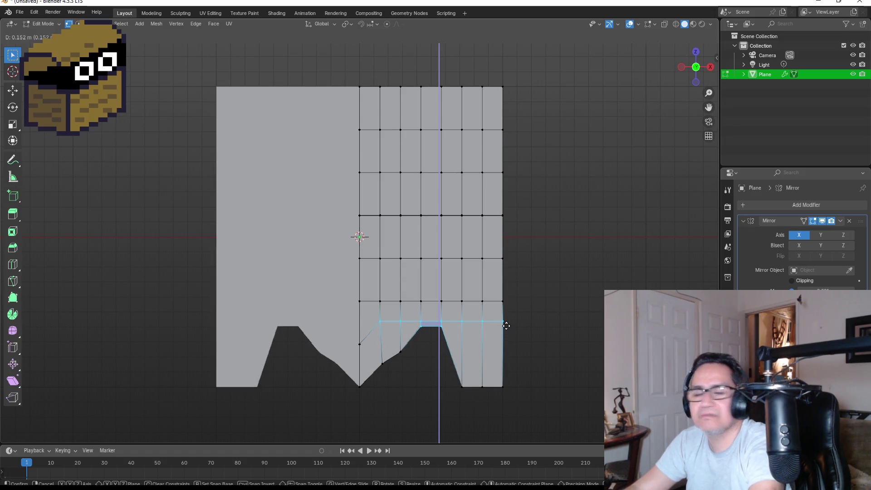
pyautogui.click(506, 325)
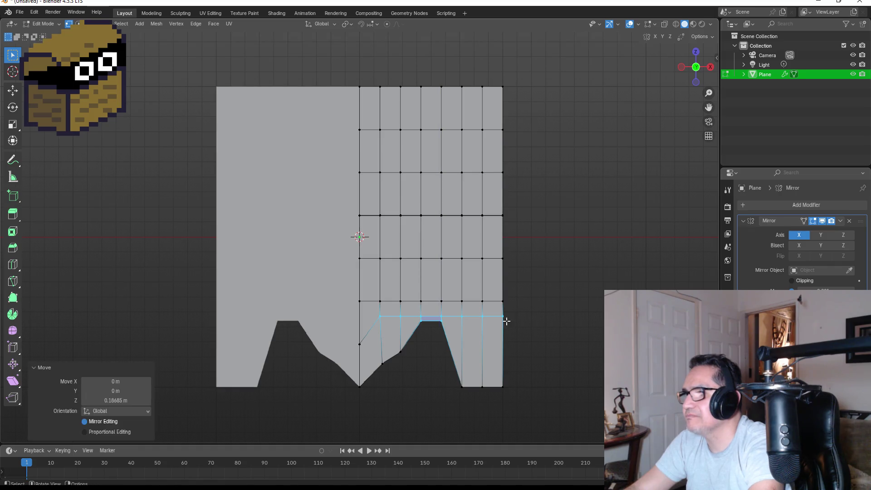
pyautogui.scroll(2, 501, 350)
pyautogui.scroll(-1, 521, 379)
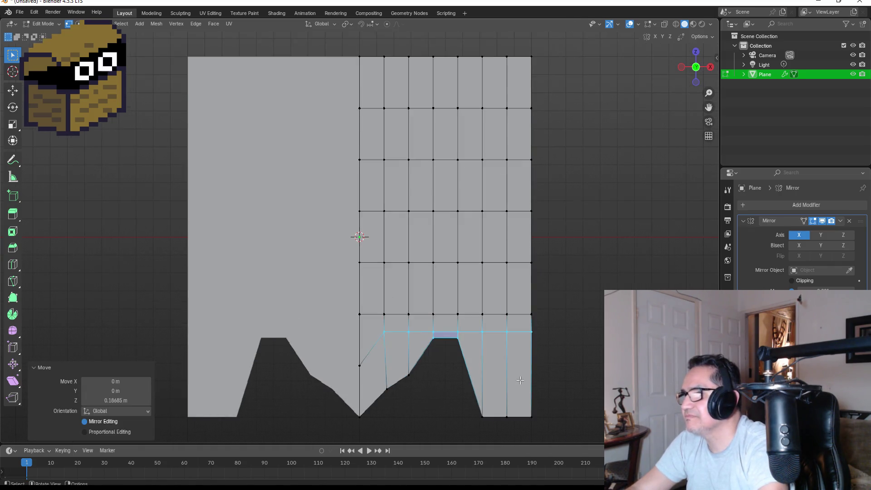
pyautogui.press('x')
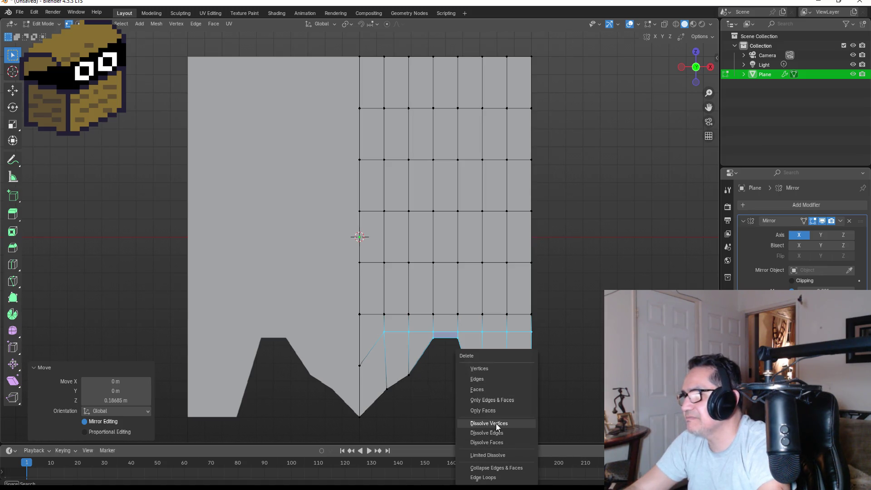
pyautogui.click(496, 423)
# Cancel a trial peak move and undo back to the flat-topped peaks
pyautogui.moveTo(389, 361); pyautogui.dragTo(435, 398)
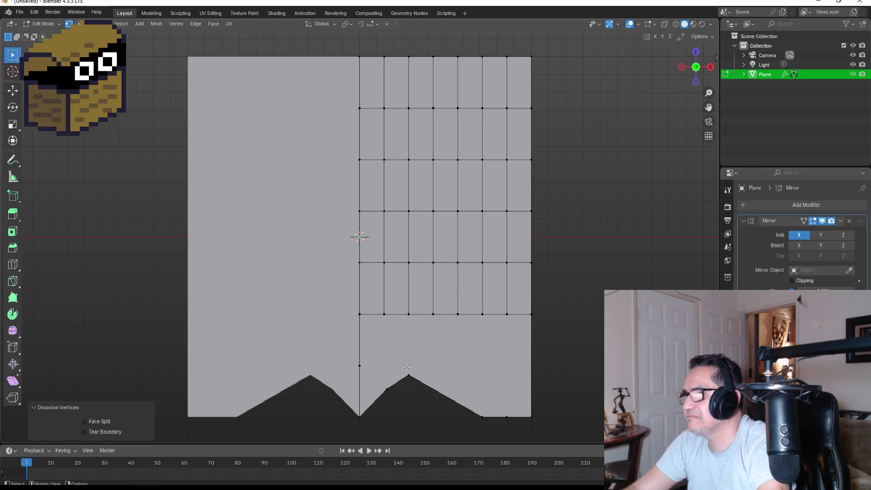
pyautogui.press('g')
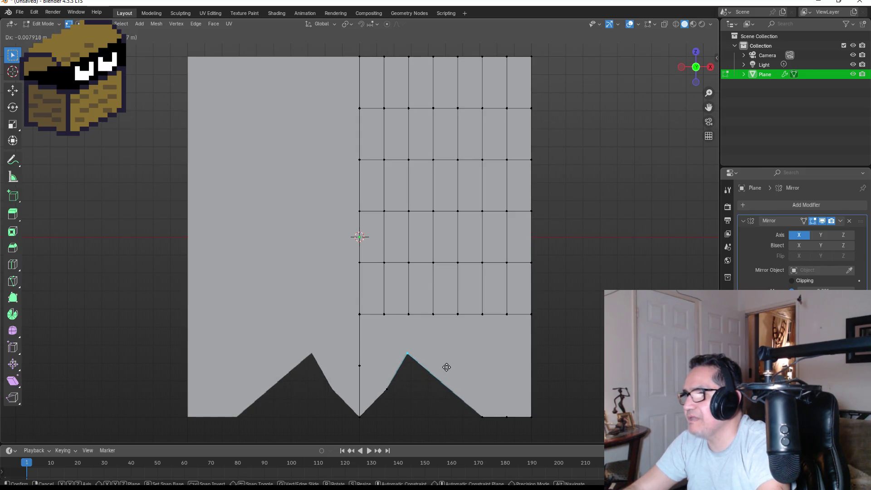
pyautogui.press('Escape')
pyautogui.hotkey('ctrl', 'z')
pyautogui.hotkey('ctrl', 'z')
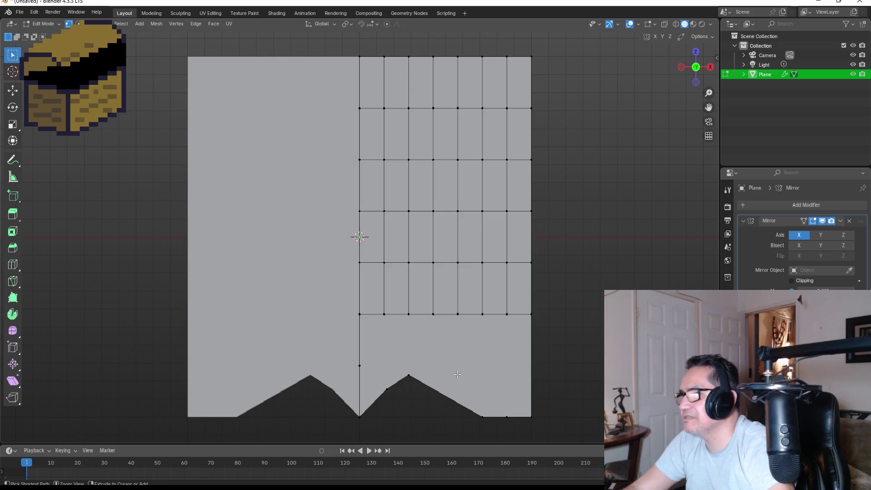
pyautogui.click(594, 361)
# Dissolve the extra row of vertices beside the peaks
pyautogui.moveTo(376, 326); pyautogui.dragTo(412, 339)
pyautogui.moveTo(428, 329); pyautogui.dragTo(470, 334)
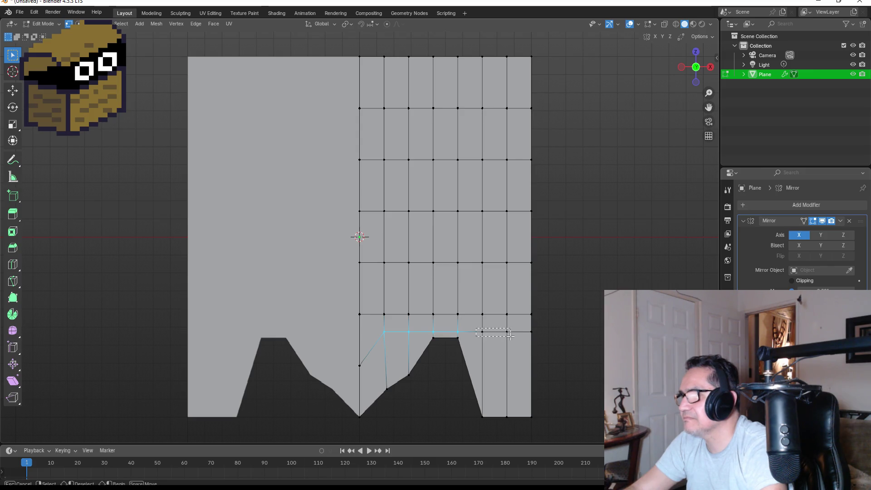
pyautogui.moveTo(538, 337); pyautogui.dragTo(539, 339)
pyautogui.press('x')
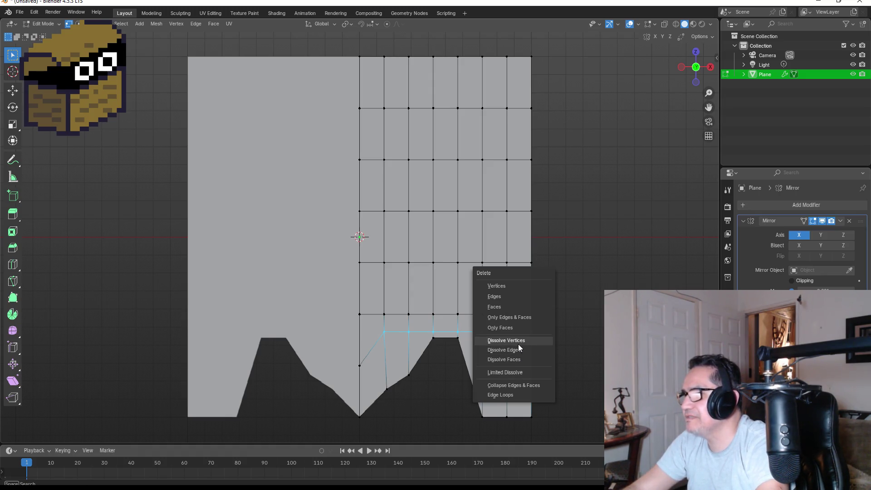
pyautogui.click(518, 344)
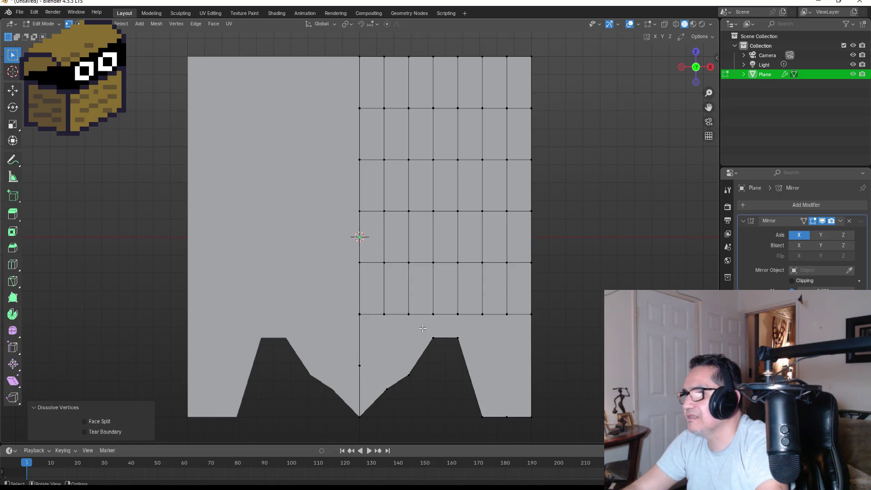
# Reshape the right peak by moving three of its vertices to flatten its top
pyautogui.click(443, 347)
pyautogui.press('g')
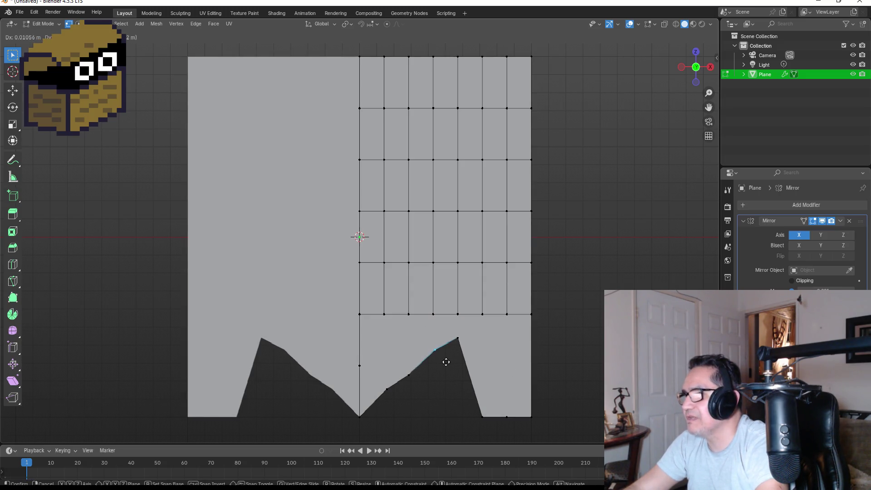
pyautogui.click(443, 364)
pyautogui.click(458, 339)
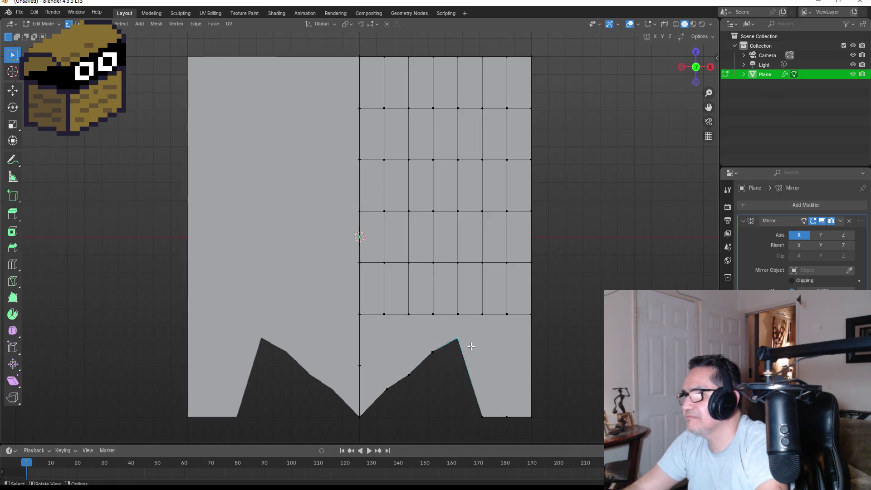
pyautogui.press('g')
pyautogui.click(464, 340)
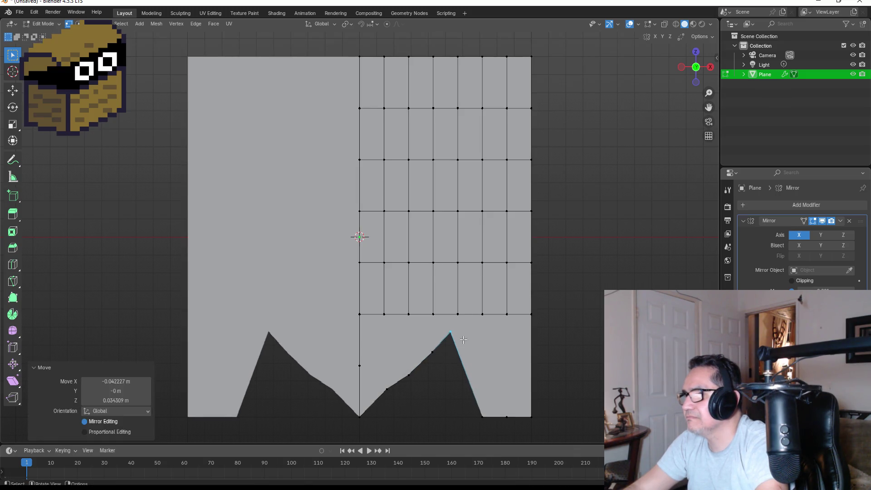
pyautogui.click(474, 389)
pyautogui.press('g')
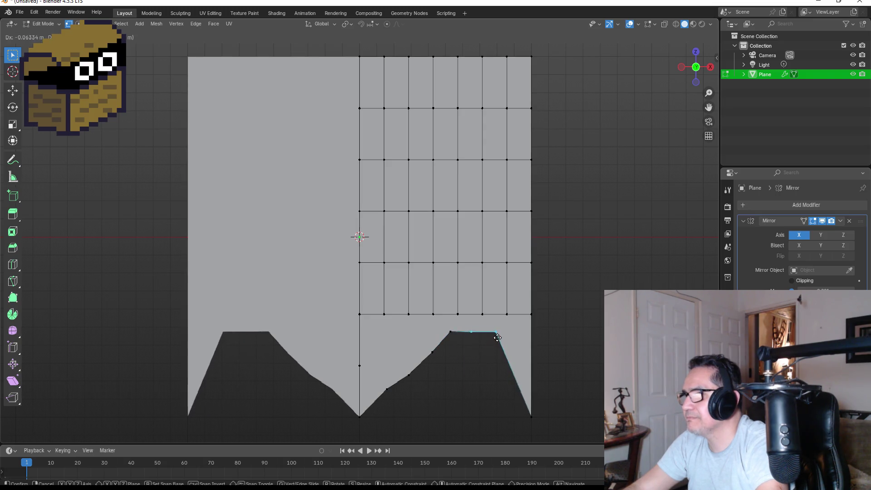
pyautogui.click(497, 331)
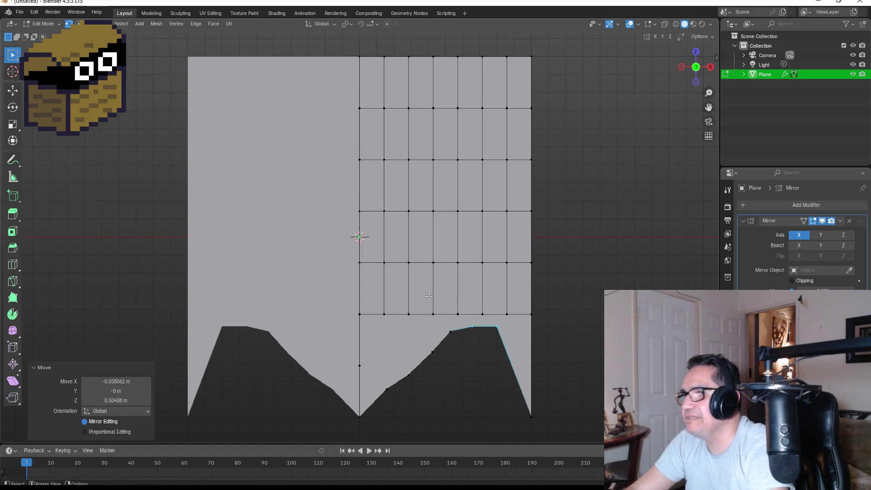
# Undo two peak edits and reselect the leftover vertex row across the notches
pyautogui.moveTo(373, 301); pyautogui.dragTo(396, 309)
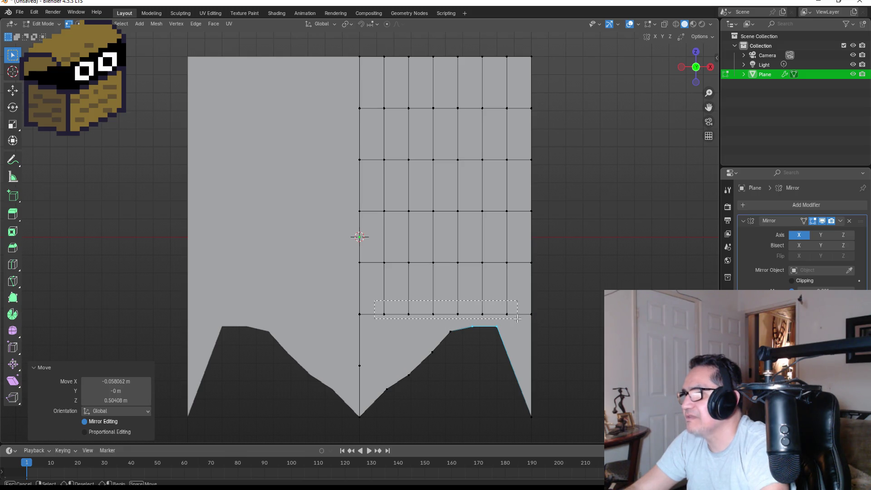
pyautogui.moveTo(517, 319); pyautogui.dragTo(518, 319)
pyautogui.hotkey('ctrl', 'z')
pyautogui.hotkey('ctrl', 'z')
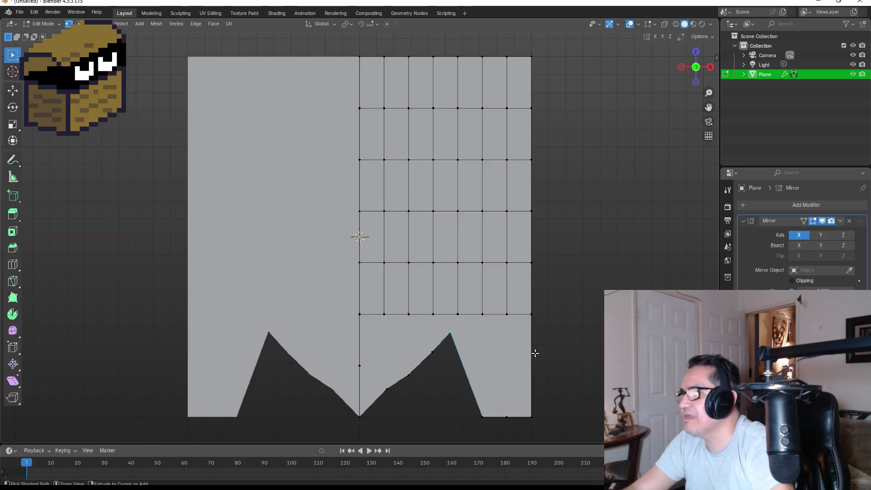
pyautogui.hotkey('ctrl', 'z')
pyautogui.hotkey('ctrl', 'z')
pyautogui.hotkey('ctrl', 'z')
pyautogui.hotkey('ctrl', 'z')
pyautogui.moveTo(377, 324); pyautogui.dragTo(446, 336)
pyautogui.moveTo(513, 336); pyautogui.dragTo(521, 340)
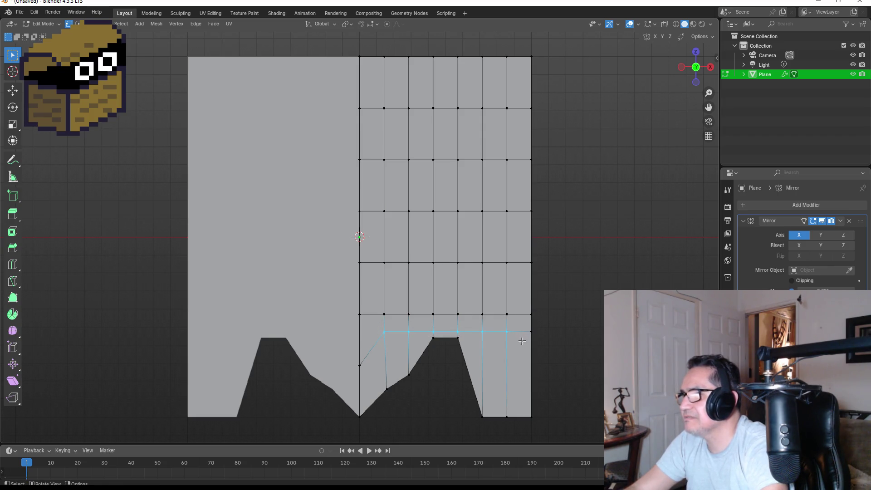
# Dissolve a vertex row, pull the right-edge vertex inward and raise the bottom-left vertex
pyautogui.press('x')
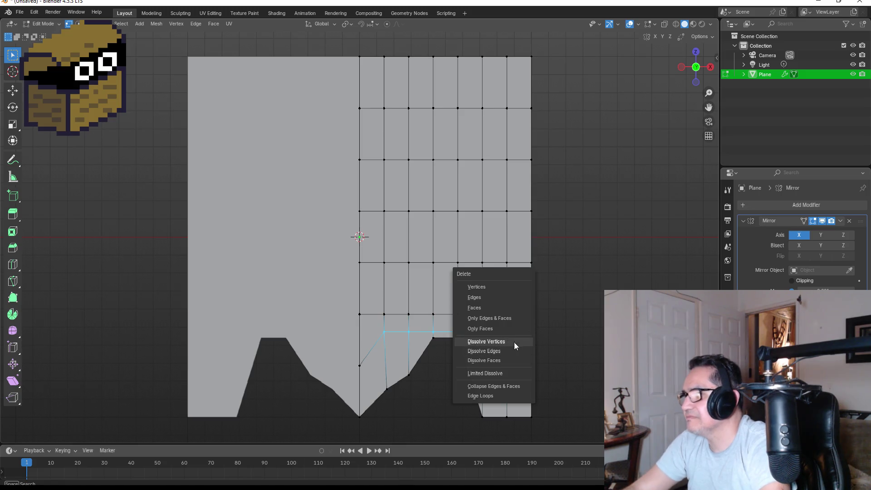
pyautogui.click(507, 341)
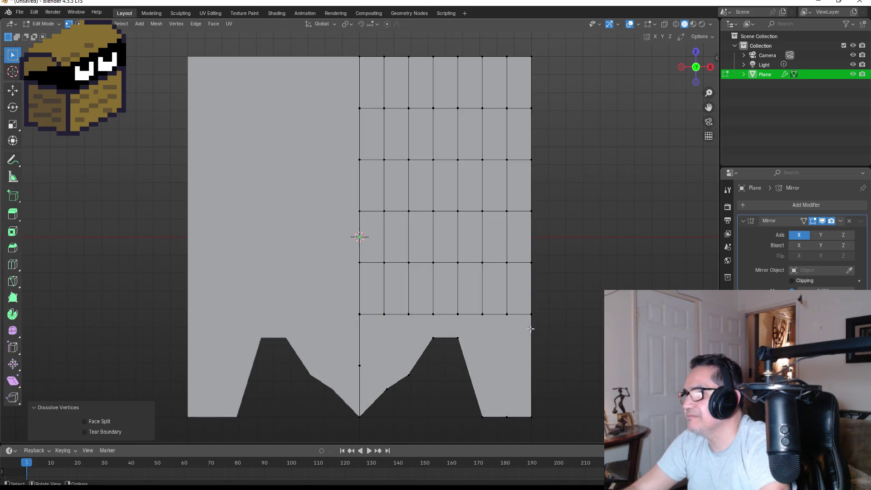
pyautogui.click(535, 334)
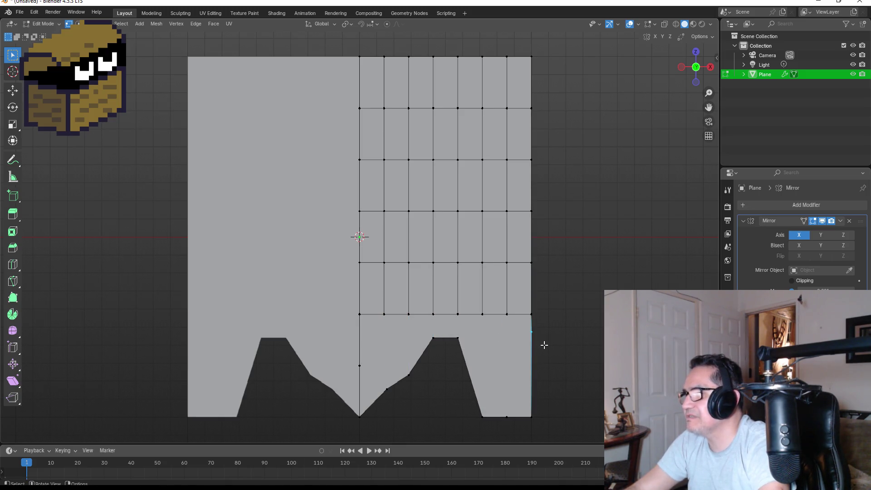
pyautogui.press('g')
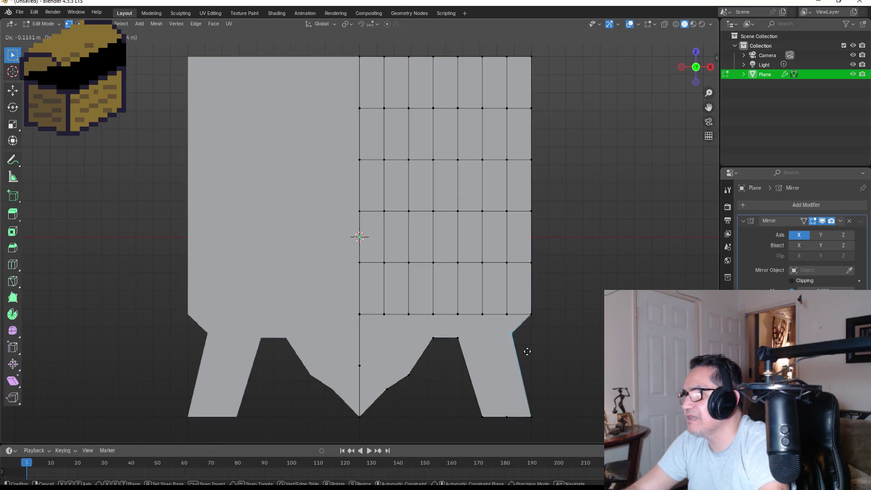
pyautogui.click(521, 349)
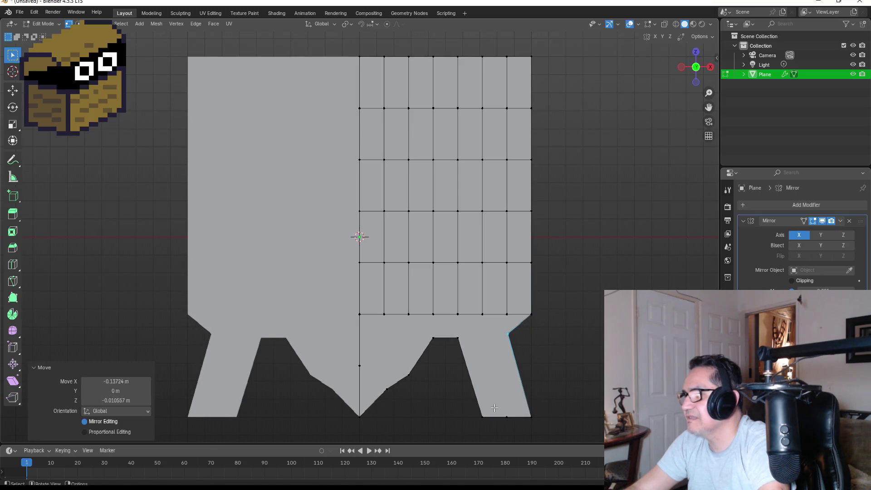
pyautogui.click(484, 414)
pyautogui.press('g')
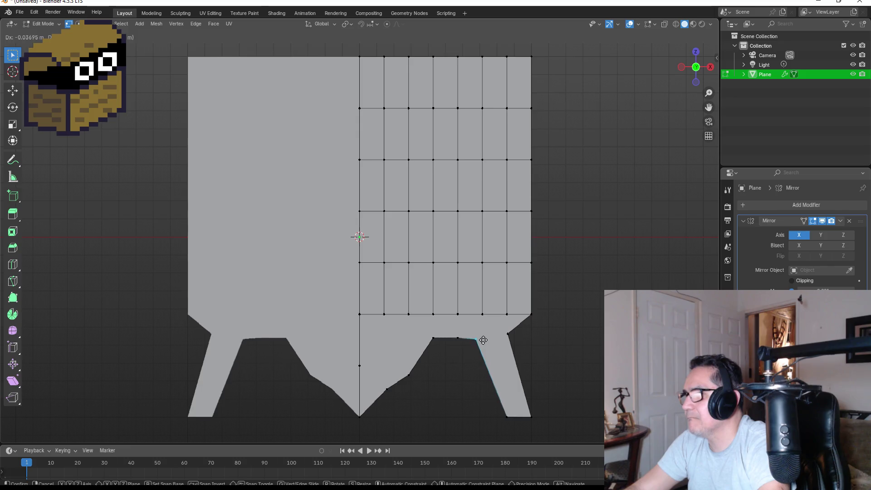
pyautogui.click(481, 329)
# Reshape the notch by moving its two slope vertices down and left
pyautogui.moveTo(423, 325); pyautogui.dragTo(465, 353)
pyautogui.press('g')
pyautogui.click(461, 363)
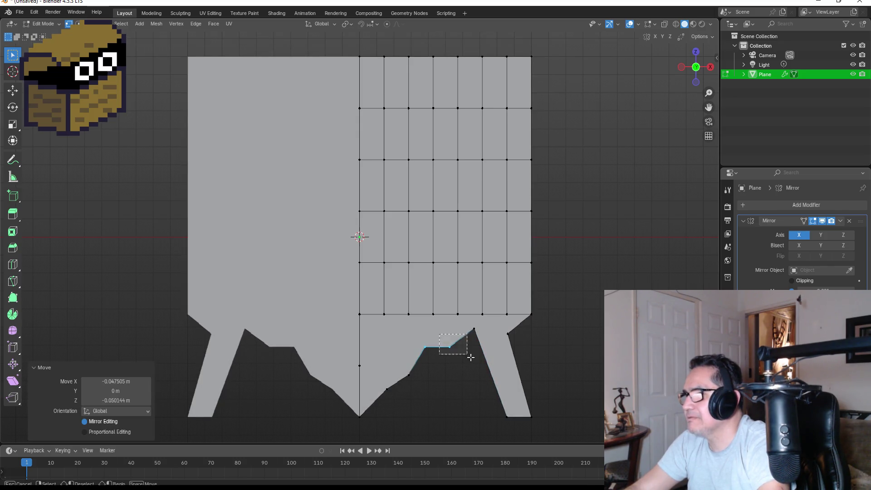
pyautogui.press('g')
pyautogui.click(473, 343)
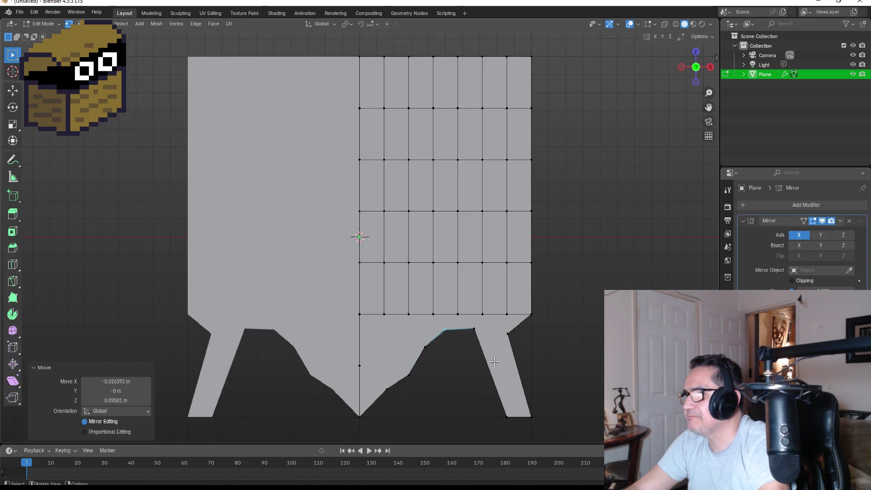
# Dissolve the bottom row of grid vertices
pyautogui.moveTo(379, 306); pyautogui.dragTo(442, 320)
pyautogui.moveTo(514, 324); pyautogui.dragTo(513, 324)
pyautogui.press('x')
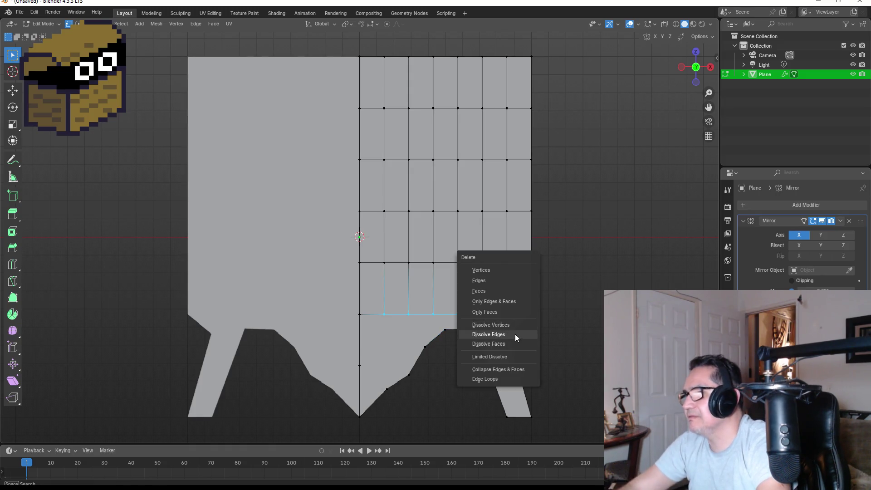
pyautogui.click(501, 325)
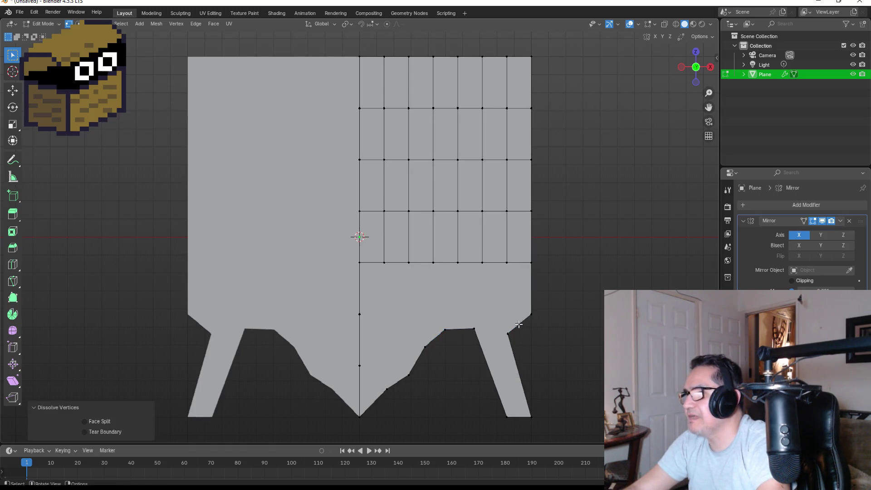
# Raise the right leg's bottom vertex into a mirrored peak and lift its neighbours
pyautogui.moveTo(493, 404); pyautogui.dragTo(517, 426)
pyautogui.press('g')
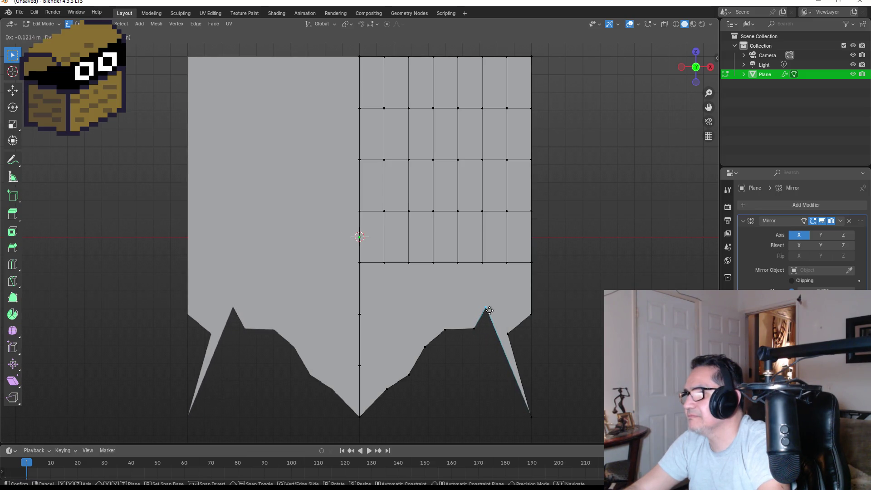
pyautogui.click(489, 311)
pyautogui.click(474, 327)
pyautogui.press('g')
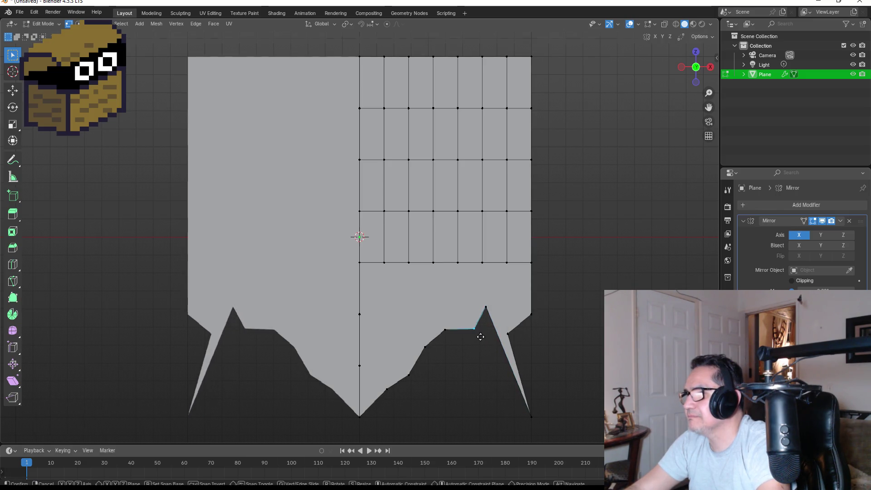
pyautogui.click(473, 321)
pyautogui.click(486, 307)
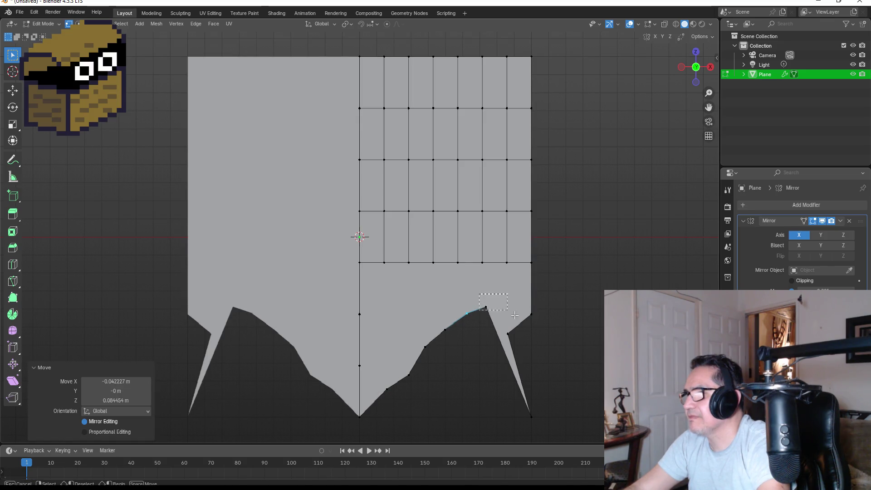
pyautogui.press('g')
pyautogui.click(512, 296)
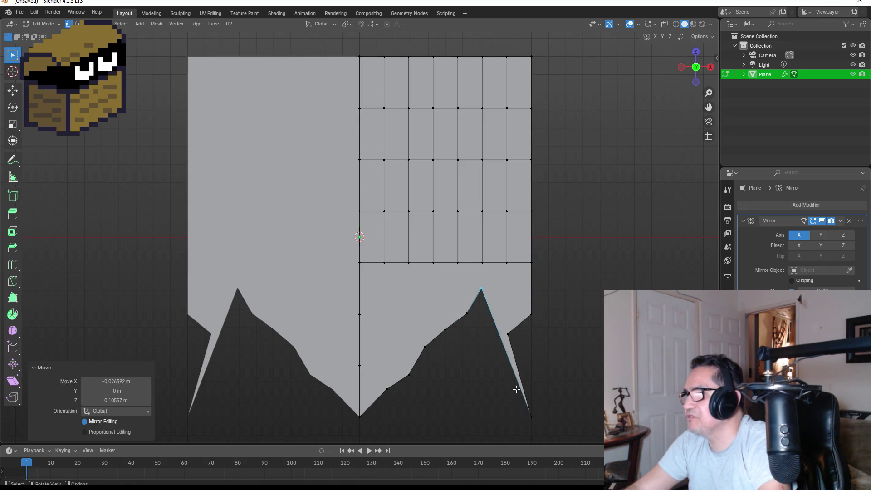
# Move the bottom-right and lower-right vertices up beside the right peak
pyautogui.click(532, 416)
pyautogui.press('g')
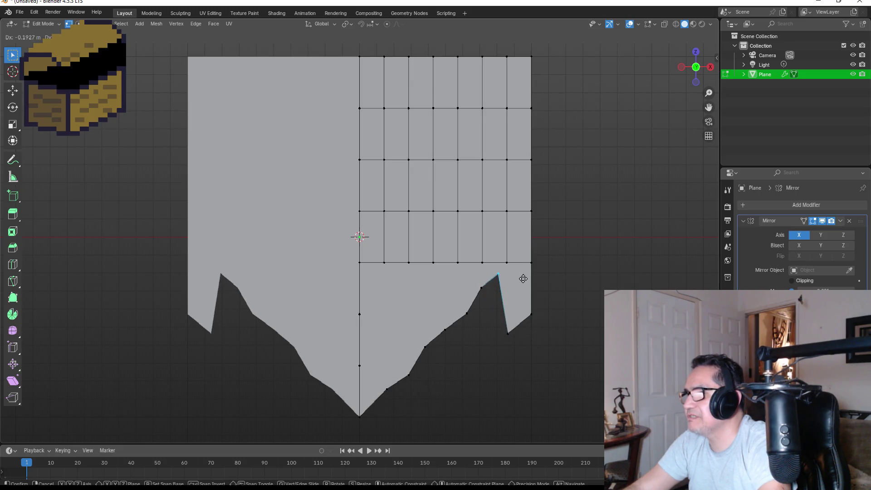
pyautogui.click(523, 279)
pyautogui.click(508, 332)
pyautogui.press('g')
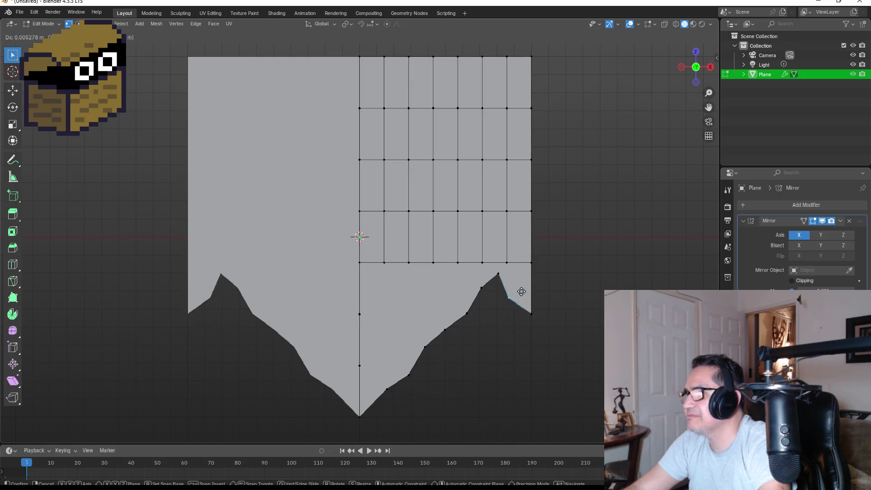
pyautogui.click(522, 274)
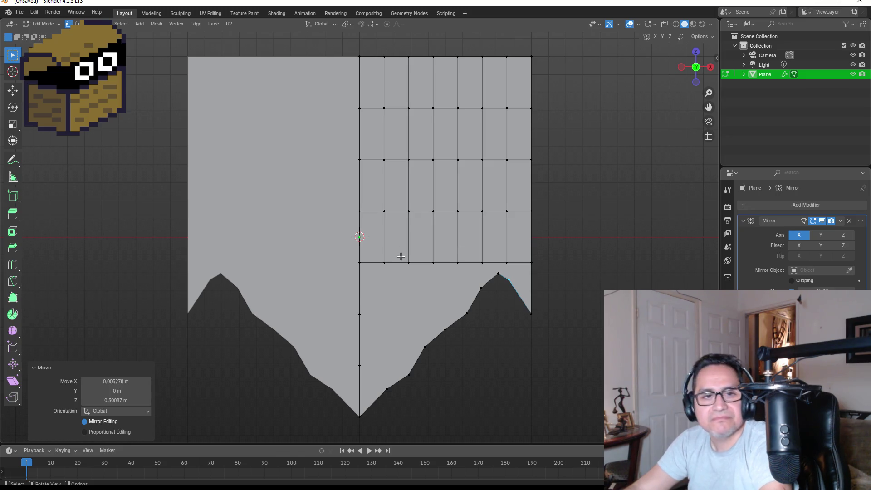
# Dissolve the inner grid vertices in the middle and upper rows
pyautogui.press('b')
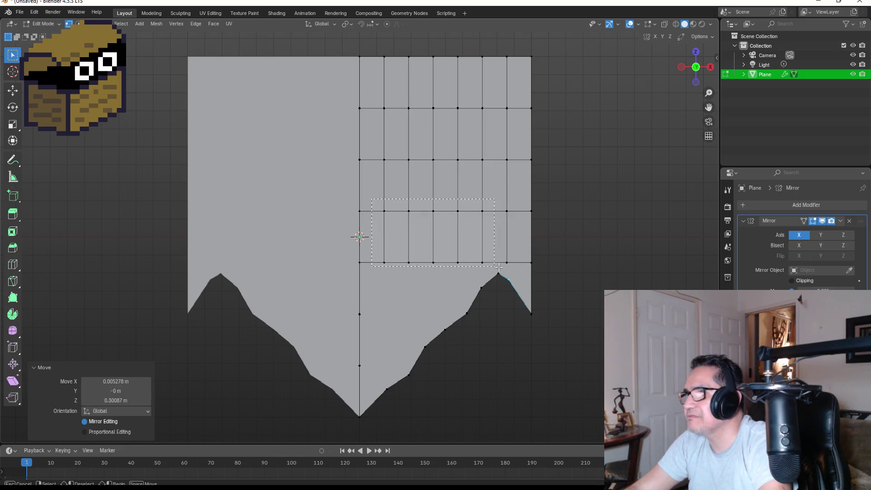
pyautogui.moveTo(514, 266); pyautogui.dragTo(514, 267)
pyautogui.press('x')
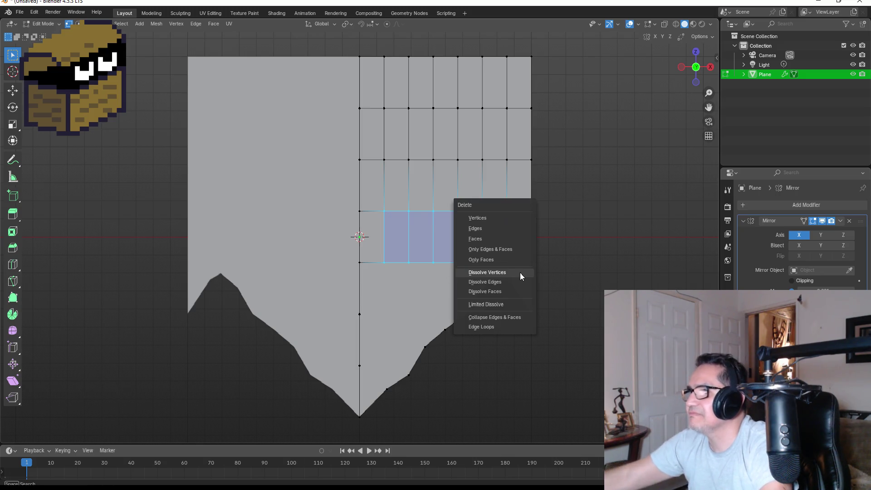
pyautogui.click(504, 272)
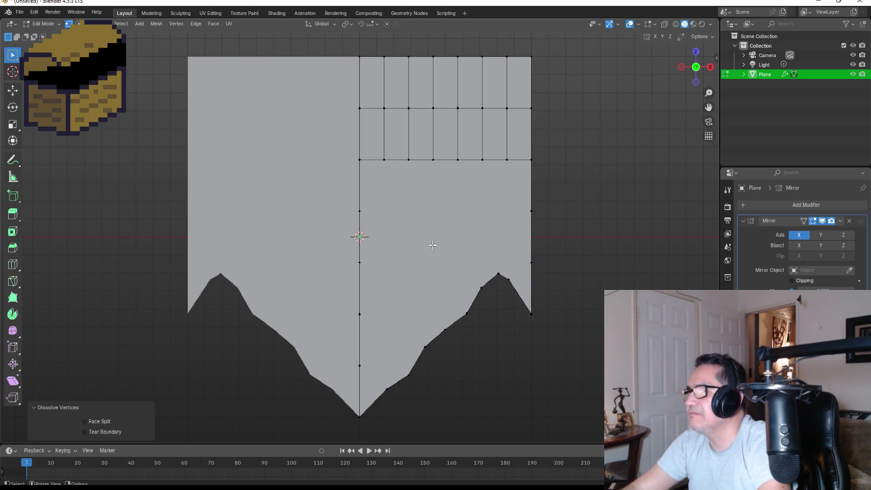
pyautogui.moveTo(374, 102)
pyautogui.mouseDown()
pyautogui.moveTo(476, 178)
pyautogui.moveTo(507, 176)
pyautogui.mouseUp()
pyautogui.press('x')
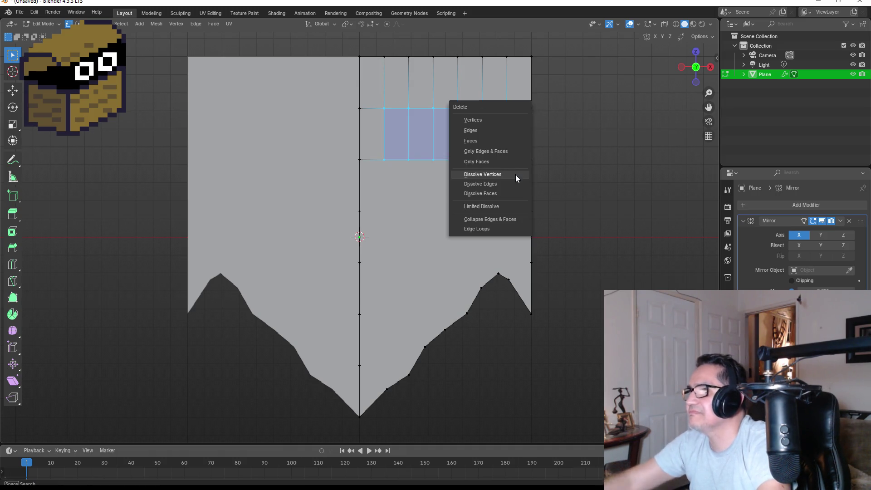
pyautogui.click(515, 175)
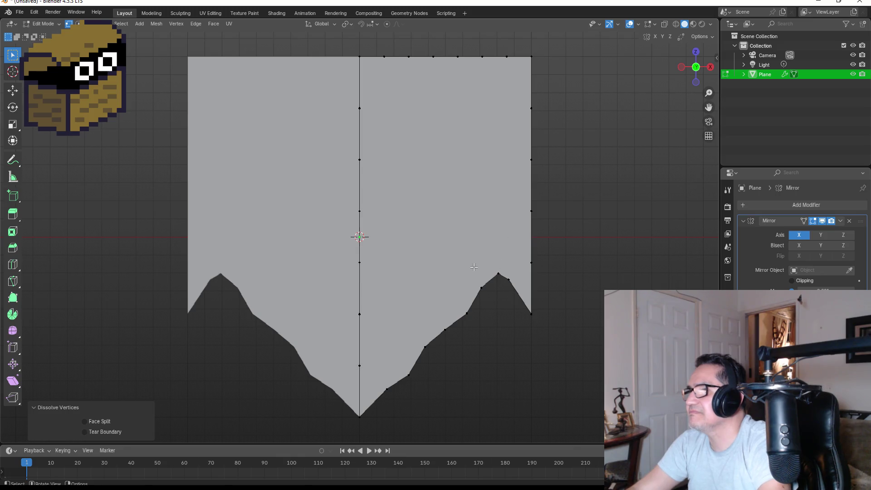
# Shift the vertices below the right peak leftward to reshape the slope
pyautogui.moveTo(520, 295); pyautogui.dragTo(551, 323)
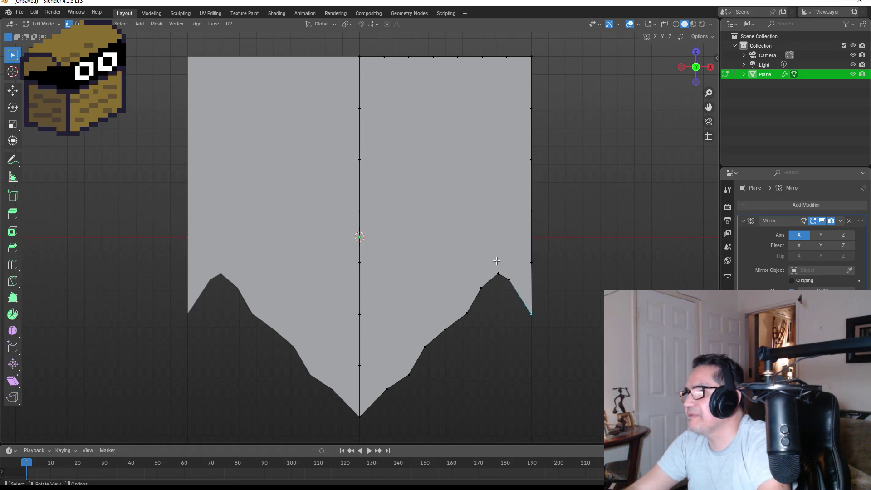
pyautogui.click(489, 284)
pyautogui.moveTo(446, 278); pyautogui.dragTo(499, 332)
pyautogui.press('g')
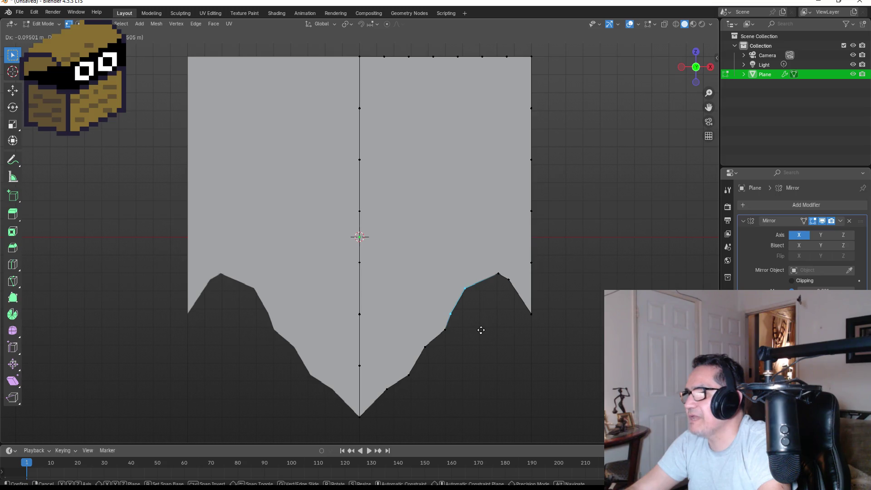
pyautogui.click(481, 330)
pyautogui.moveTo(373, 282)
pyautogui.mouseDown()
pyautogui.moveTo(482, 365)
pyautogui.moveTo(496, 402)
pyautogui.mouseUp()
pyautogui.press('g')
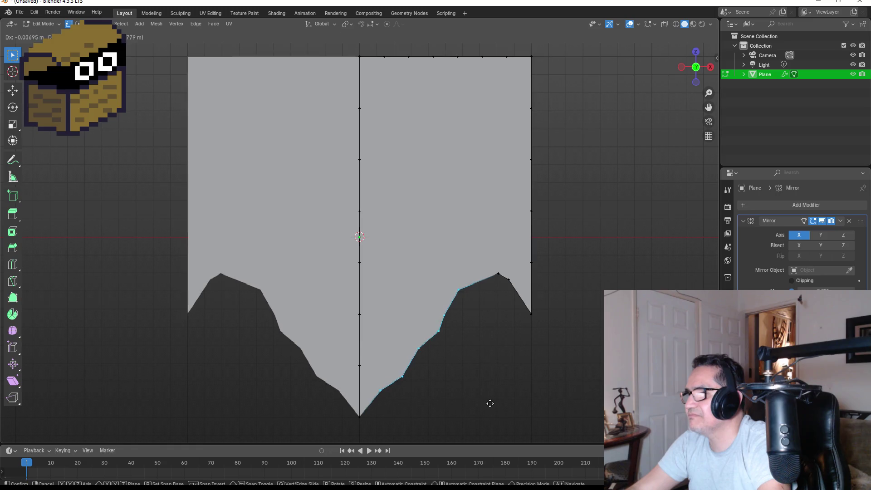
pyautogui.click(490, 404)
pyautogui.moveTo(408, 332)
pyautogui.mouseDown()
pyautogui.moveTo(452, 367)
pyautogui.moveTo(433, 318)
pyautogui.mouseUp()
pyautogui.press('g')
pyautogui.click(460, 365)
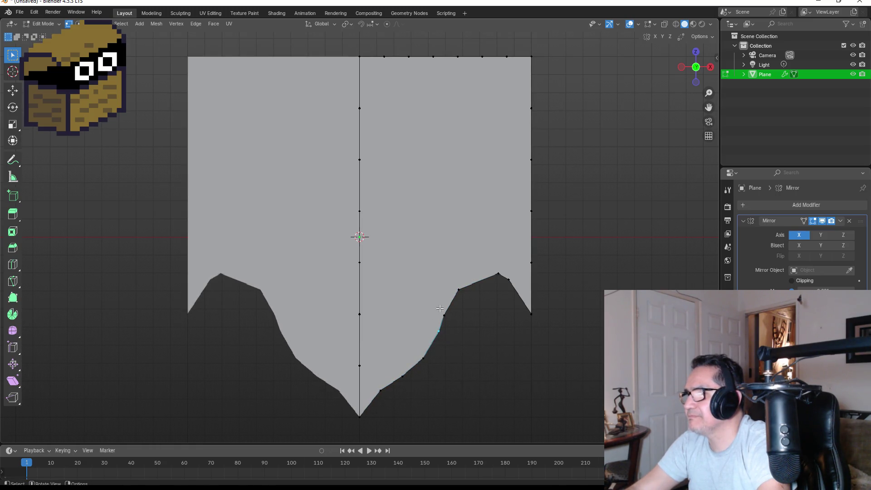
# Dissolve the redundant vertices along the right slope and beside the peak
pyautogui.press('x')
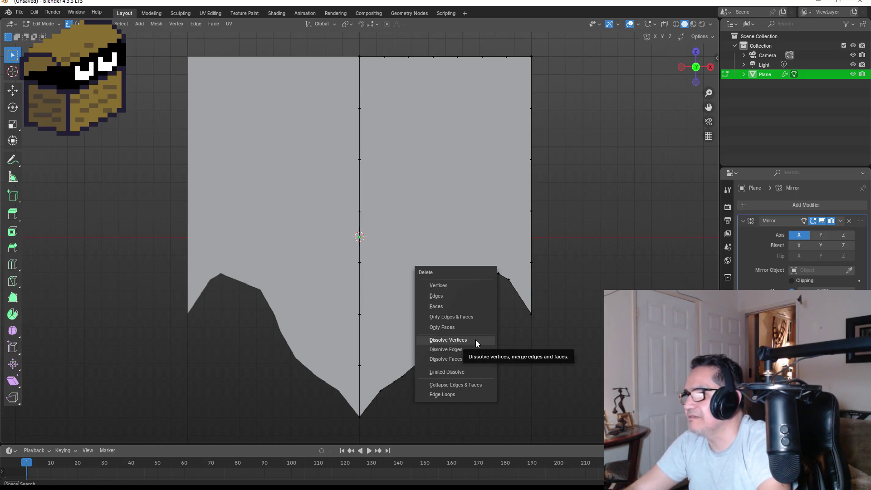
pyautogui.click(475, 340)
pyautogui.moveTo(449, 279); pyautogui.dragTo(472, 301)
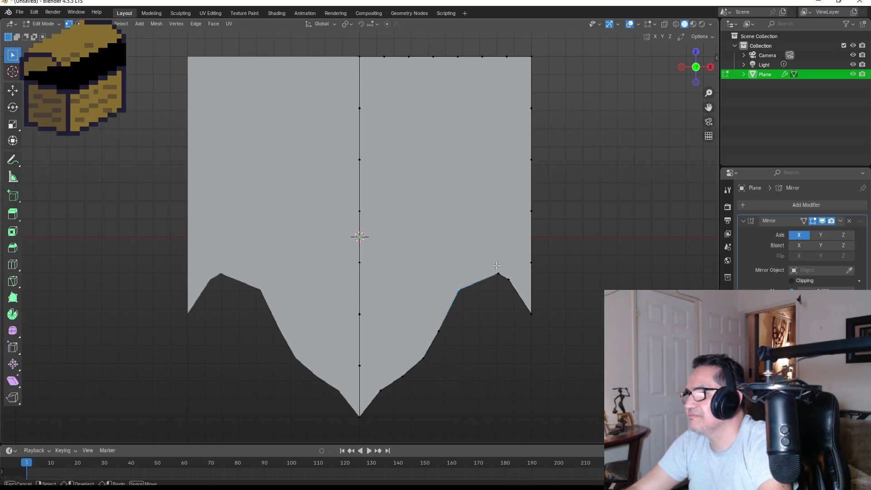
pyautogui.moveTo(496, 266); pyautogui.dragTo(516, 288)
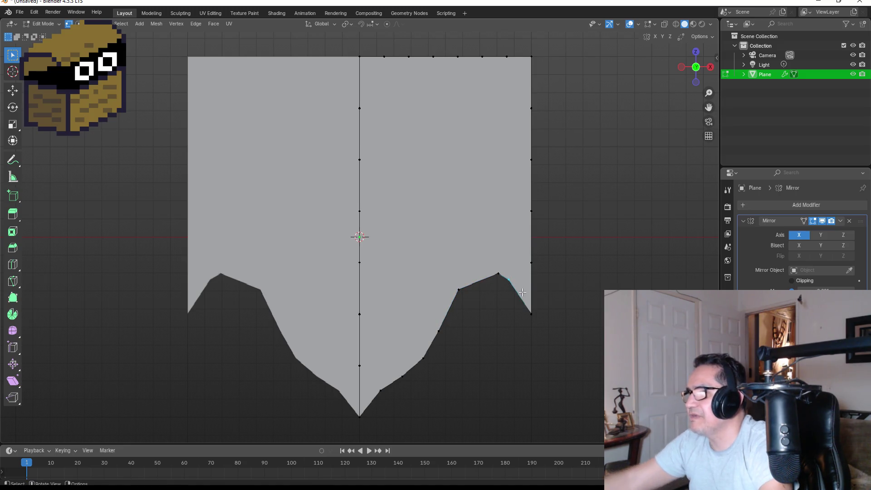
pyautogui.press('x')
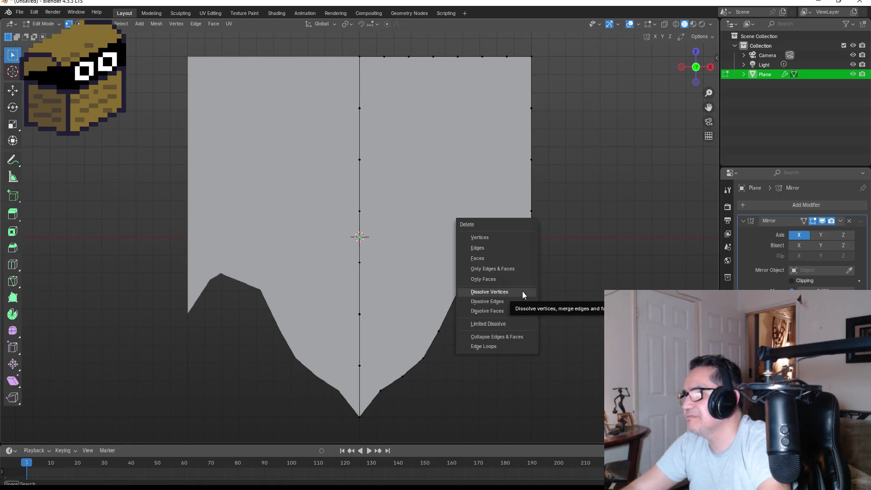
pyautogui.click(522, 295)
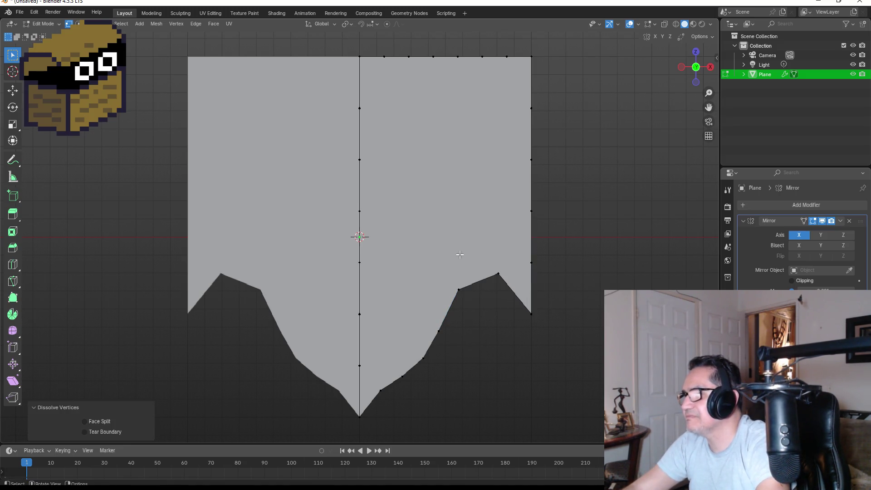
# Pull the mirrored side peak vertices up-left into higher points
pyautogui.press('g')
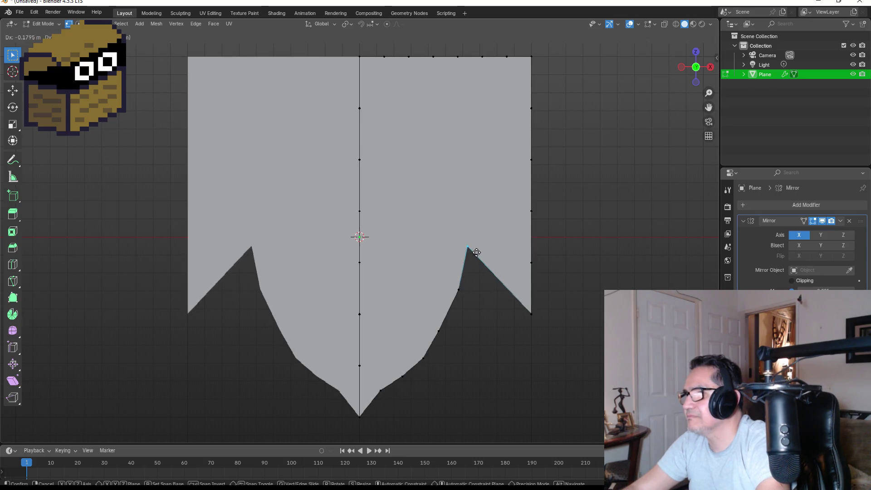
pyautogui.click(476, 252)
pyautogui.moveTo(510, 286)
pyautogui.mouseDown()
pyautogui.moveTo(556, 327)
pyautogui.moveTo(556, 317)
pyautogui.mouseUp()
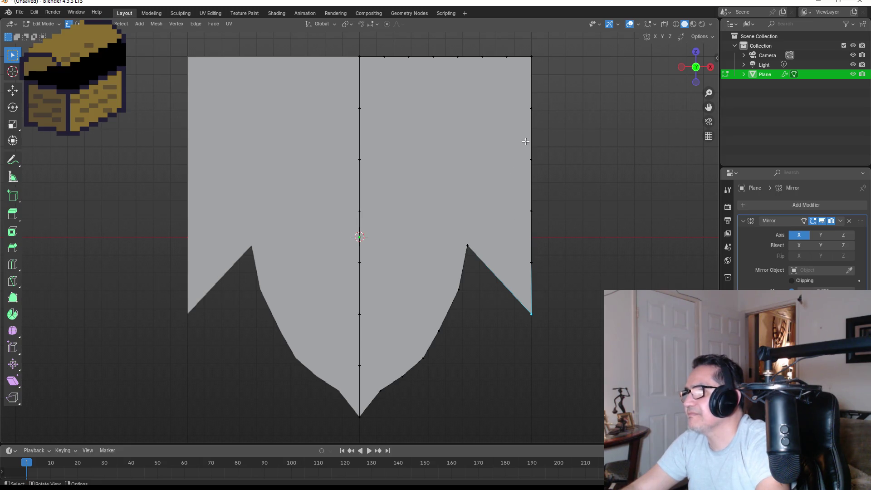
pyautogui.press('g')
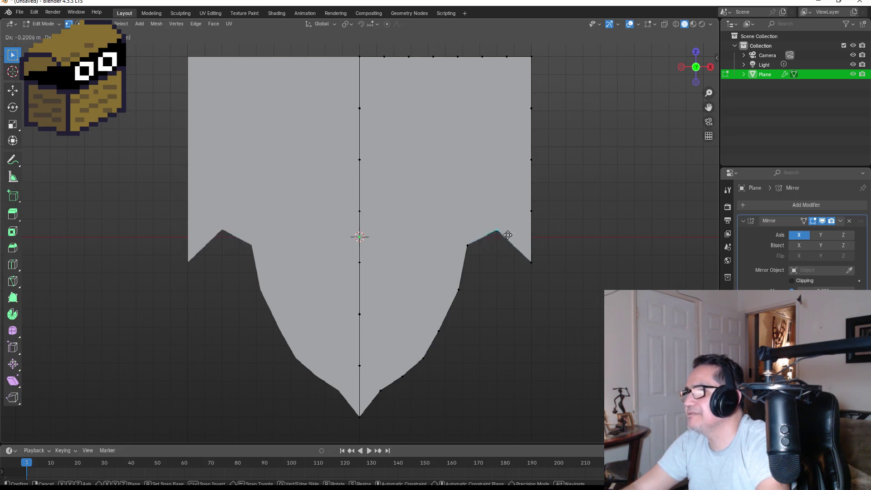
pyautogui.click(489, 204)
pyautogui.moveTo(506, 222); pyautogui.dragTo(552, 278)
pyautogui.press('g')
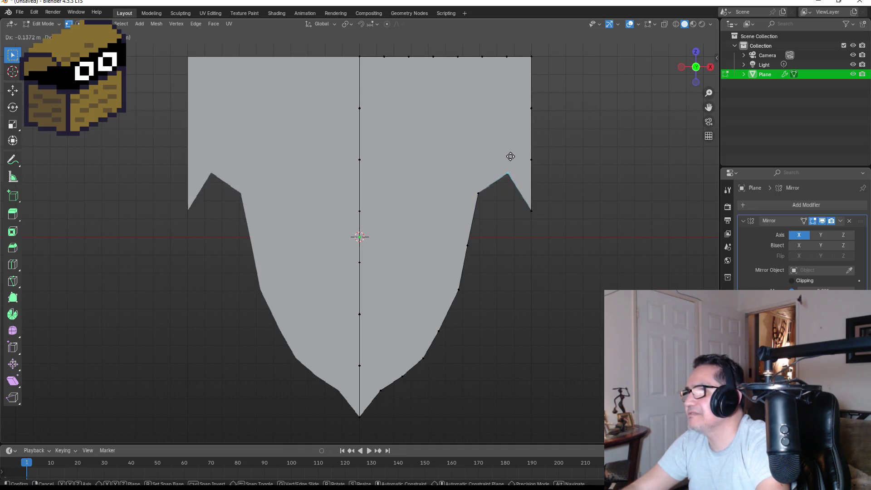
pyautogui.click(482, 136)
# Pull the notch vertex up-left, then select the top-right edge vertices
pyautogui.moveTo(506, 168); pyautogui.dragTo(550, 225)
pyautogui.press('g')
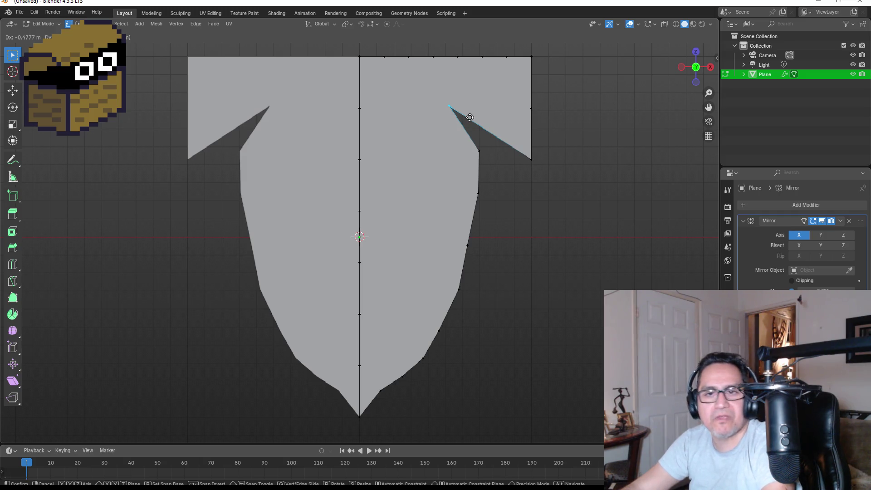
pyautogui.click(469, 117)
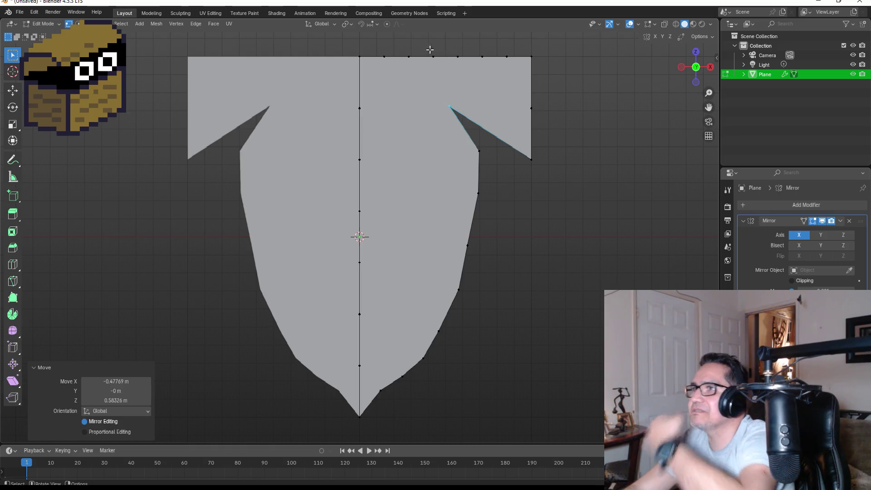
pyautogui.moveTo(437, 44); pyautogui.dragTo(555, 71)
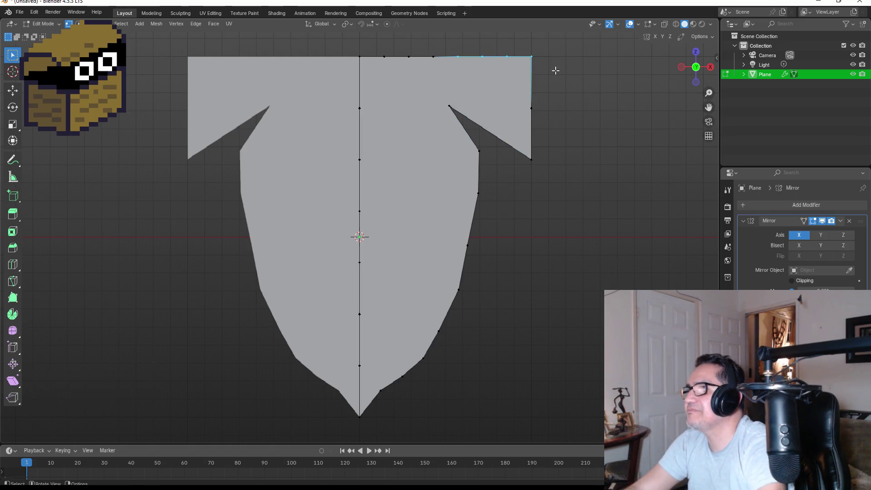
pyautogui.rightClick(573, 91)
pyautogui.press('Escape')
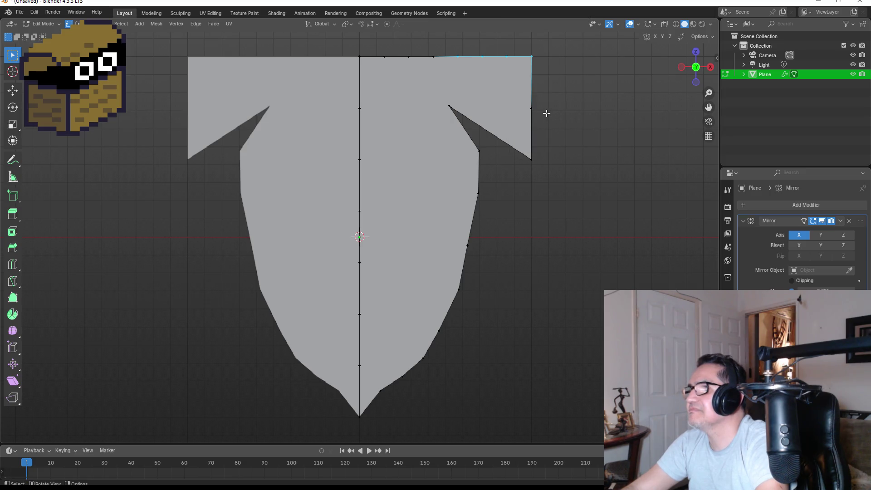
# Dissolve the top-right edge vertices and move the spike vertex up-left
pyautogui.press('x')
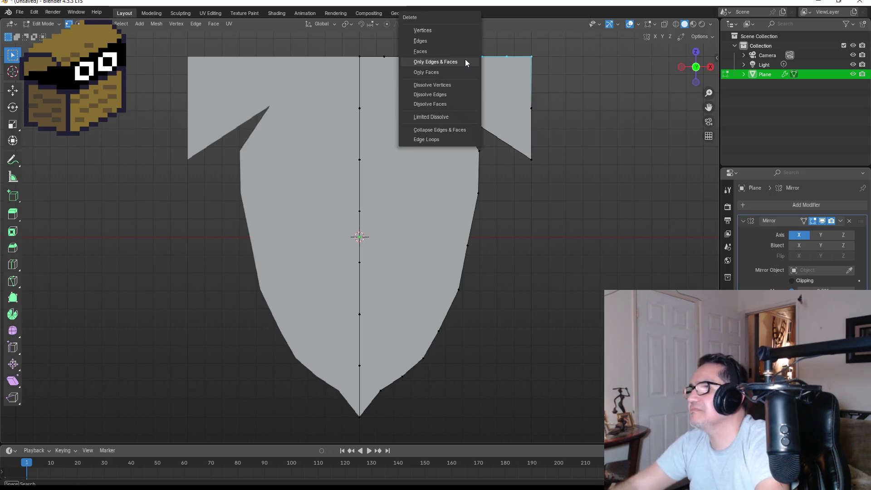
pyautogui.click(450, 86)
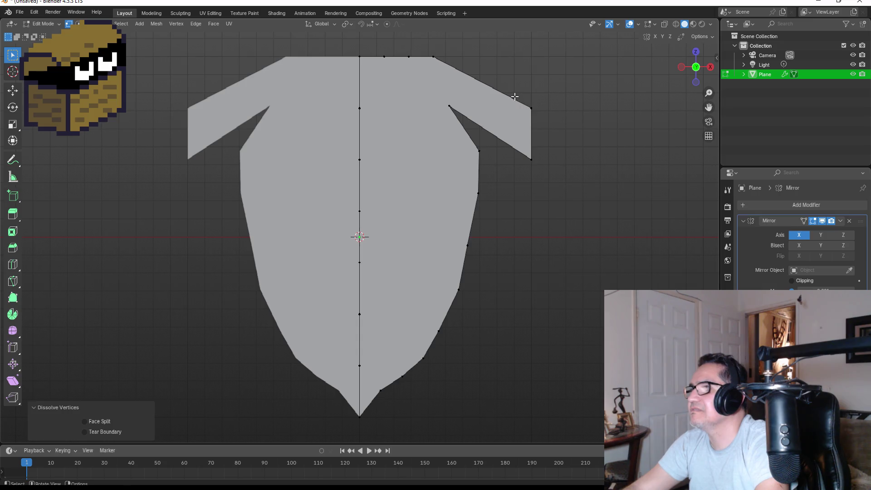
pyautogui.press('g')
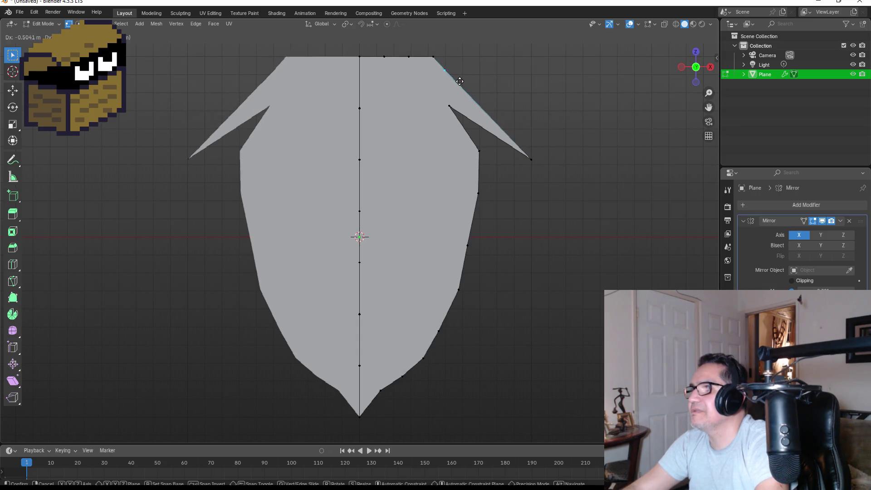
pyautogui.click(461, 81)
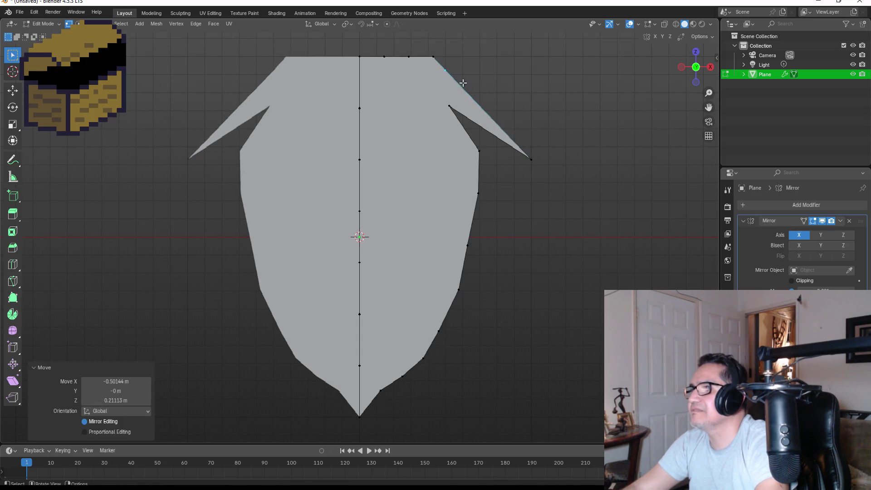
pyautogui.press('g')
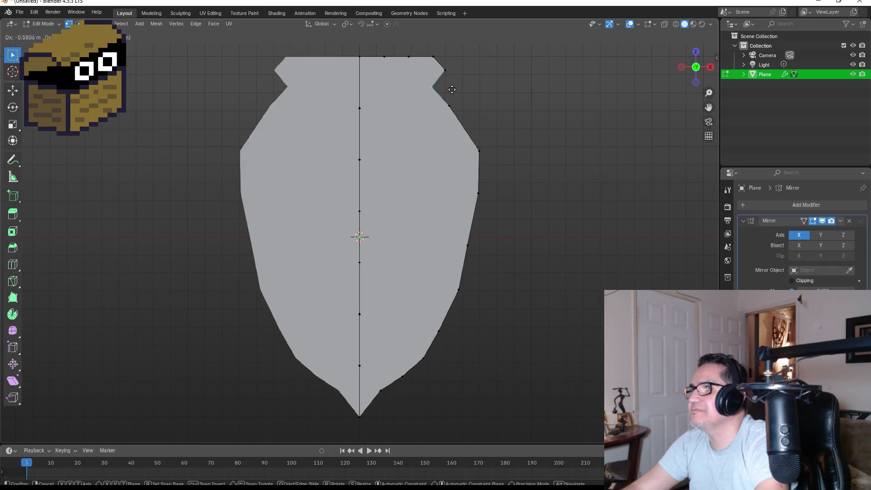
pyautogui.click(437, 83)
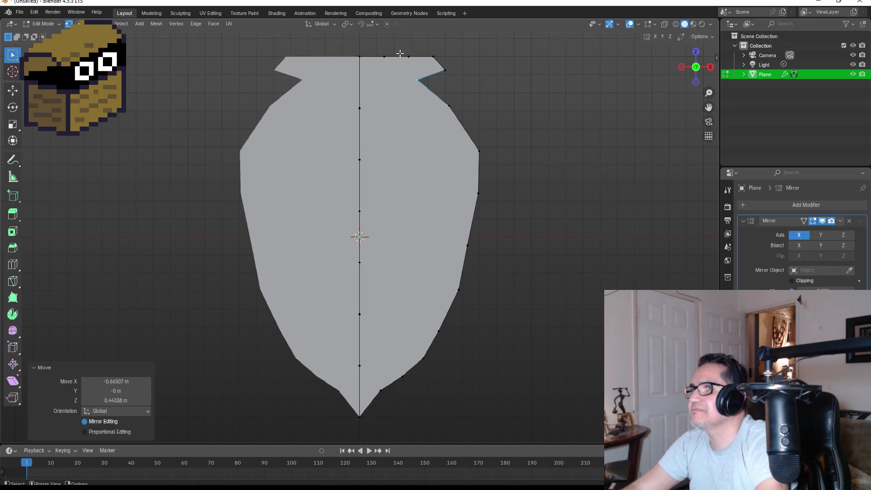
# Dissolve the top-edge vertices, move the corner vertex left and dissolve the leftover tip vertex
pyautogui.moveTo(382, 49); pyautogui.dragTo(433, 72)
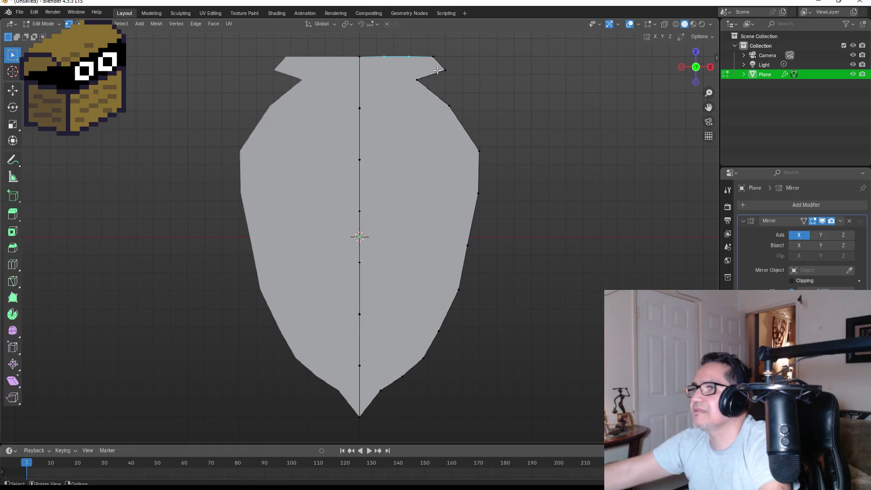
pyautogui.press('x')
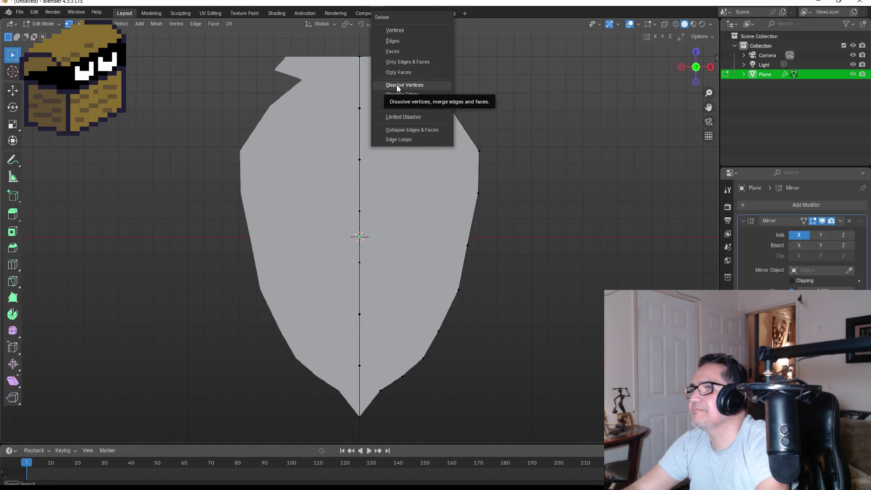
pyautogui.click(401, 84)
pyautogui.click(434, 57)
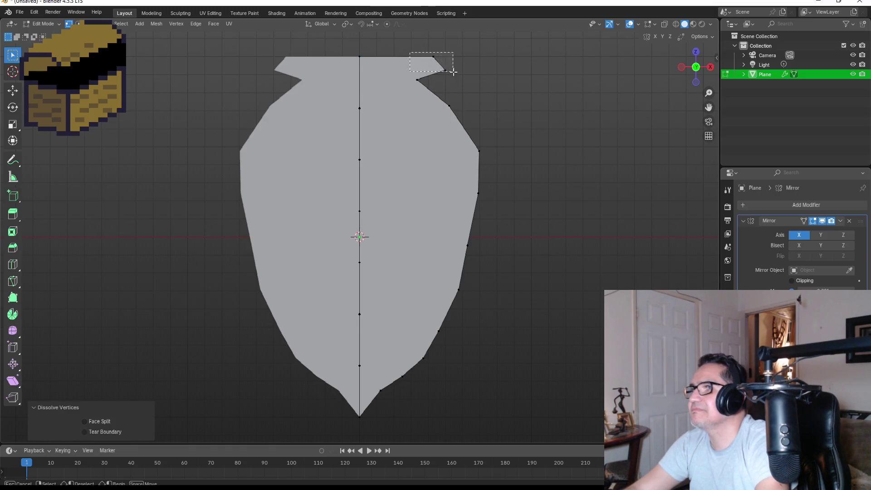
pyautogui.press('g')
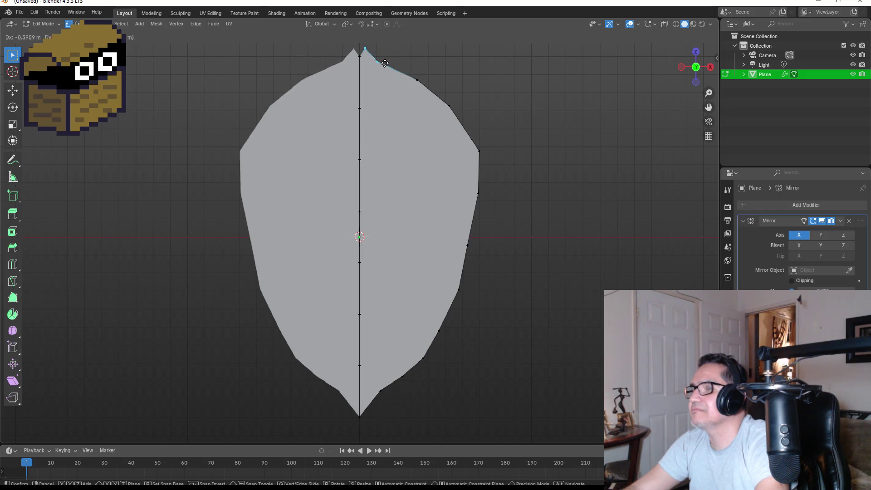
pyautogui.click(387, 64)
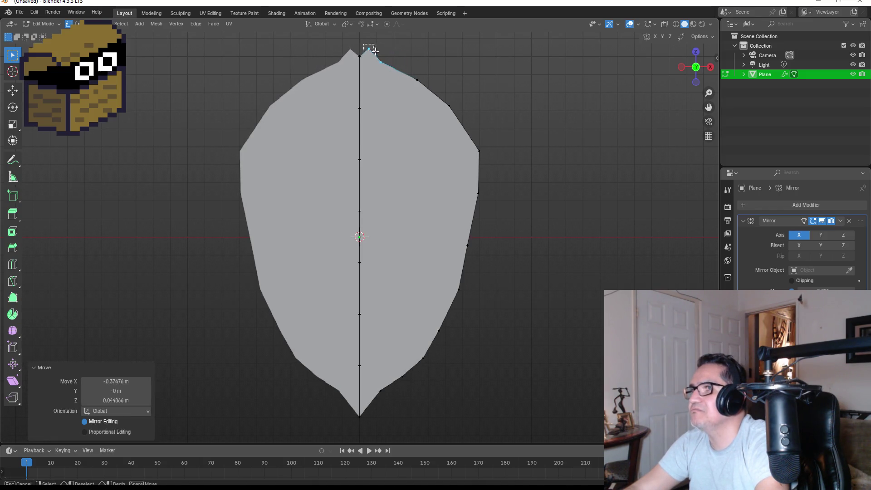
pyautogui.press('x')
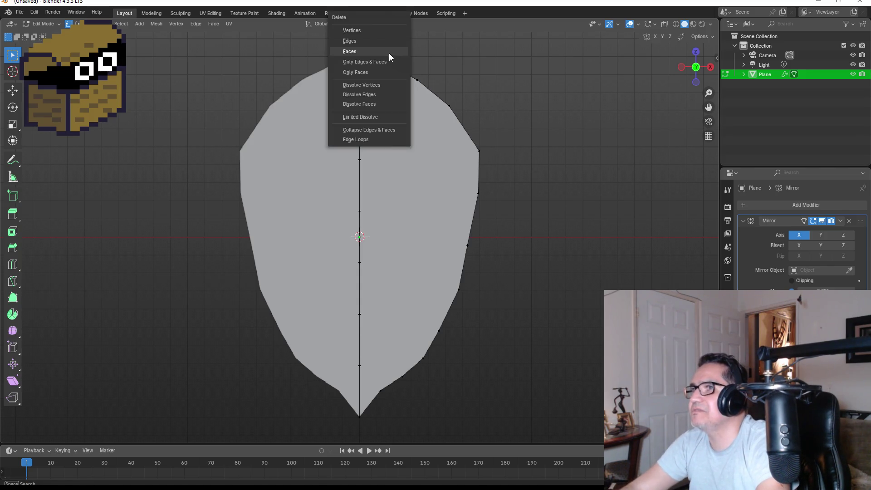
pyautogui.click(375, 84)
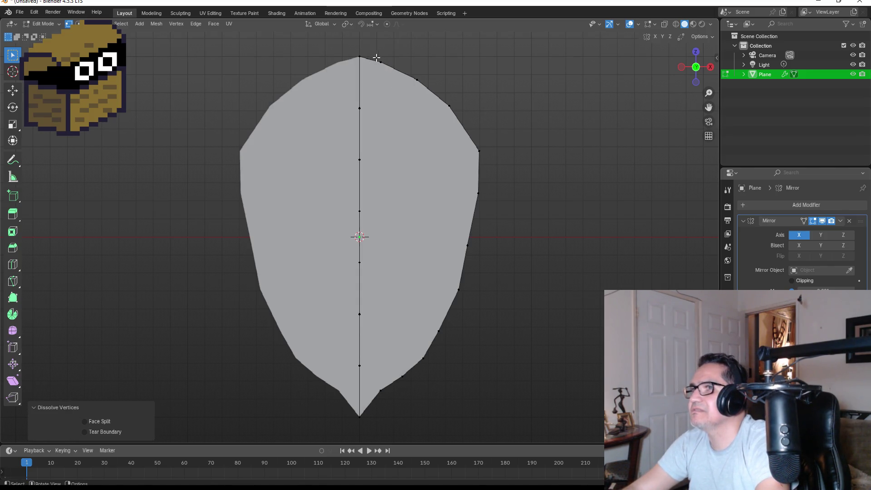
pyautogui.scroll(-3, 414, 140)
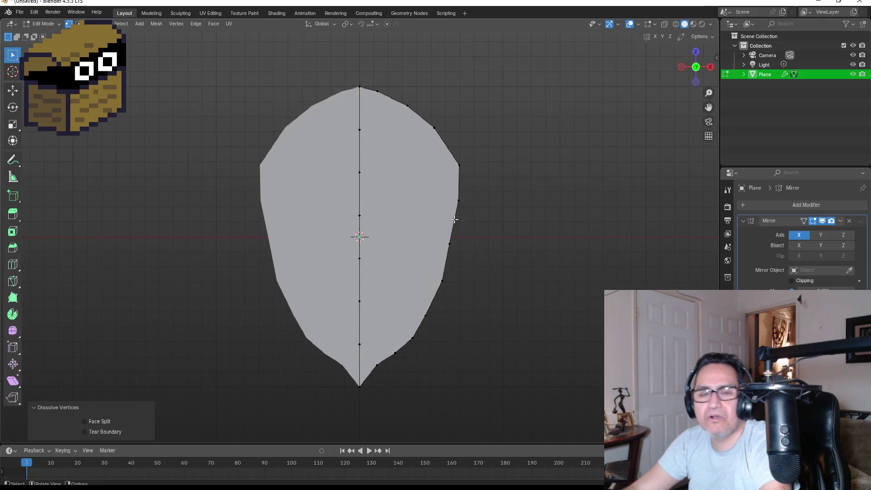
# Move the upper-right edge vertices to round the leaf's top curve
pyautogui.moveTo(367, 125); pyautogui.dragTo(418, 184)
pyautogui.press('g')
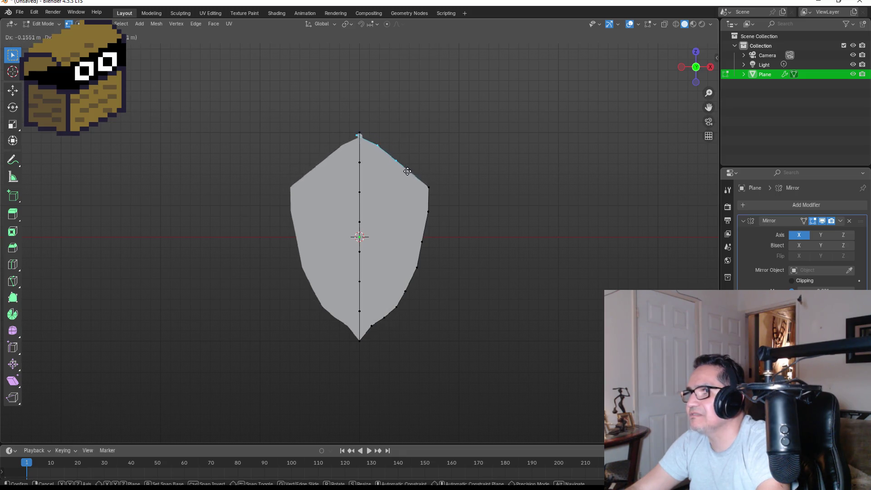
pyautogui.click(411, 162)
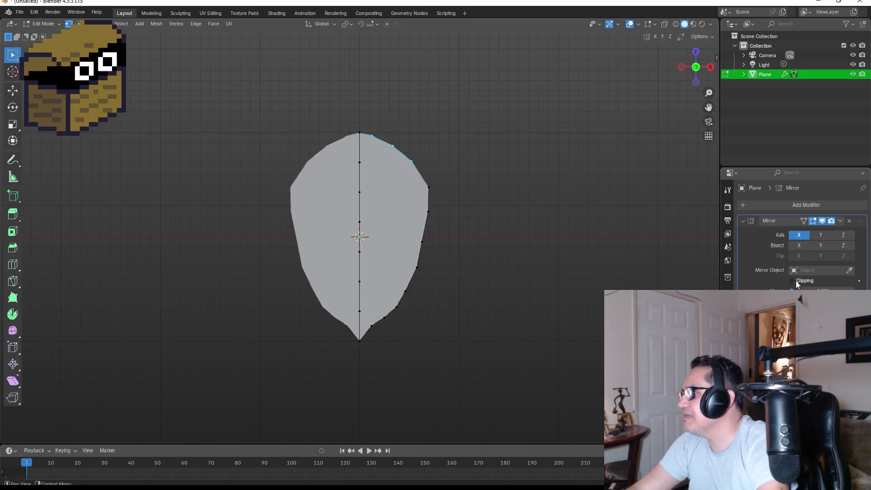
pyautogui.scroll(3, 429, 107)
pyautogui.press('g')
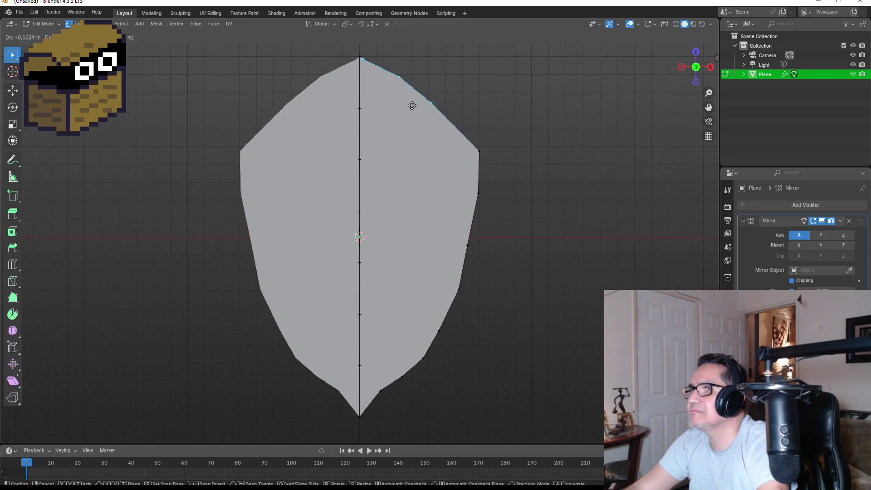
pyautogui.click(413, 104)
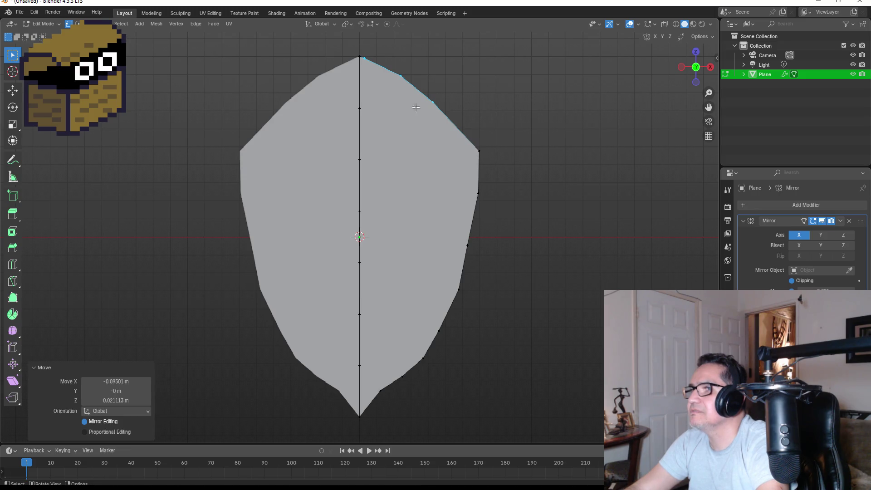
# Pull two right-side vertices inward to narrow the leaf, then return to Object Mode
pyautogui.click(469, 190)
pyautogui.keyDown('shift'); pyautogui.click(479, 151); pyautogui.keyUp('shift')
pyautogui.press('g')
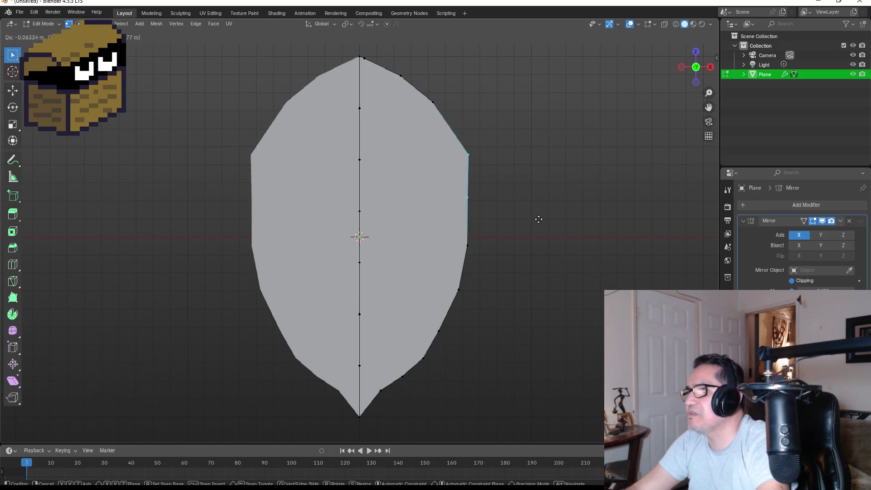
pyautogui.click(534, 219)
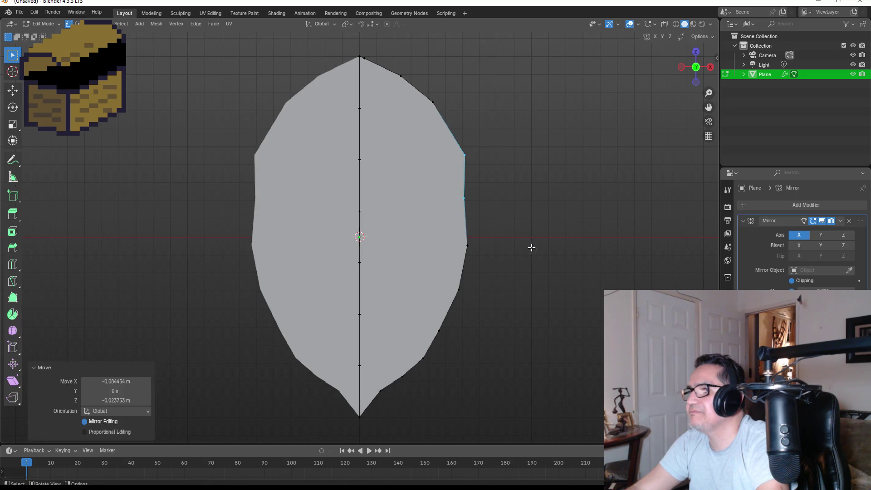
pyautogui.scroll(-4, 513, 306)
pyautogui.press('KP_1')
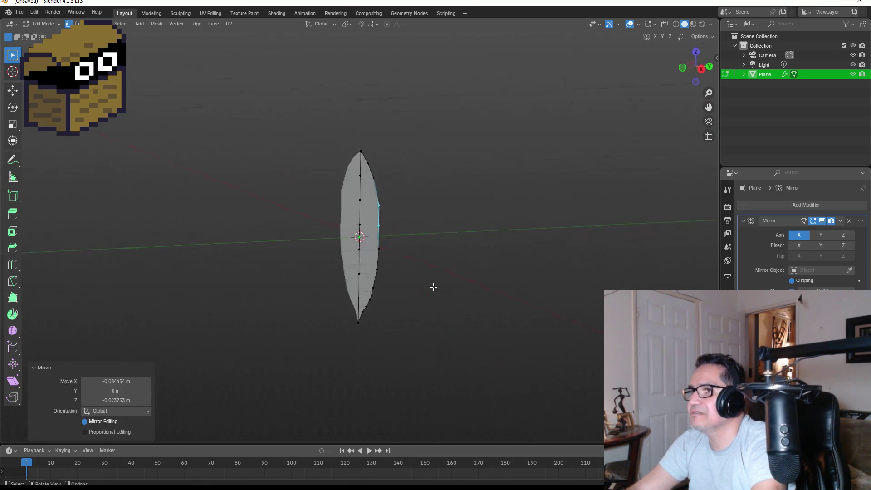
pyautogui.press('Tab')
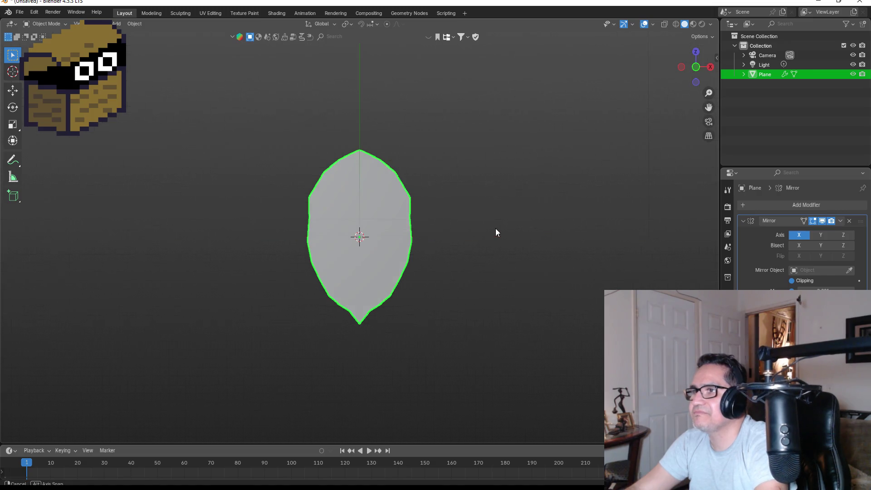
# Select all leaf vertices and extrude them about 0.0996 m along the normal
pyautogui.moveTo(466, 226)
pyautogui.mouseDown()
pyautogui.moveTo(365, 231)
pyautogui.moveTo(435, 231)
pyautogui.moveTo(388, 233)
pyautogui.mouseUp()
pyautogui.press('Tab')
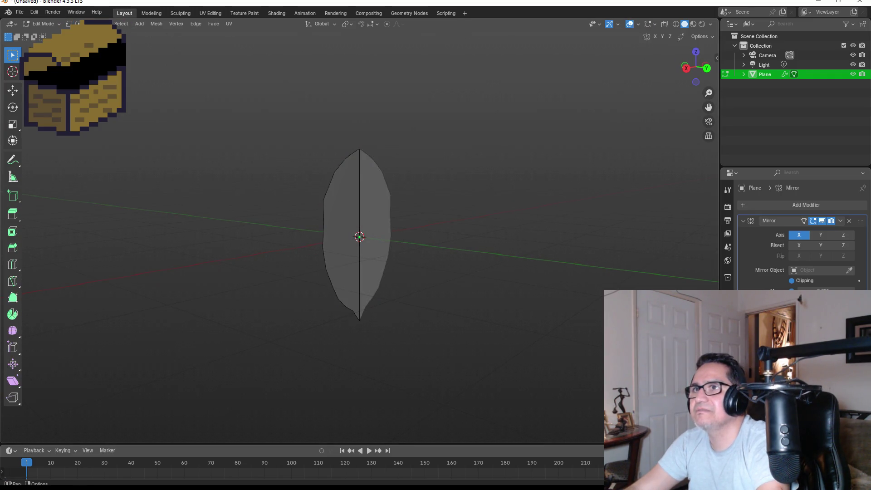
pyautogui.press('a')
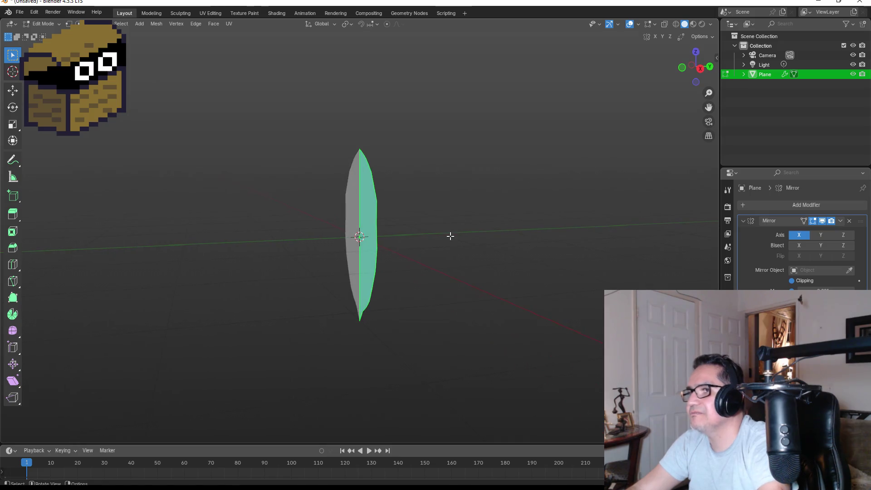
pyautogui.press('e')
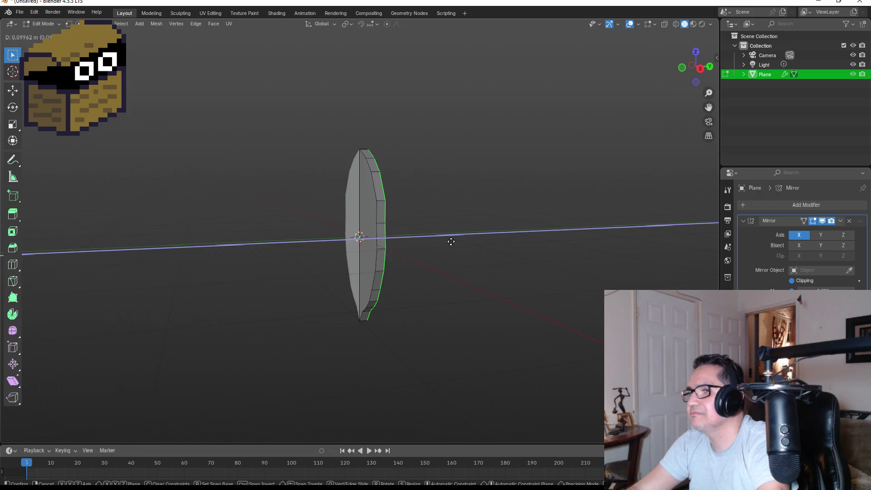
pyautogui.click(451, 241)
pyautogui.press('KP_3')
pyautogui.press('KP_1')
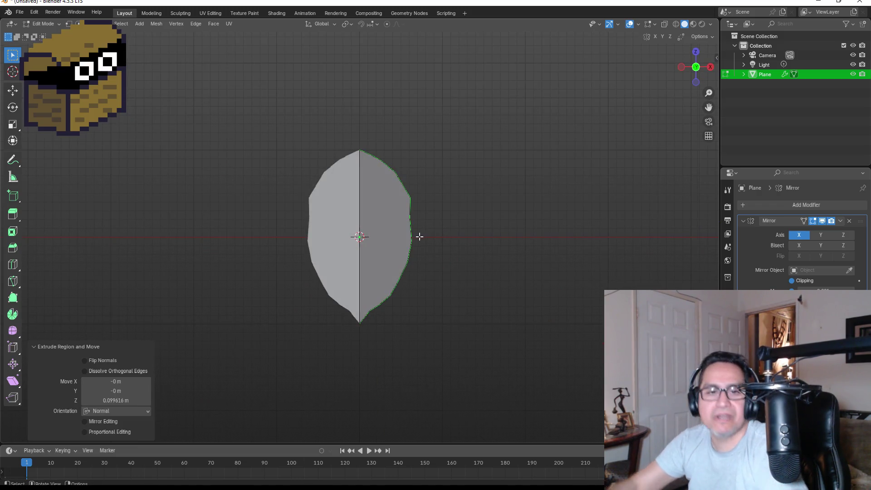
pyautogui.press('Tab')
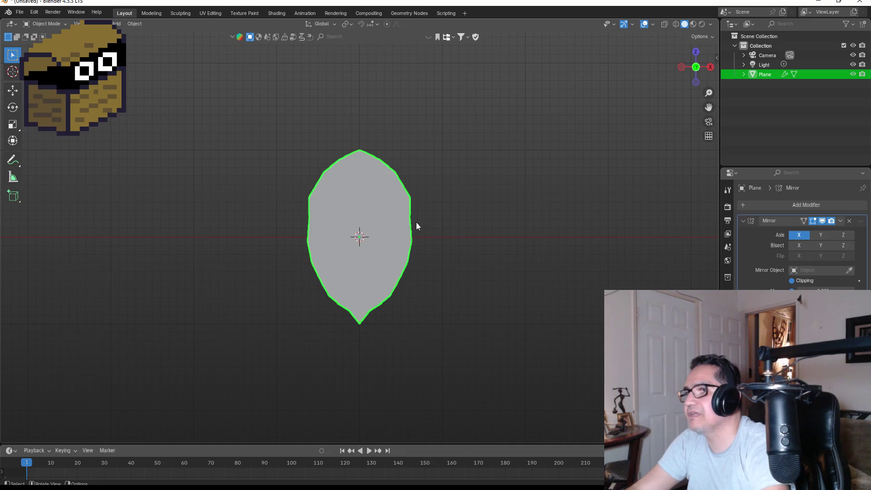
# Add a new mesh plane to the scene
pyautogui.scroll(3, 458, 230)
pyautogui.press('KP_3')
pyautogui.press('KP_1')
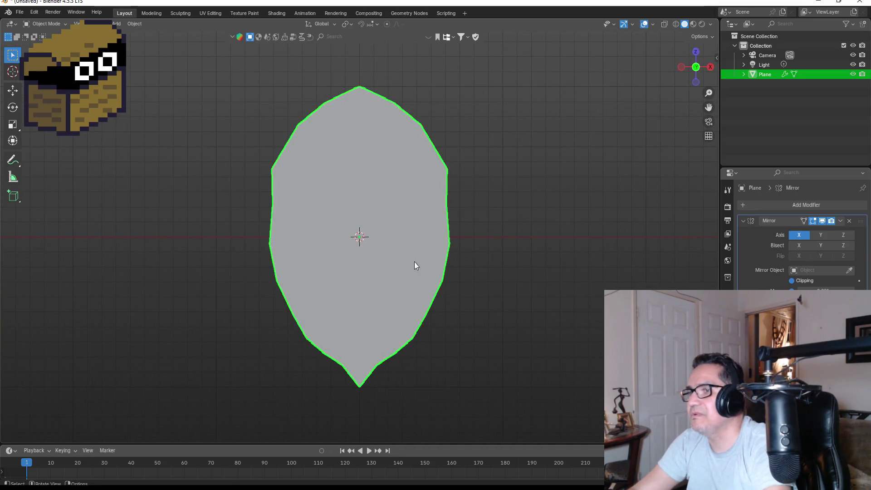
pyautogui.scroll(-1, 503, 271)
pyautogui.scroll(-1, 502, 268)
pyautogui.hotkey('shift', 'a')
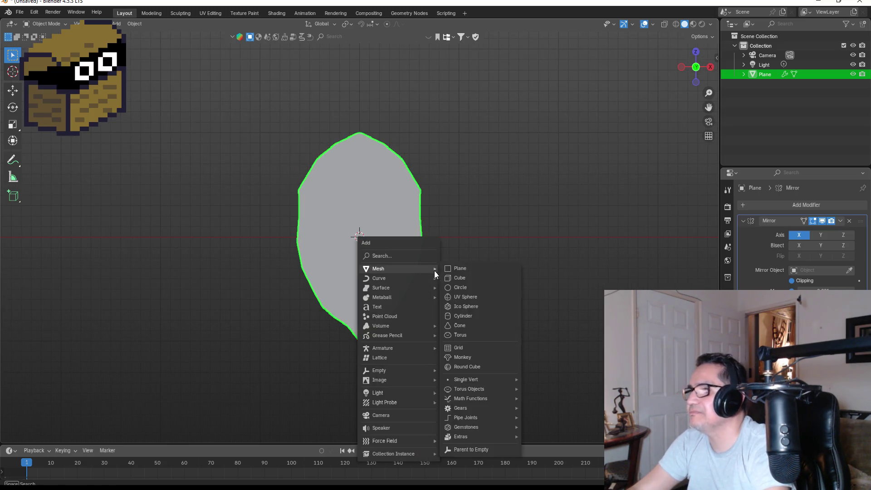
pyautogui.moveTo(409, 268)
pyautogui.click(460, 268)
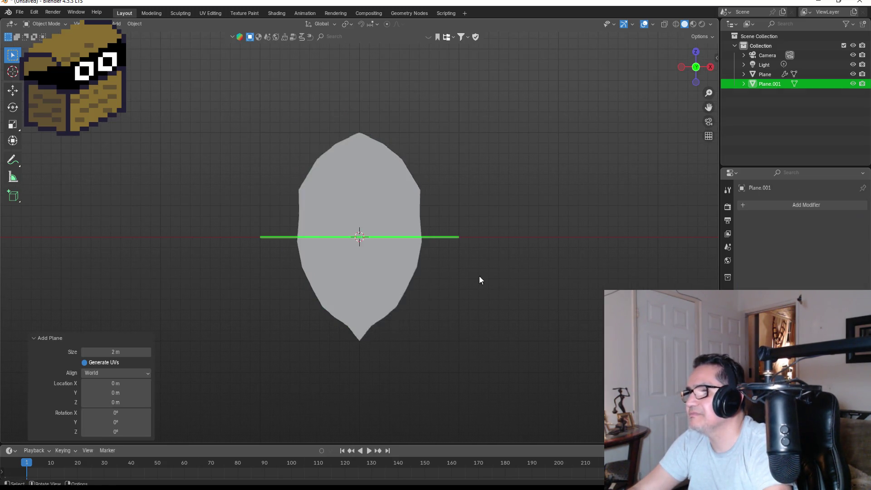
# Rotate the new plane exactly 90° in Right view, then reselect Plane.001 in Front view
pyautogui.press('KP_3')
pyautogui.press('r')
pyautogui.click(418, 171)
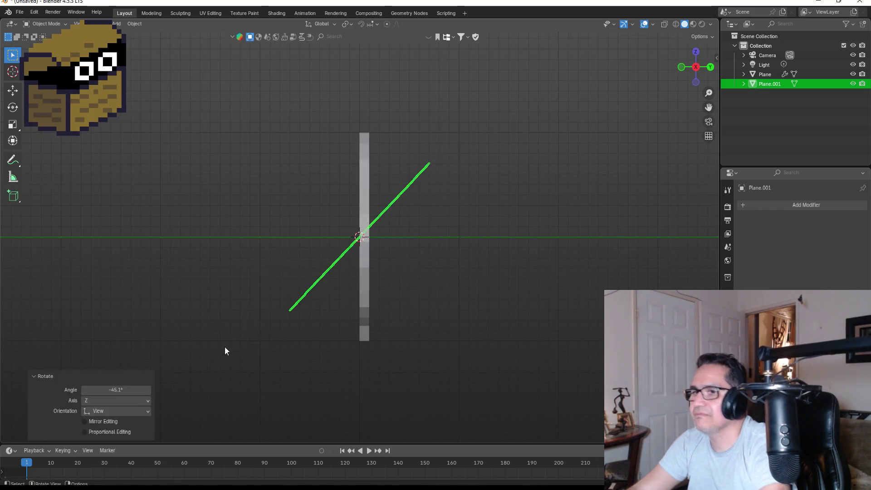
pyautogui.click(132, 388)
pyautogui.press('BackSpace')
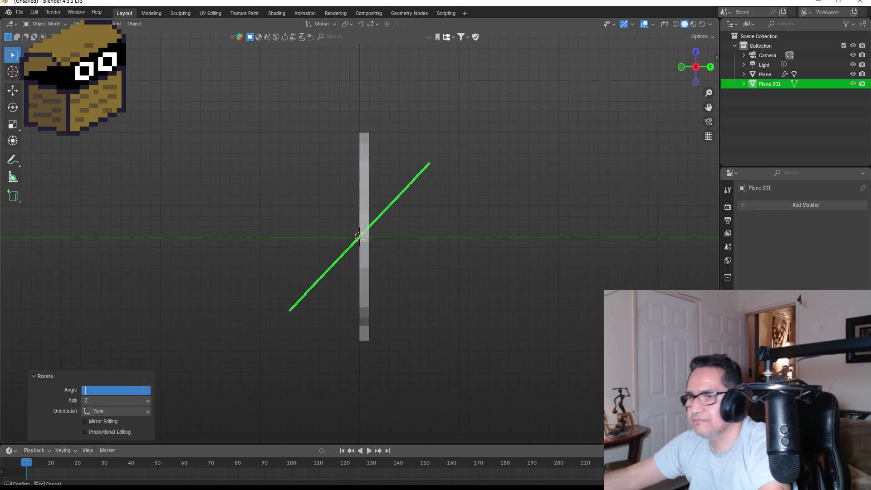
pyautogui.write('90')
pyautogui.press('Return')
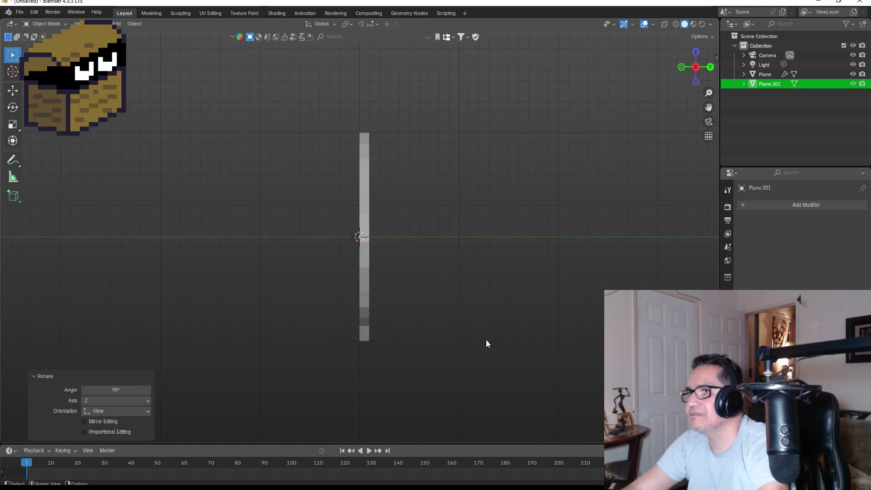
pyautogui.click(486, 239)
pyautogui.press('KP_1')
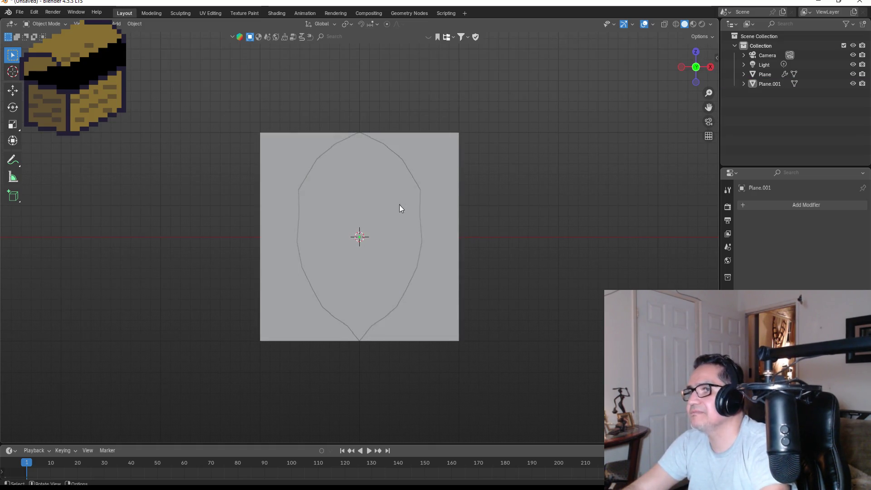
pyautogui.click(449, 173)
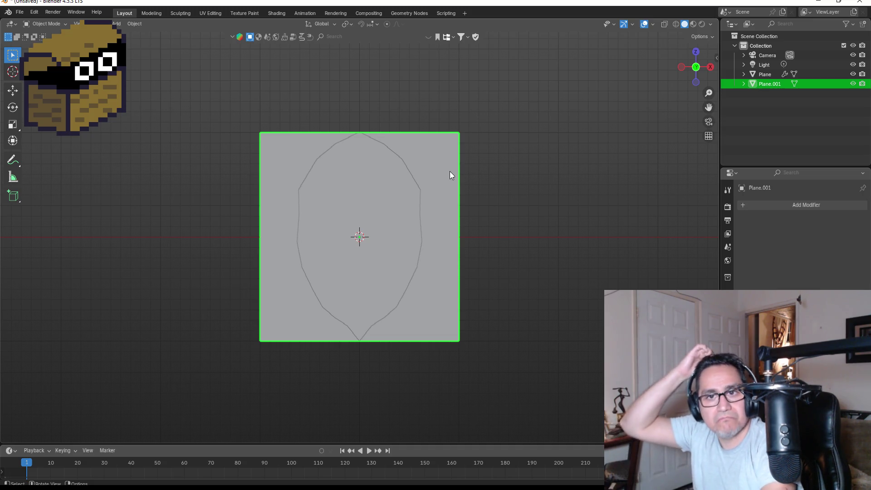
# Add a vertical loop cut exactly through the plane's centre
pyautogui.press('Tab')
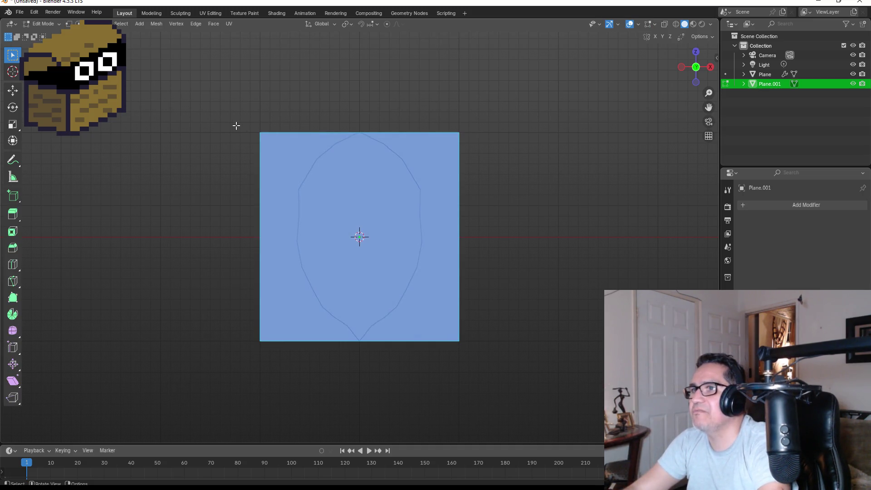
pyautogui.moveTo(227, 118); pyautogui.dragTo(292, 362)
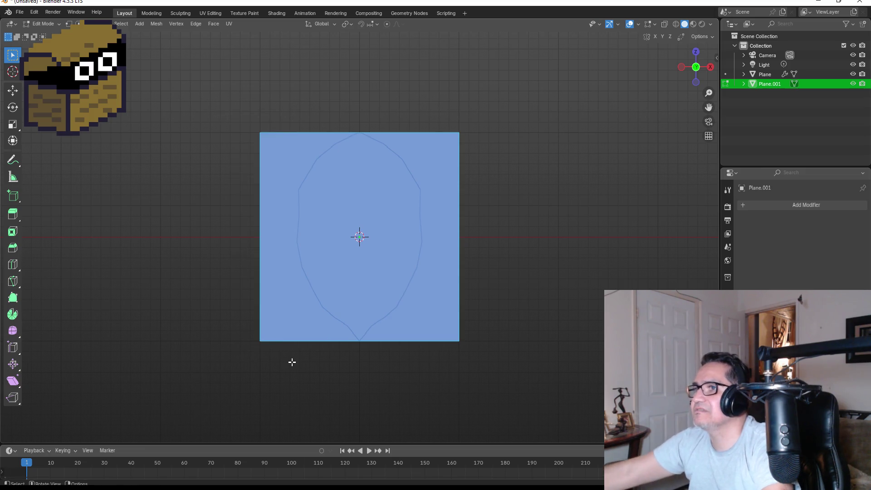
pyautogui.hotkey('ctrl', 'r')
pyautogui.click(349, 125)
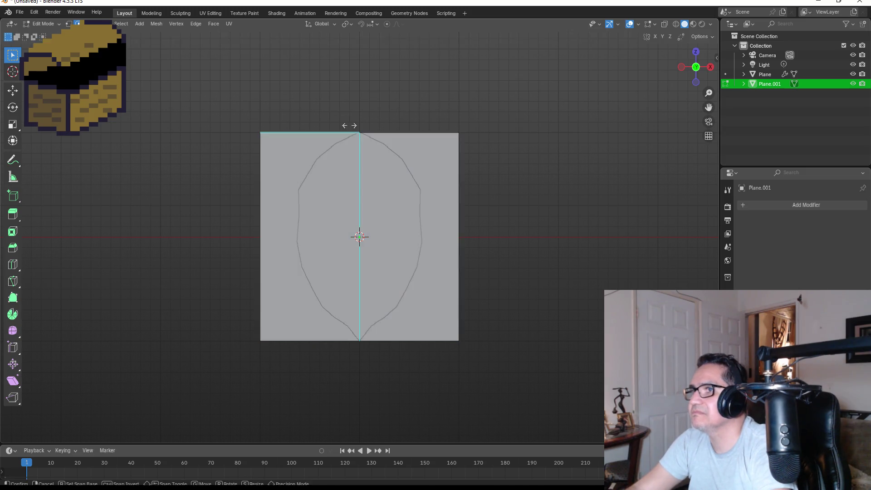
pyautogui.rightClick(348, 126)
# Delete the vertices of the plane's left and right edges
pyautogui.moveTo(201, 110)
pyautogui.mouseDown()
pyautogui.moveTo(227, 162)
pyautogui.moveTo(296, 370)
pyautogui.mouseUp()
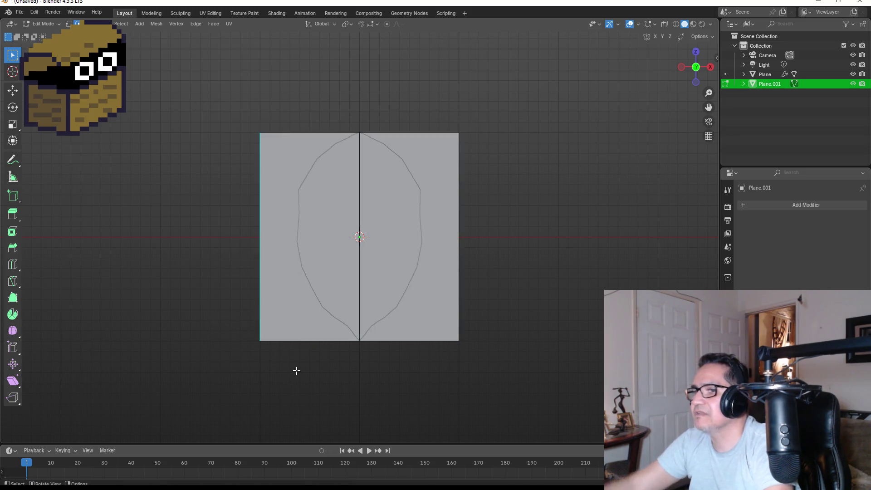
pyautogui.press('x')
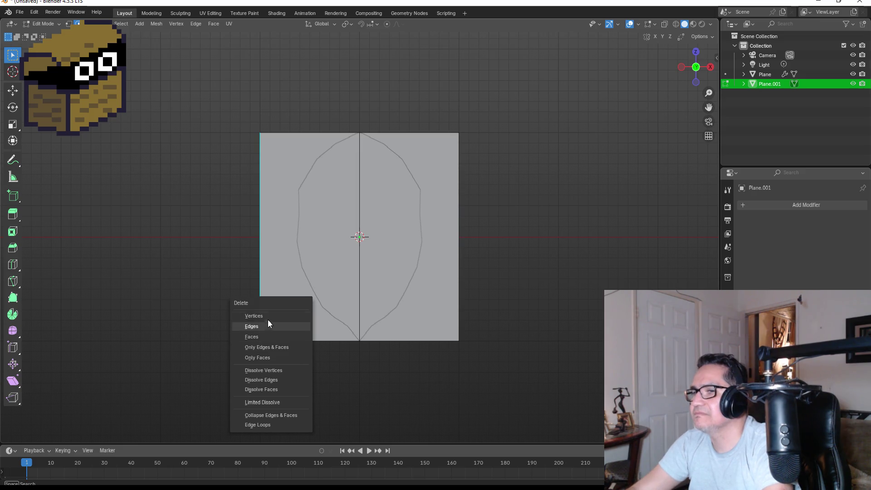
pyautogui.click(268, 316)
pyautogui.press('b')
pyautogui.moveTo(425, 117)
pyautogui.mouseDown()
pyautogui.moveTo(518, 341)
pyautogui.moveTo(518, 365)
pyautogui.mouseUp()
pyautogui.press('x')
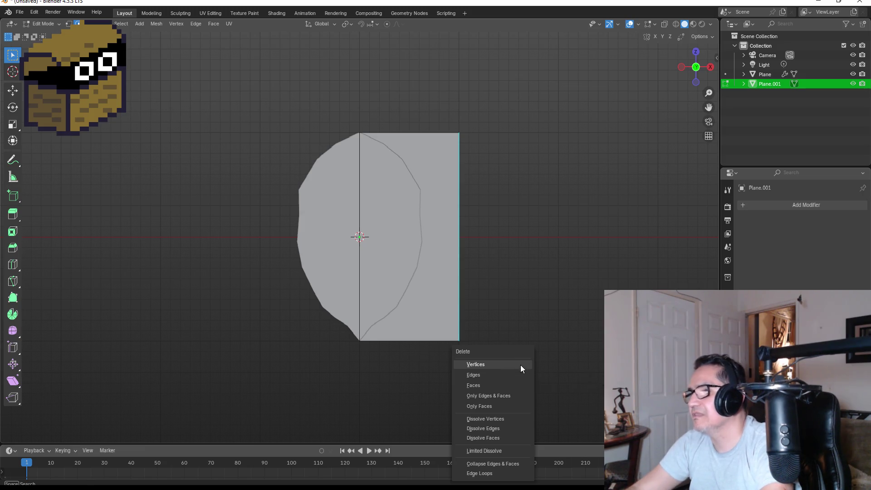
pyautogui.click(521, 365)
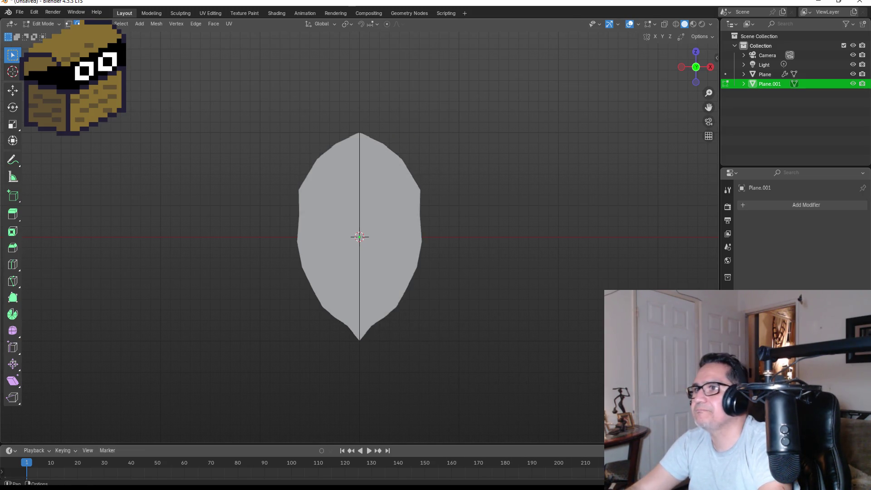
# Switch to vertex select mode and select a vertex on the centre line
pyautogui.press('1')
pyautogui.press('b')
pyautogui.moveTo(341, 121); pyautogui.dragTo(379, 163)
# Place the base vertex on the centre line and extrude the lower-left and lower-right veins
pyautogui.press('g')
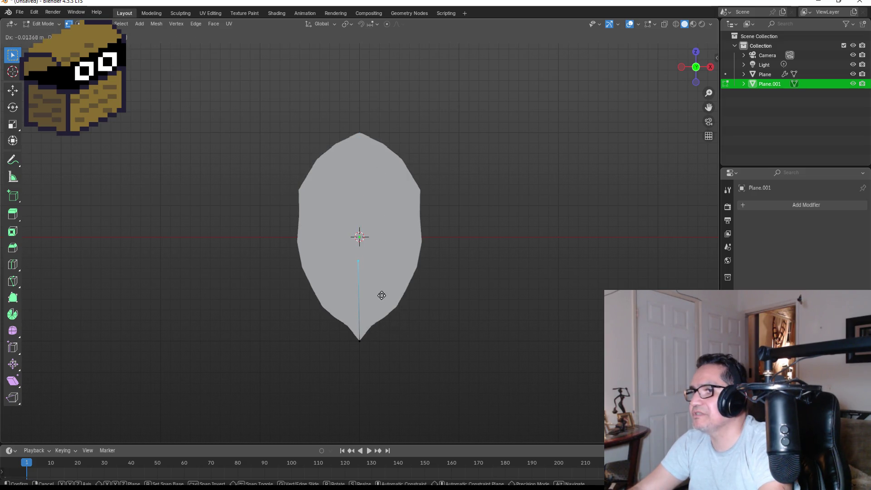
pyautogui.click(383, 342)
pyautogui.scroll(3, 376, 338)
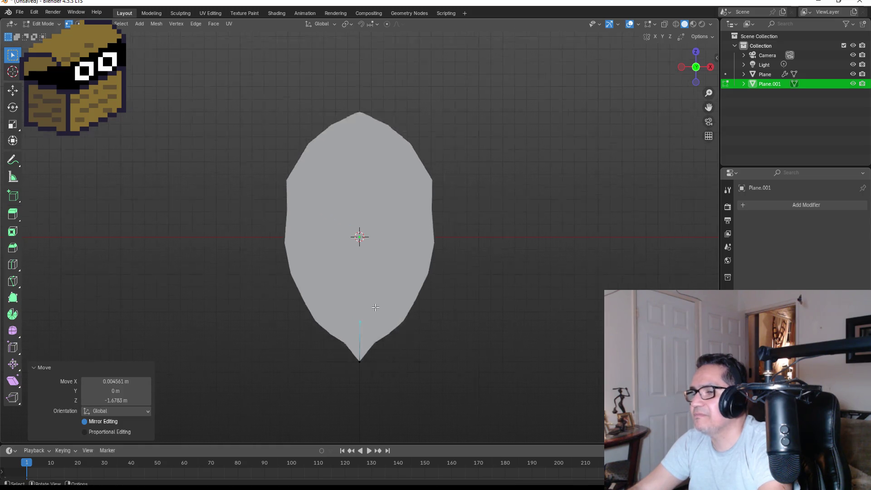
pyautogui.press('e')
pyautogui.click(329, 316)
pyautogui.click(359, 339)
pyautogui.press('e')
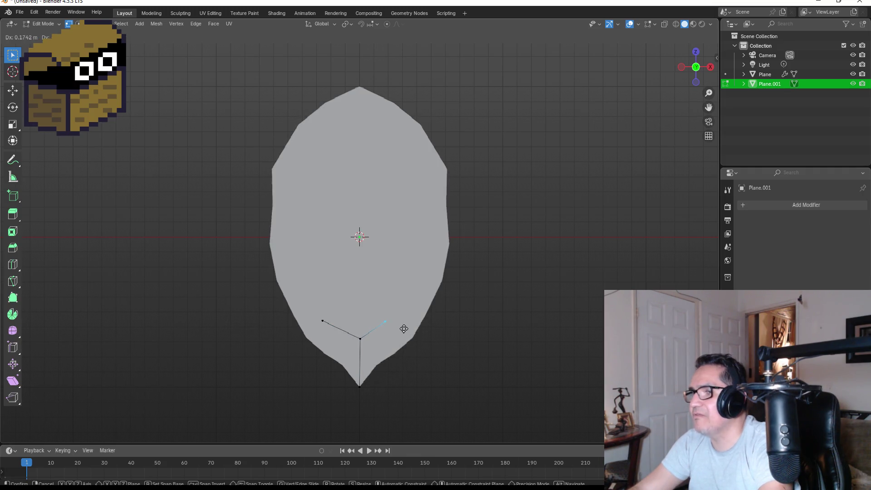
pyautogui.click(410, 328)
pyautogui.click(361, 339)
# Extrude the midrib up to a second junction and branch an up-left and a right vein
pyautogui.press('e')
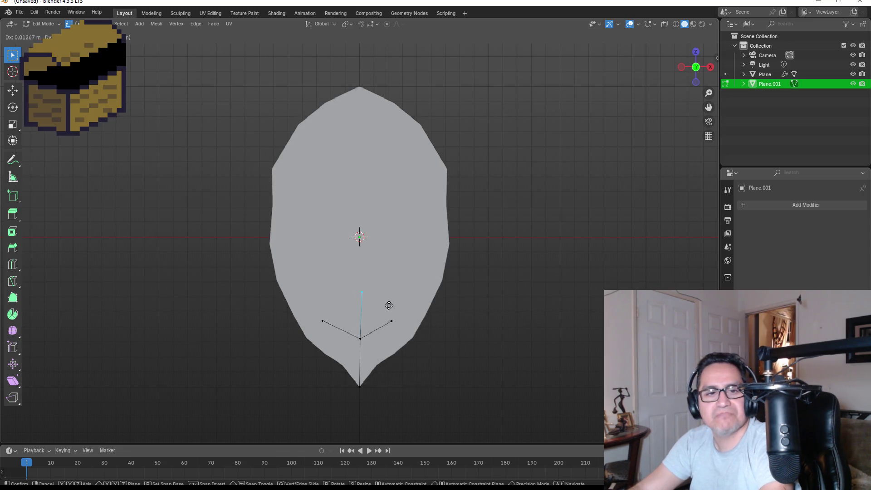
pyautogui.click(389, 304)
pyautogui.press('e')
pyautogui.click(357, 284)
pyautogui.click(379, 300)
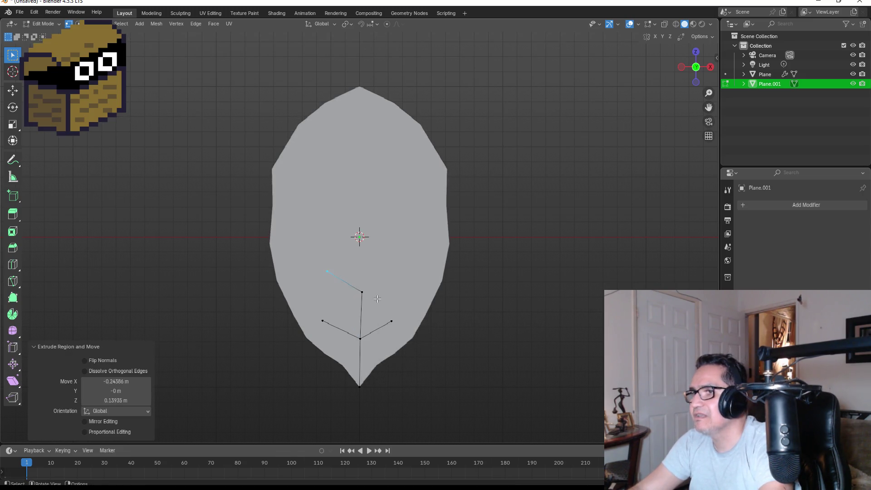
pyautogui.press('e')
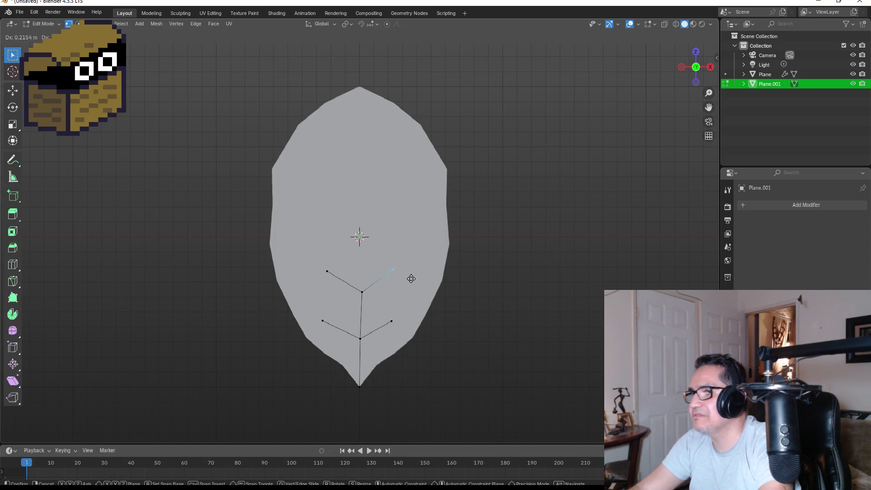
pyautogui.click(426, 275)
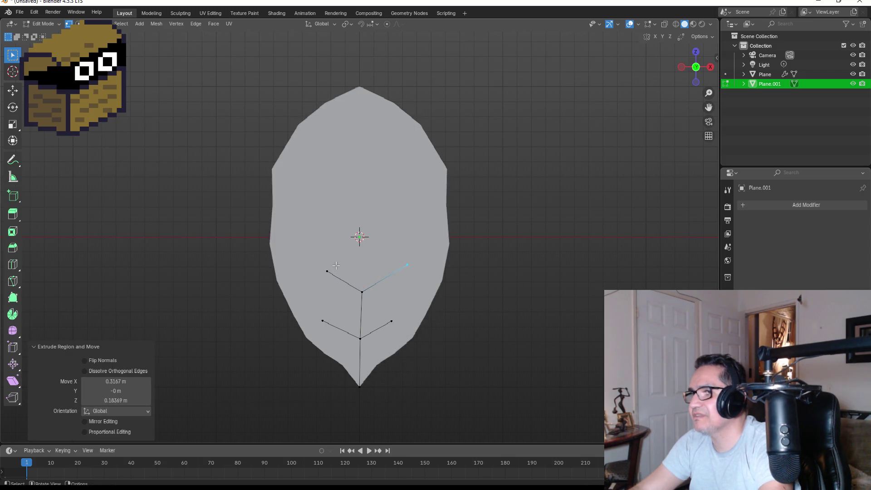
# Add another left vein from that junction and raise the right vein tip to match it
pyautogui.click(379, 299)
pyautogui.press('e')
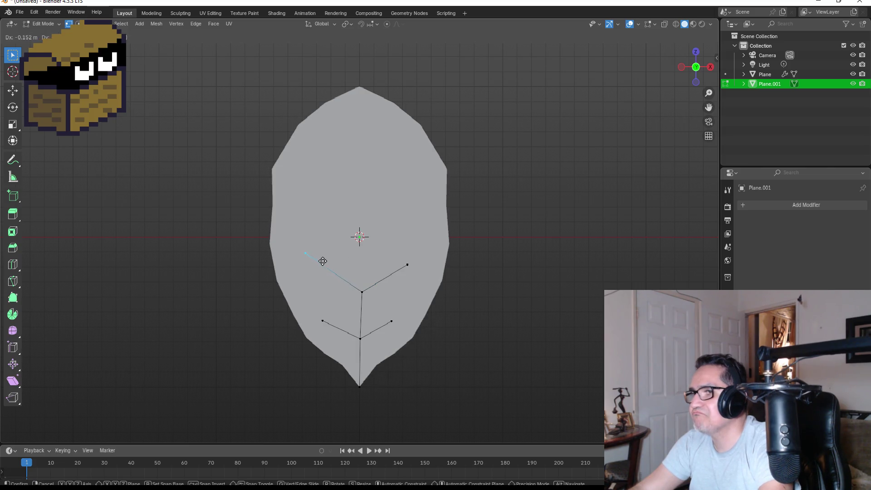
pyautogui.click(322, 263)
pyautogui.click(435, 274)
pyautogui.press('g')
pyautogui.click(433, 254)
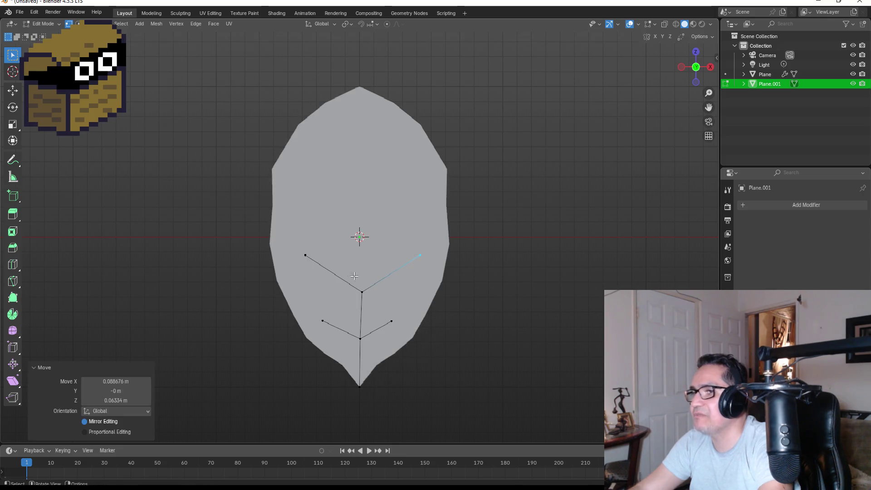
# Extend the midrib vertically to the leaf centre and branch right and upper-left veins there
pyautogui.click(362, 292)
pyautogui.press('g')
pyautogui.press('z')
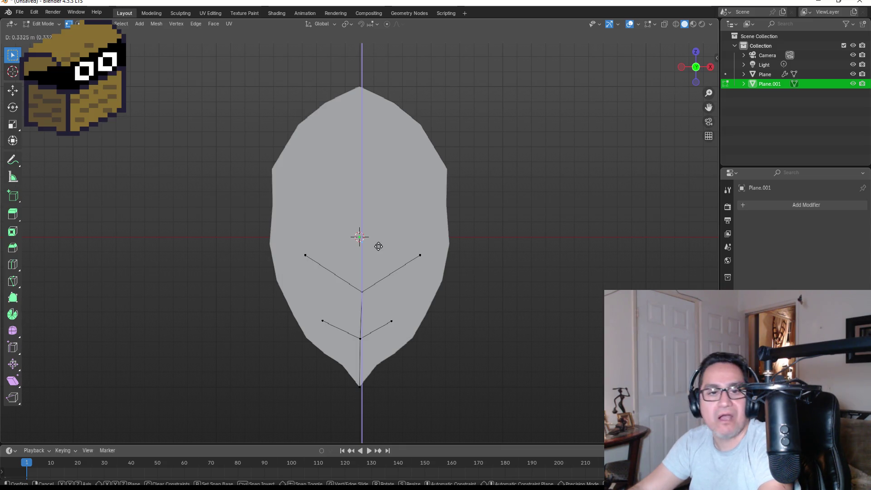
pyautogui.click(357, 234)
pyautogui.press('g')
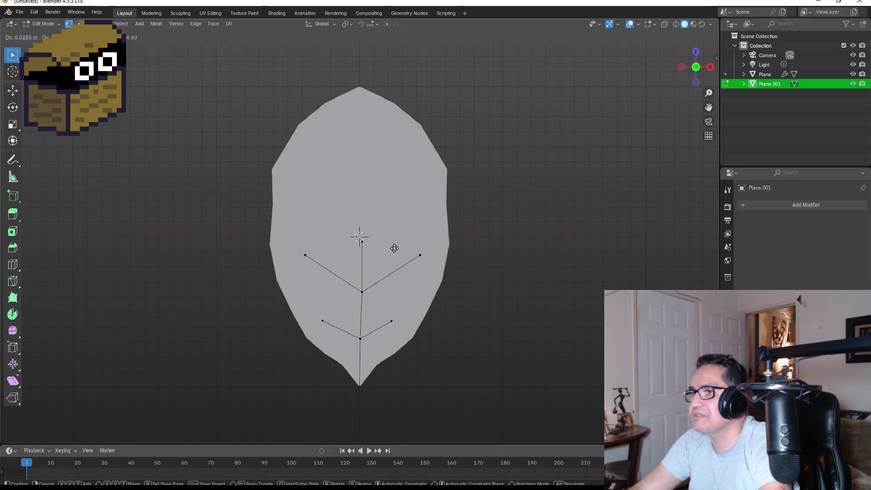
pyautogui.click(446, 221)
pyautogui.click(360, 236)
pyautogui.press('e')
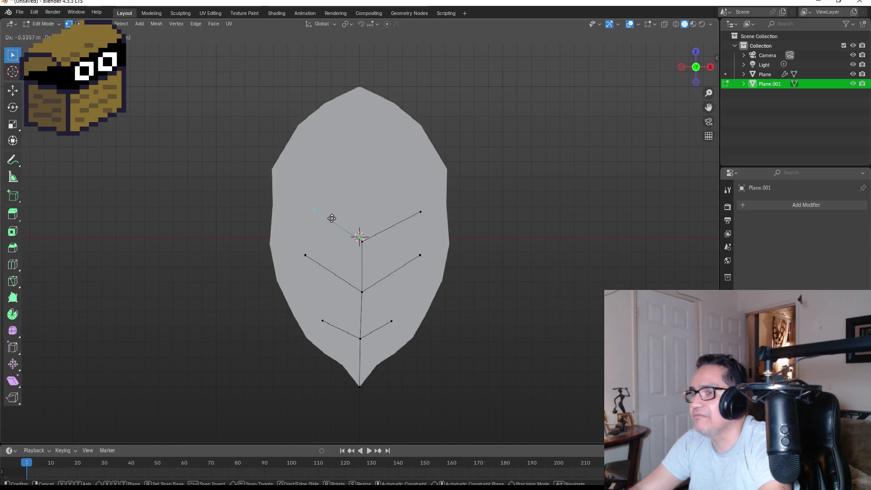
pyautogui.click(320, 213)
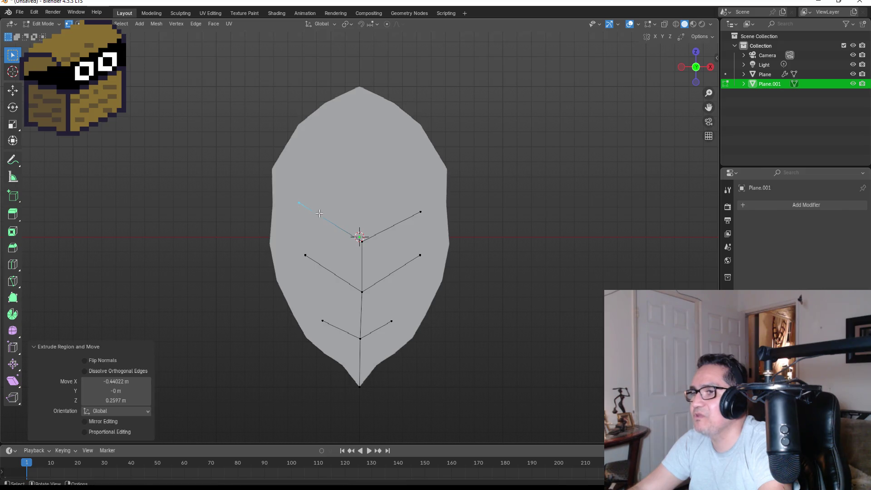
pyautogui.click(360, 236)
# Extend the midrib vertically to a higher junction with upper-right and upper-left veins
pyautogui.press('e')
pyautogui.press('z')
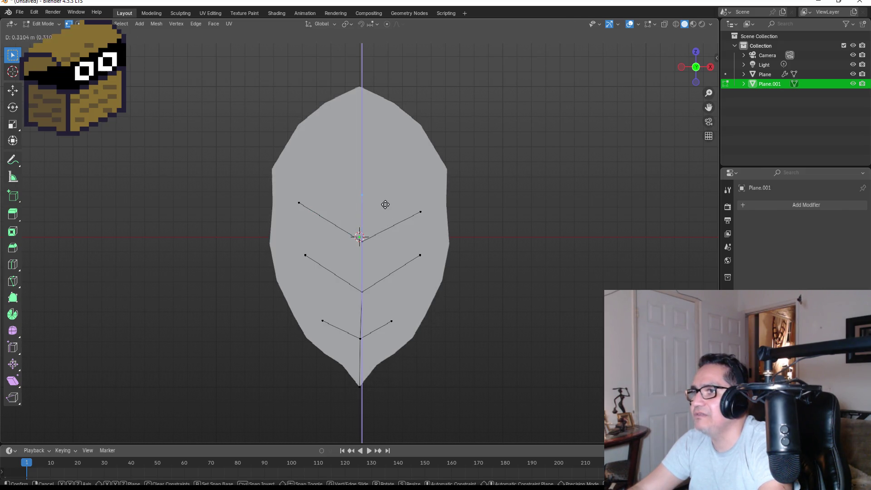
pyautogui.click(385, 200)
pyautogui.press('e')
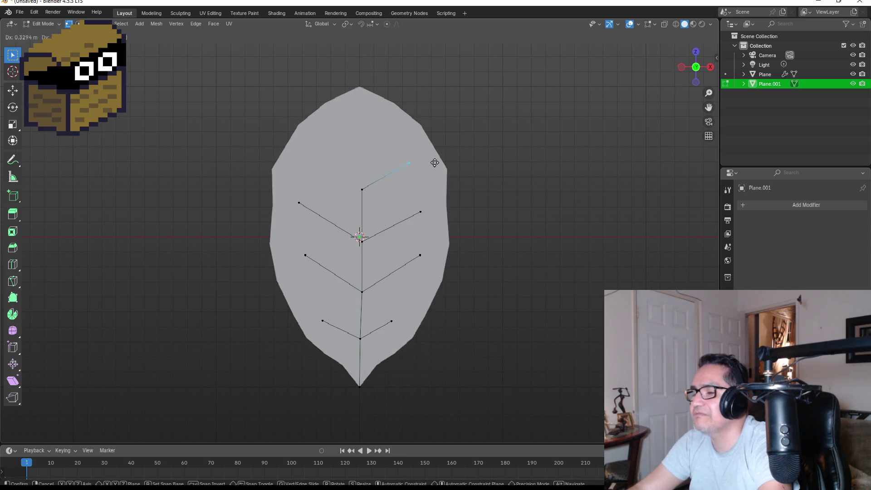
pyautogui.click(435, 163)
pyautogui.click(374, 204)
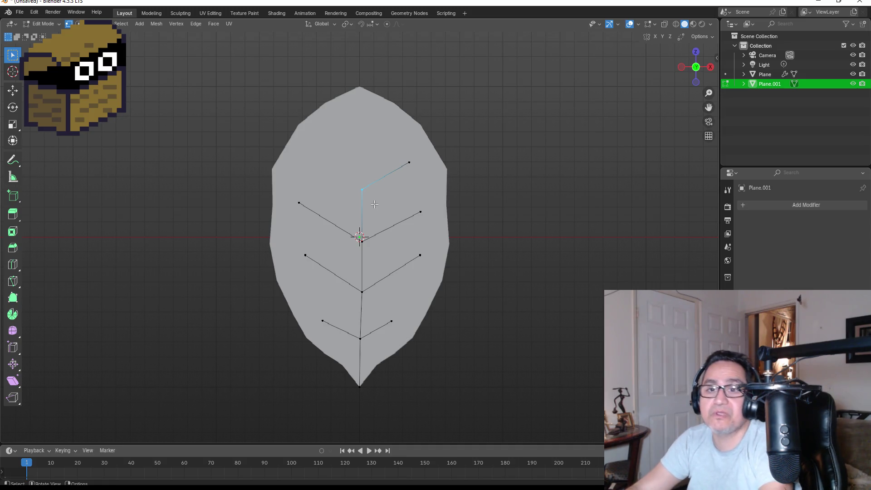
pyautogui.press('e')
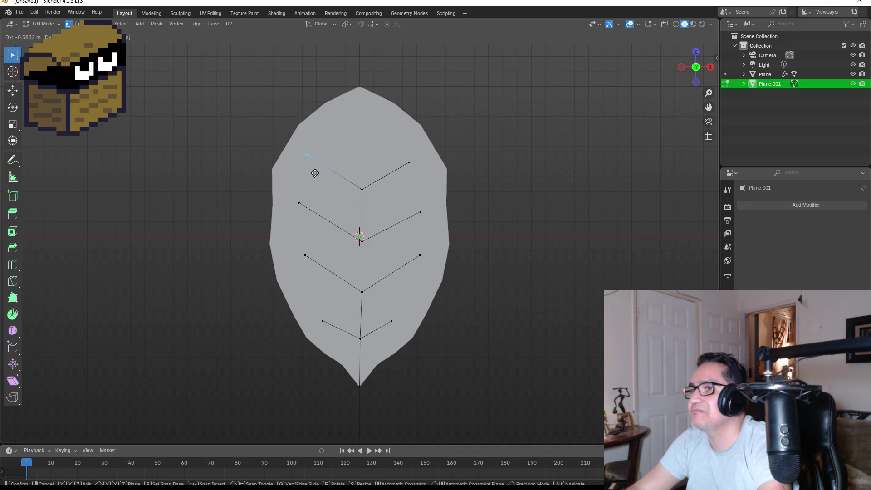
pyautogui.click(313, 172)
pyautogui.click(361, 188)
# Extrude the topmost midrib segment and add the top-right and top-left veins
pyautogui.press('e')
pyautogui.press('z')
pyautogui.click(390, 151)
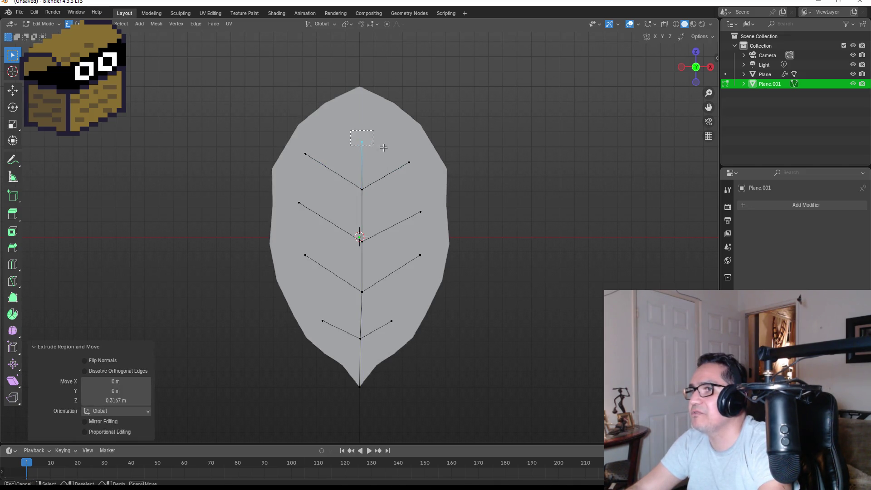
pyautogui.press('e')
pyautogui.click(416, 127)
pyautogui.press('e')
pyautogui.click(336, 127)
# Deselect all, check the leaf edge-on, and toggle to Object Mode and back into Edit Mode
pyautogui.click(537, 218)
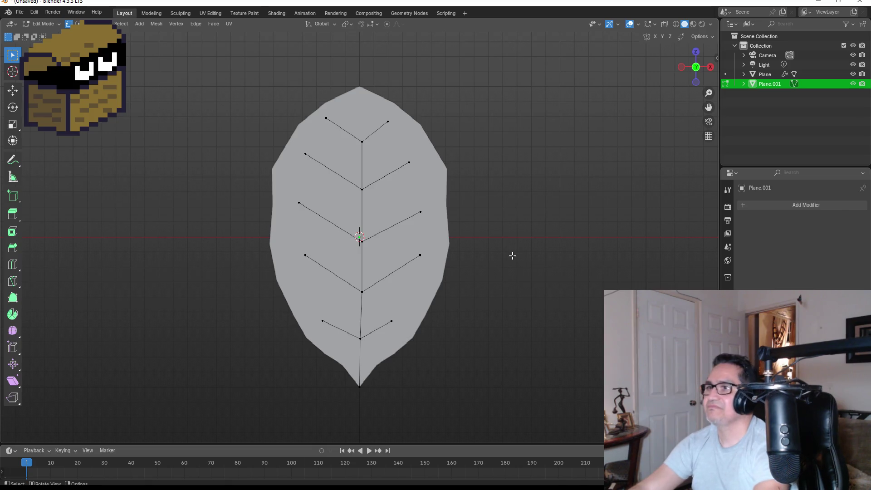
pyautogui.moveTo(513, 254)
pyautogui.mouseDown()
pyautogui.moveTo(456, 258)
pyautogui.moveTo(478, 255)
pyautogui.mouseUp()
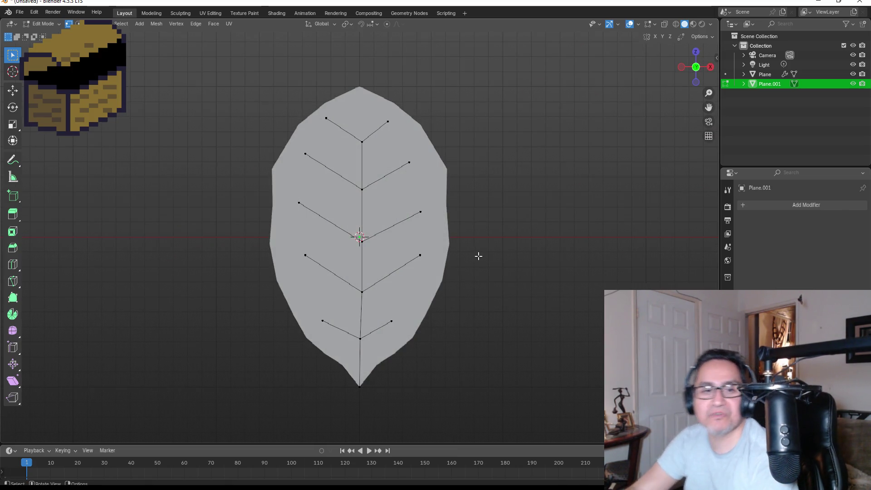
pyautogui.press('Tab')
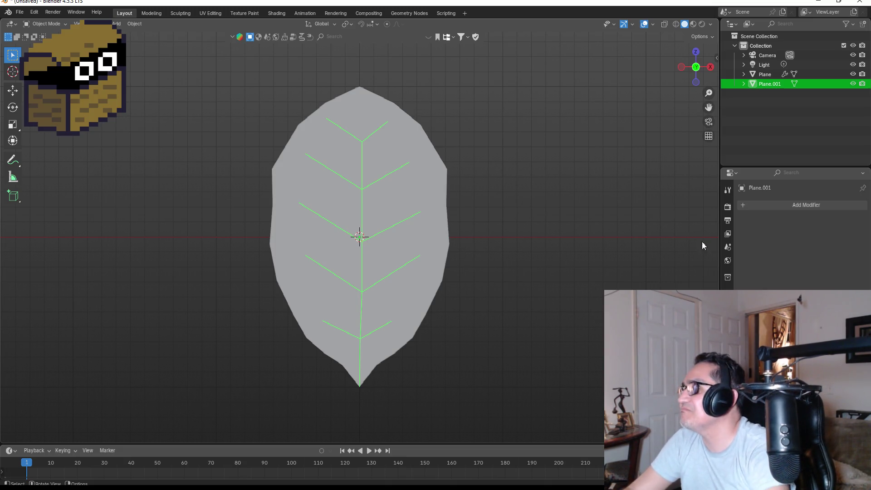
pyautogui.press('Tab')
# Add a Skin modifier to the whole vein mesh with Smooth Shading enabled
pyautogui.press('a')
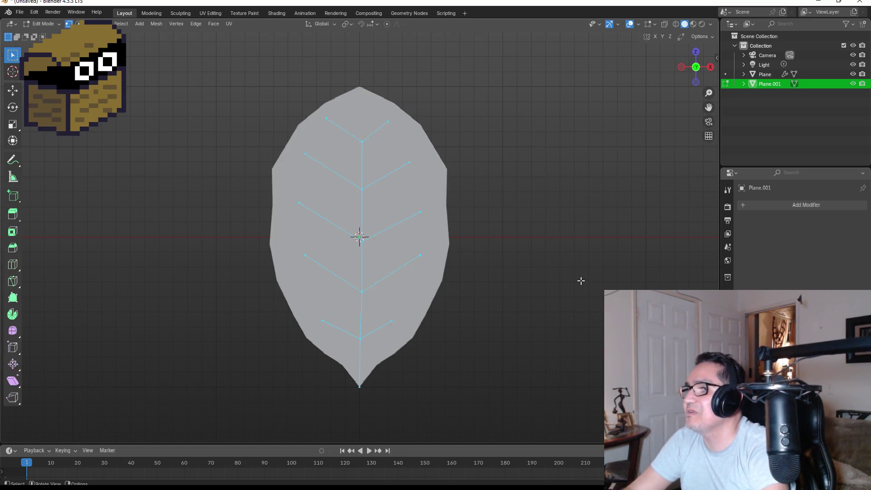
pyautogui.click(803, 209)
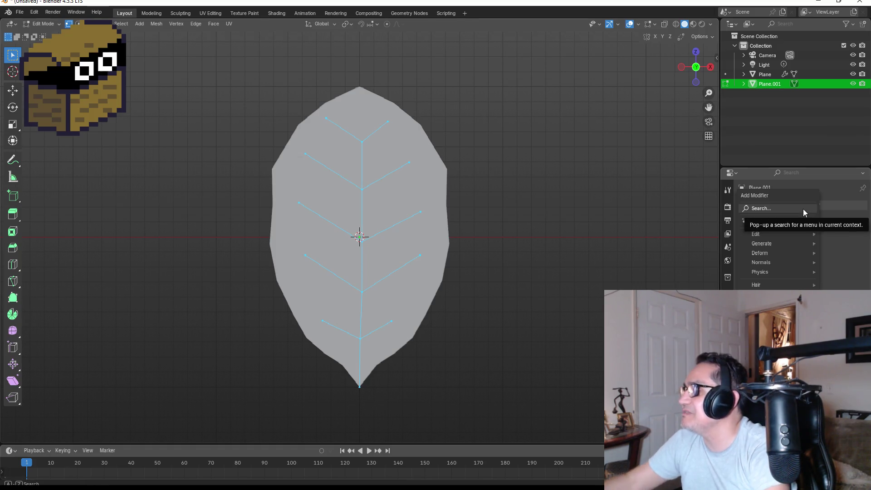
pyautogui.write('skin')
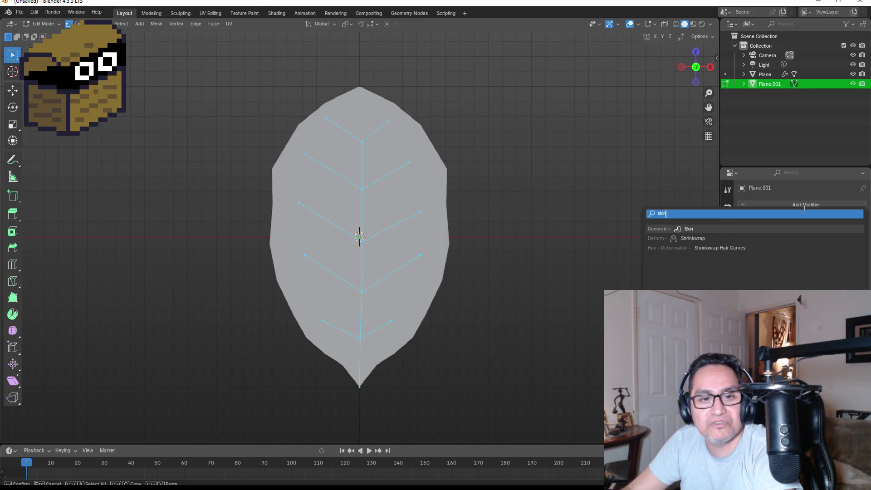
pyautogui.click(708, 229)
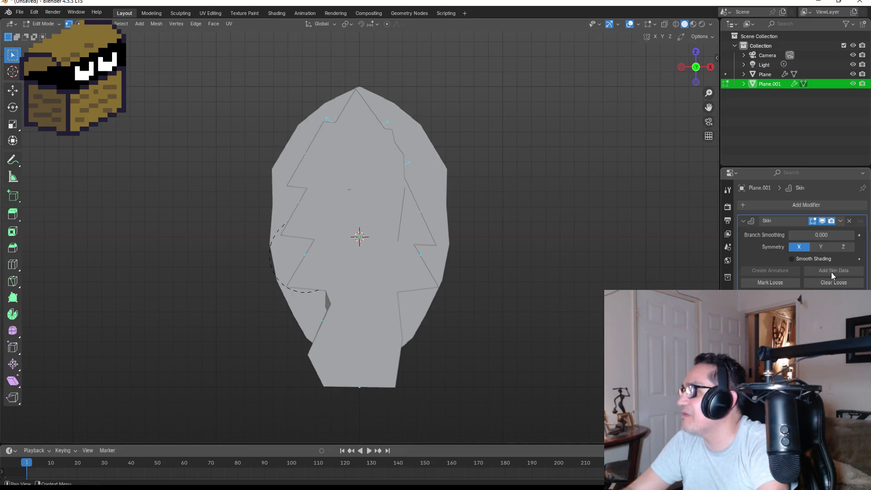
pyautogui.click(796, 259)
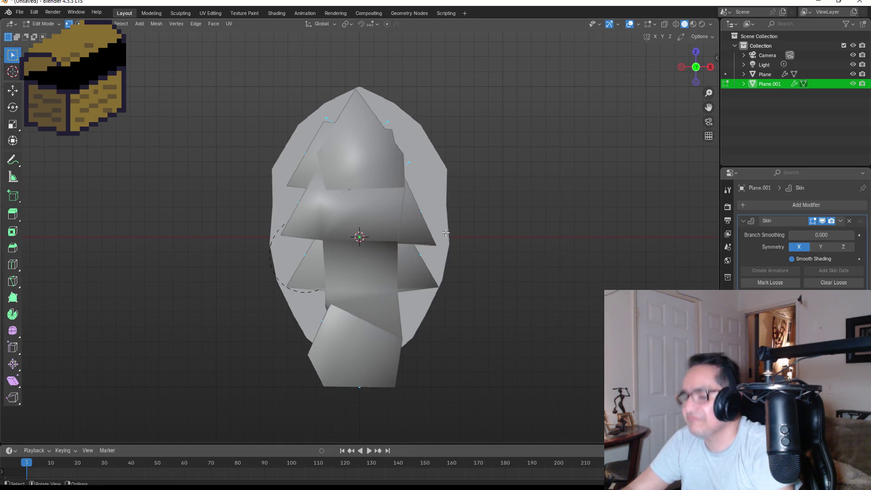
# Shrink the skin radius with Ctrl+A so the veins become thin ridges
pyautogui.hotkey('ctrl', 'a')
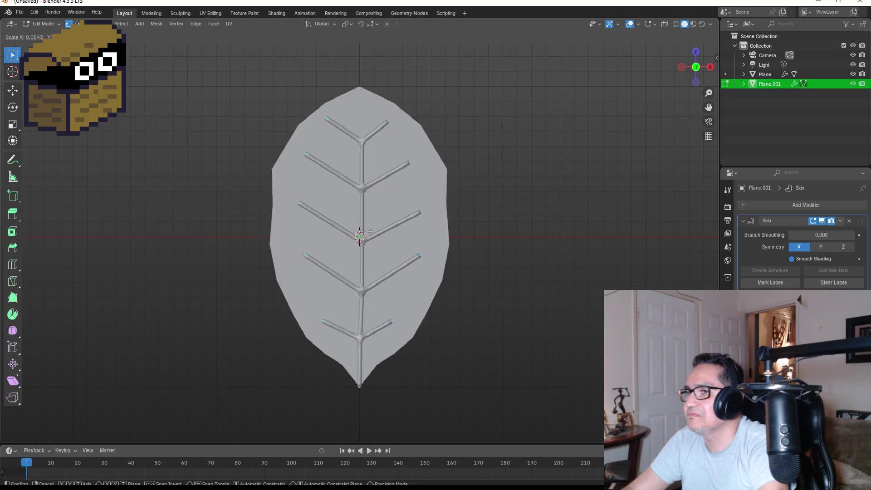
pyautogui.click(370, 231)
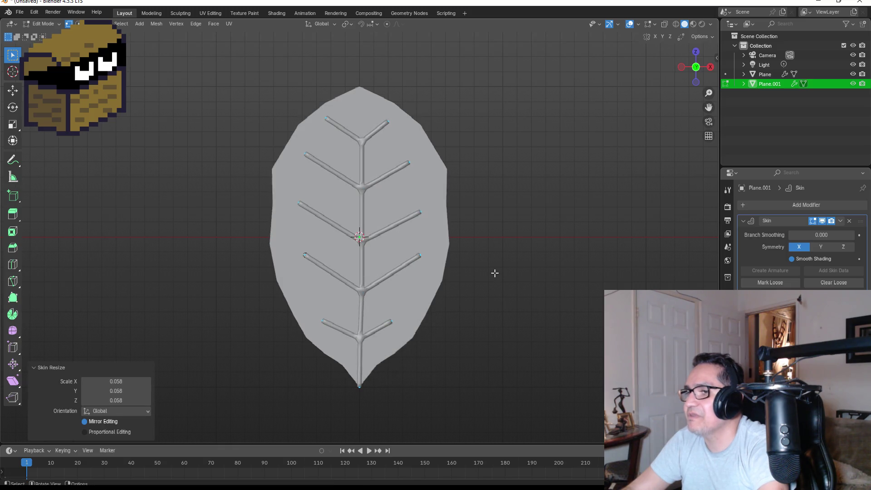
pyautogui.moveTo(535, 239)
pyautogui.mouseDown()
pyautogui.moveTo(521, 226)
pyautogui.moveTo(428, 230)
pyautogui.moveTo(494, 260)
pyautogui.mouseUp()
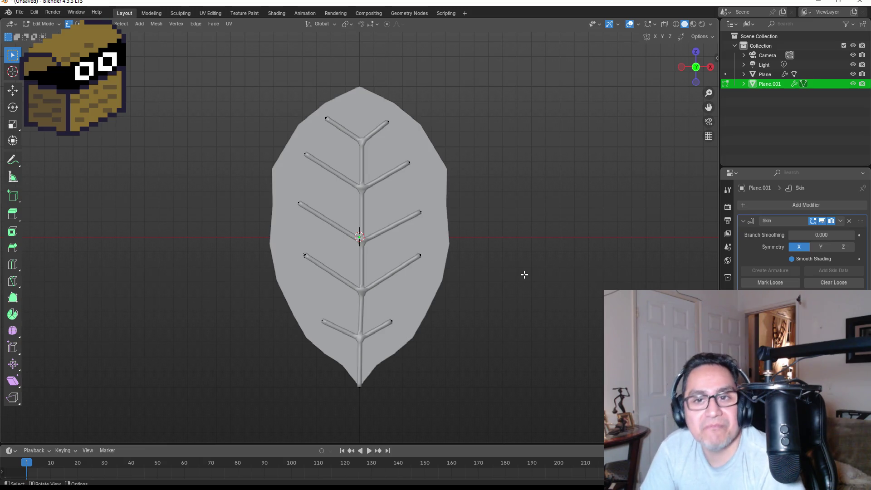
pyautogui.moveTo(523, 242)
pyautogui.mouseDown()
pyautogui.moveTo(424, 243)
pyautogui.moveTo(491, 253)
pyautogui.moveTo(389, 241)
pyautogui.mouseUp()
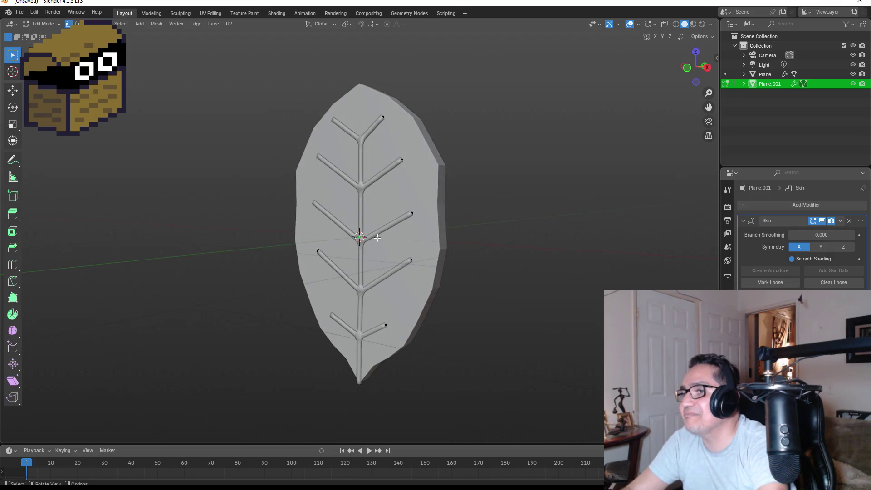
pyautogui.press('KP_1')
# Return to Object Mode and select the leaf blade object
pyautogui.press('Tab')
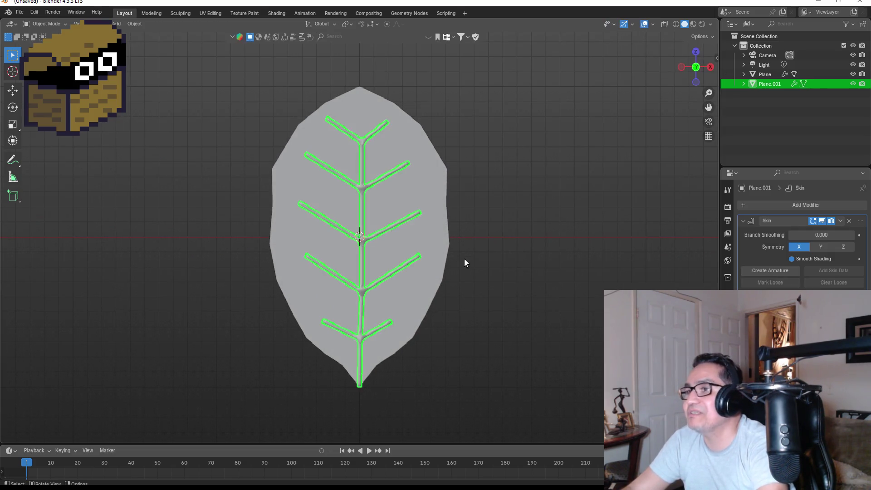
pyautogui.press('Tab')
pyautogui.press('Tab')
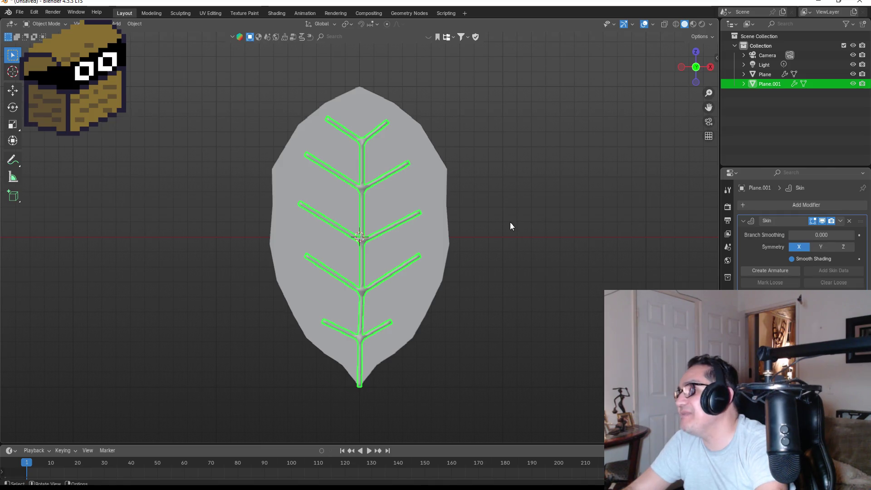
pyautogui.scroll(2, 512, 222)
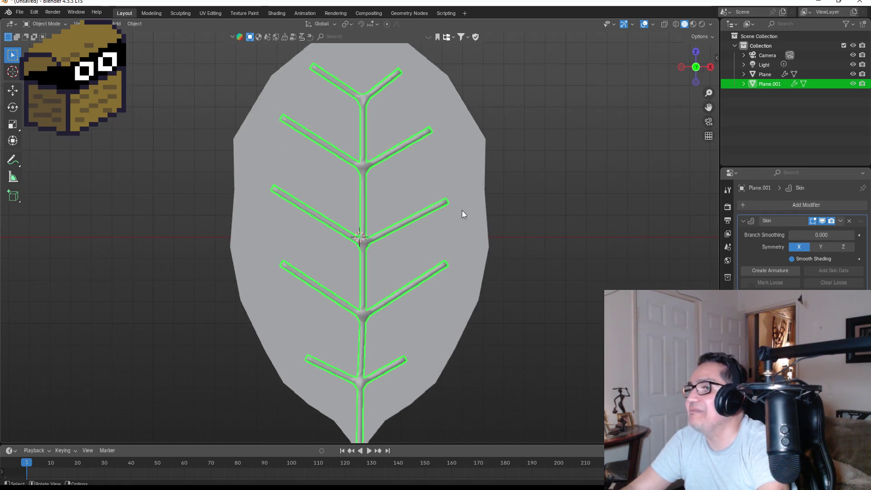
pyautogui.click(462, 210)
pyautogui.scroll(-4, 480, 233)
pyautogui.scroll(2, 359, 331)
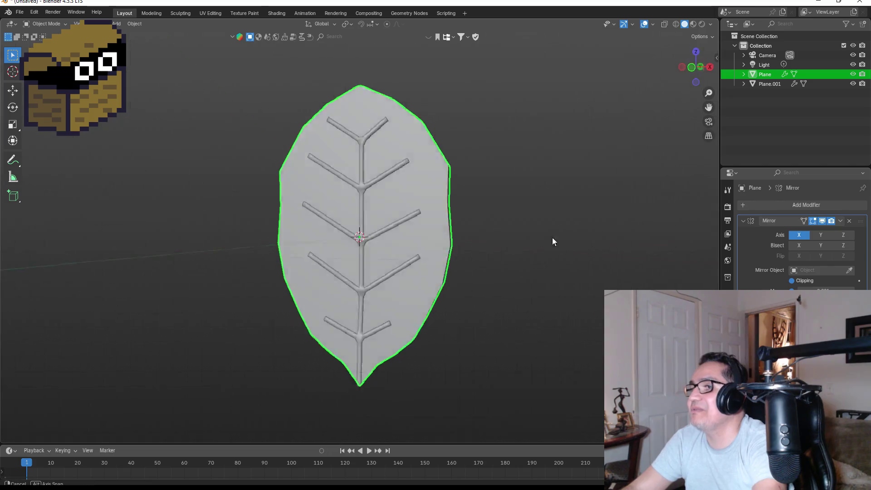
# Add a Plain Axes Empty at the origin
pyautogui.moveTo(510, 218)
pyautogui.mouseDown()
pyautogui.moveTo(437, 212)
pyautogui.moveTo(416, 232)
pyautogui.mouseUp()
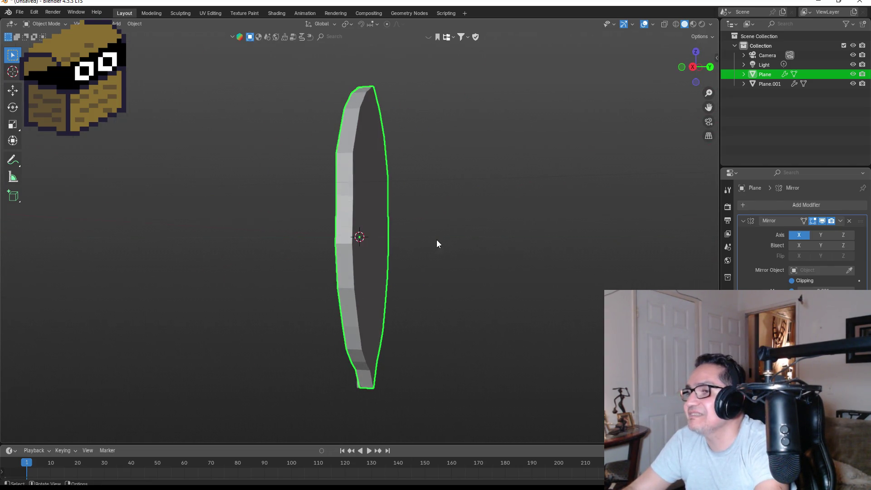
pyautogui.press('KP_1')
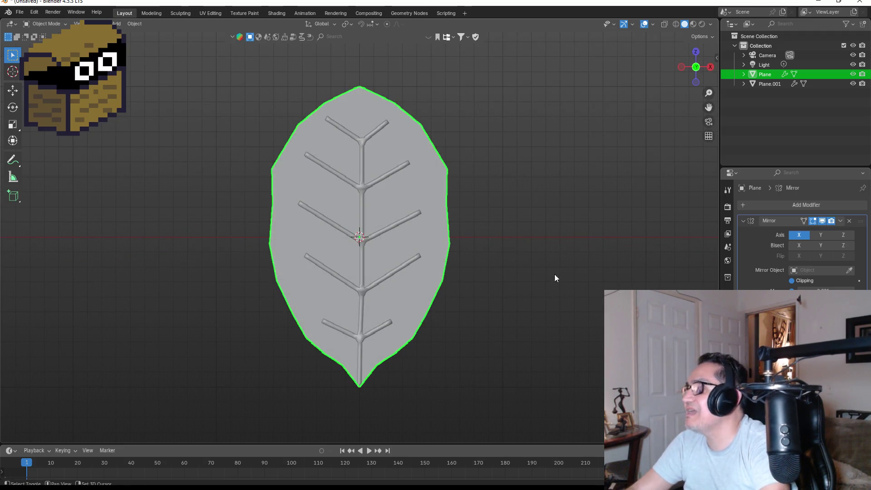
pyautogui.hotkey('shift', 'a')
pyautogui.moveTo(523, 269)
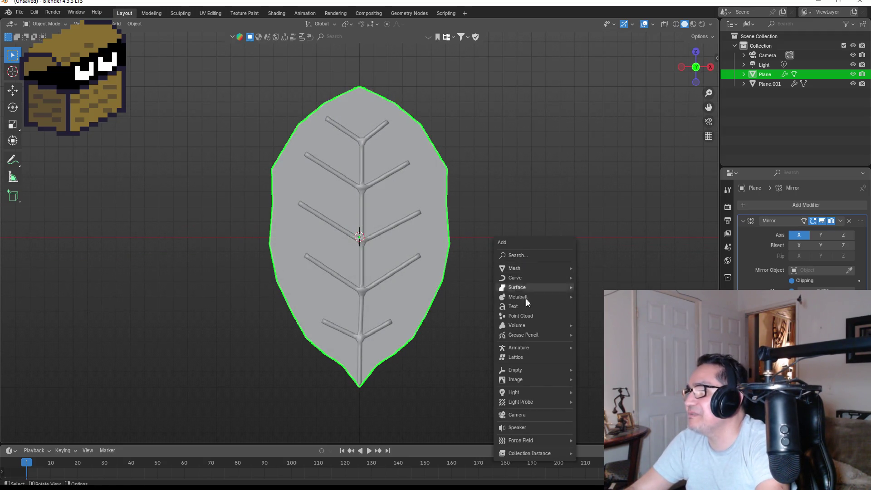
pyautogui.moveTo(518, 353)
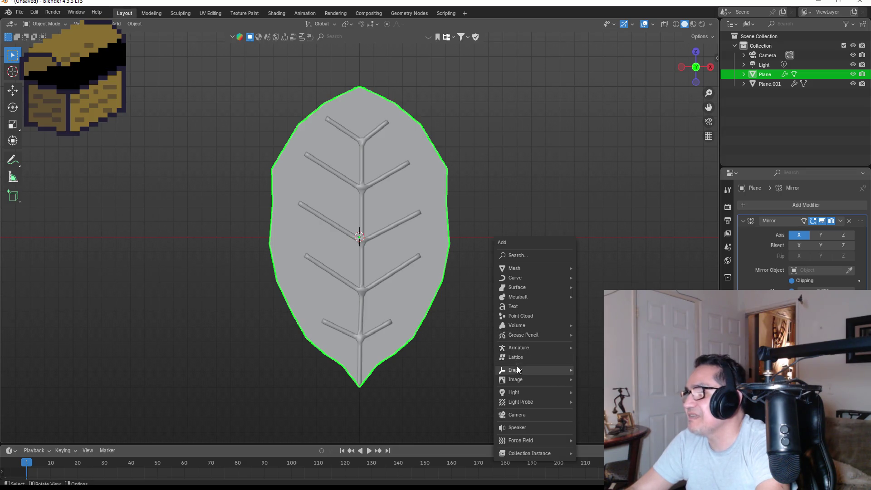
pyautogui.moveTo(533, 371)
pyautogui.click(597, 370)
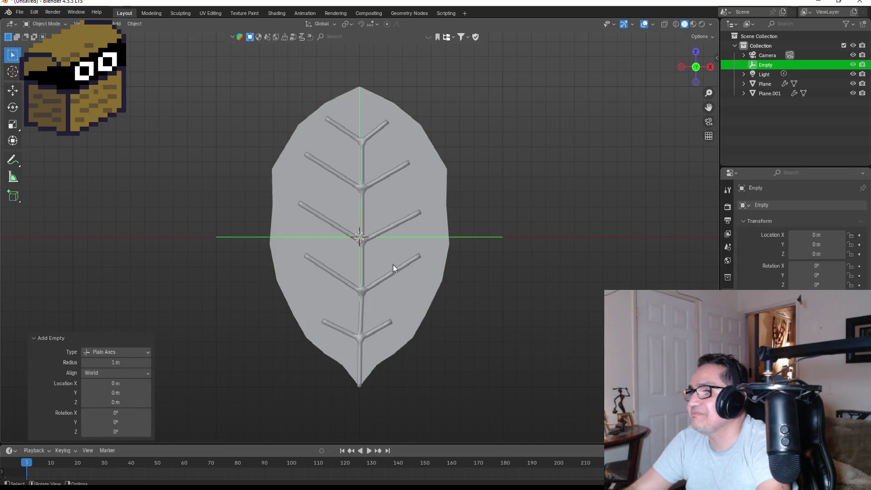
# Select the leaf blade and veins objects and shift them slightly along X
pyautogui.click(431, 158)
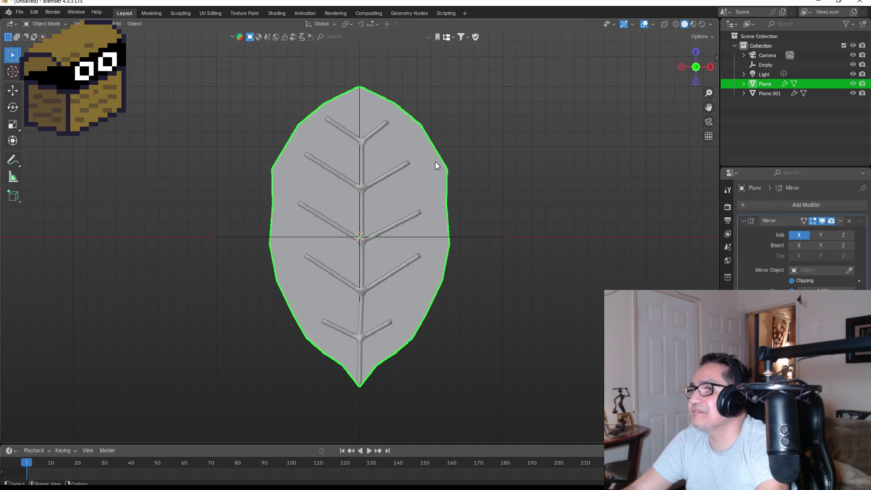
pyautogui.keyDown('ctrl'); pyautogui.click(761, 92); pyautogui.keyUp('ctrl')
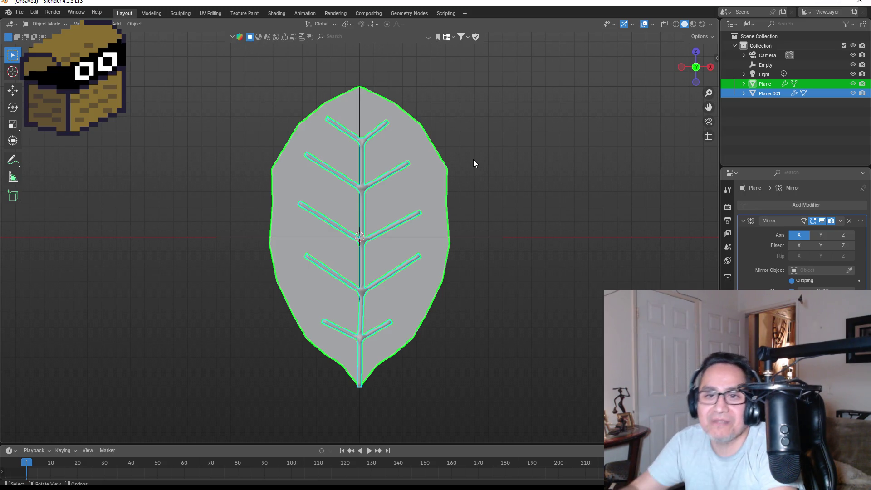
pyautogui.press('g')
pyautogui.press('x')
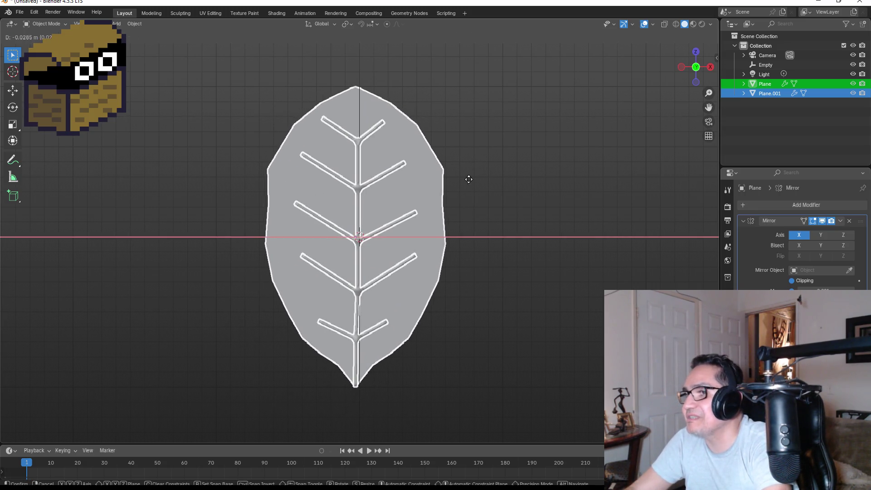
pyautogui.click(470, 179)
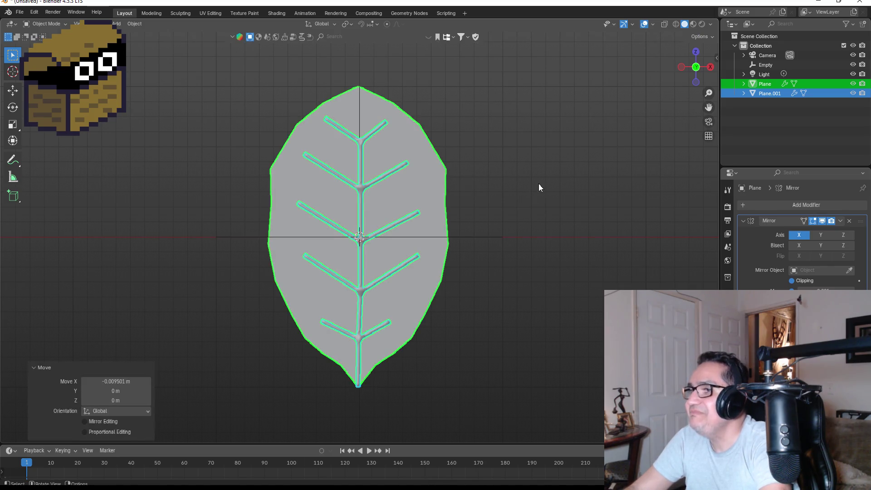
pyautogui.click(537, 185)
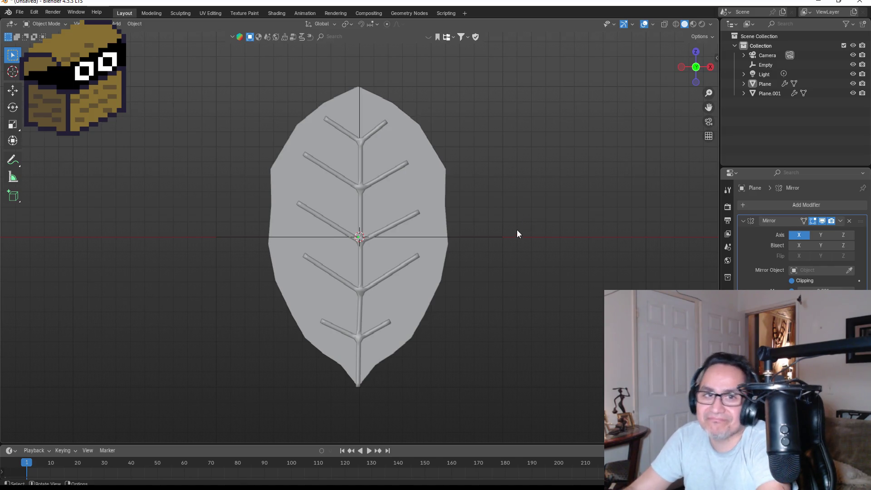
pyautogui.press('KP_3')
pyautogui.press('KP_1')
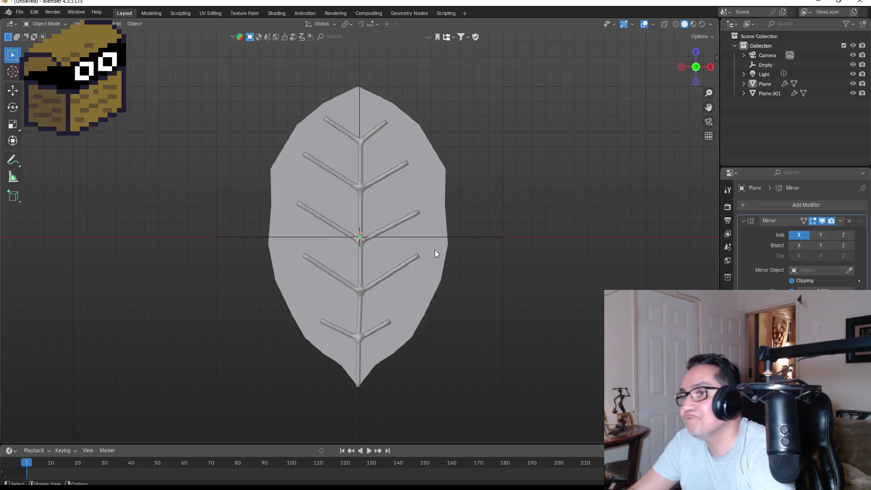
# Add a Simple Deform modifier to the Plane leaf blade and start choosing its origin object
pyautogui.scroll(1, 516, 231)
pyautogui.moveTo(561, 247); pyautogui.dragTo(495, 245)
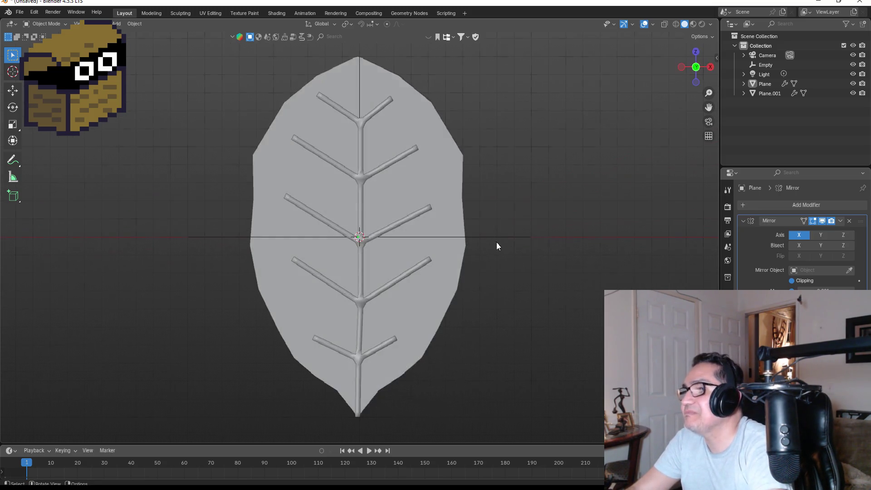
pyautogui.press('shift')
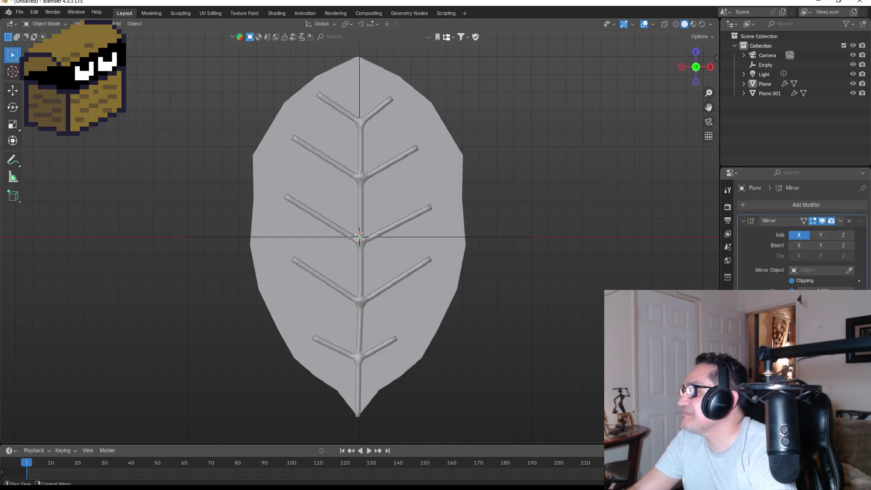
pyautogui.click(797, 201)
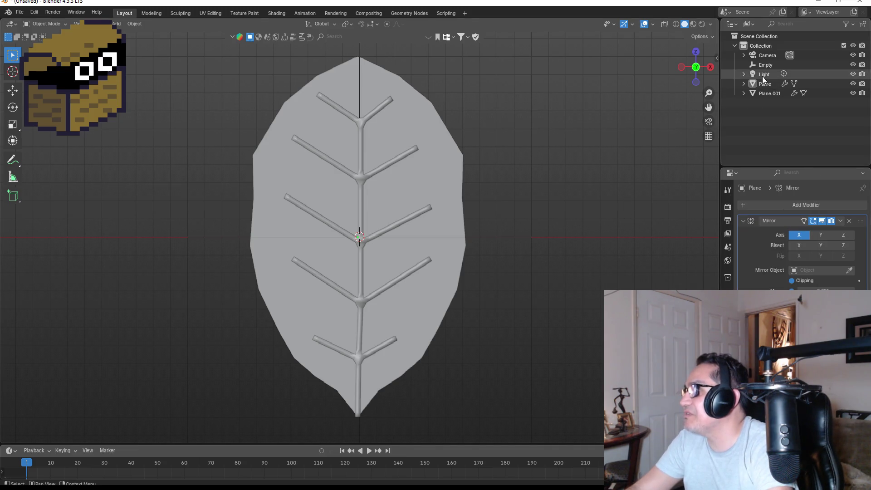
pyautogui.click(763, 84)
pyautogui.click(795, 205)
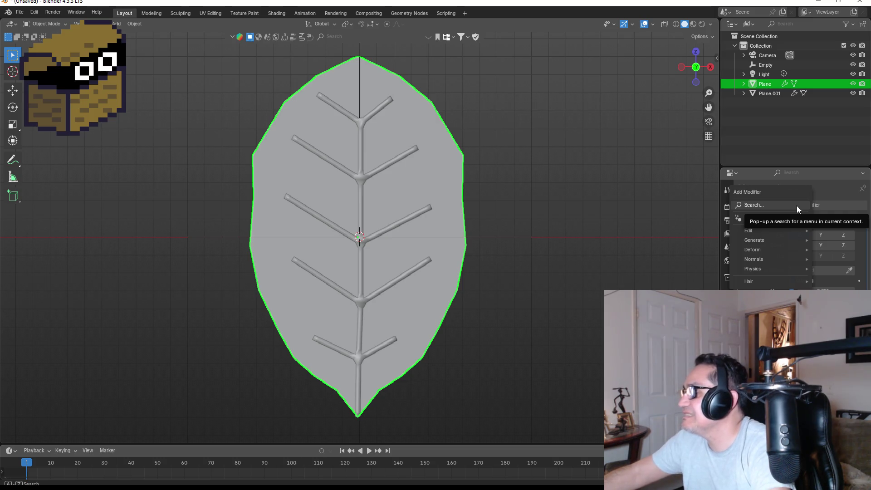
pyautogui.moveTo(762, 257)
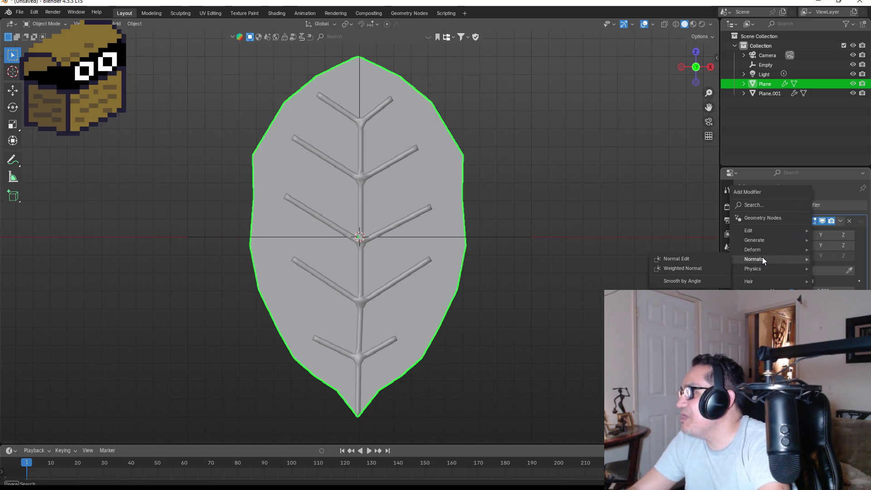
pyautogui.moveTo(763, 238)
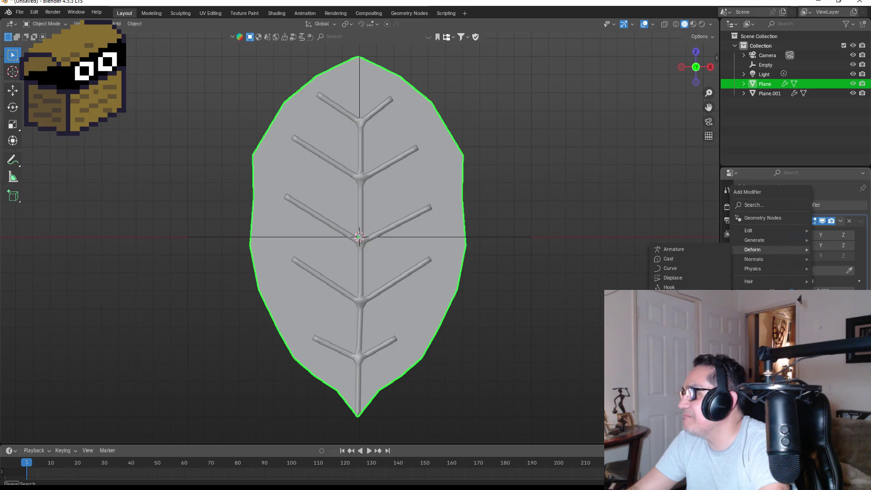
pyautogui.click(676, 335)
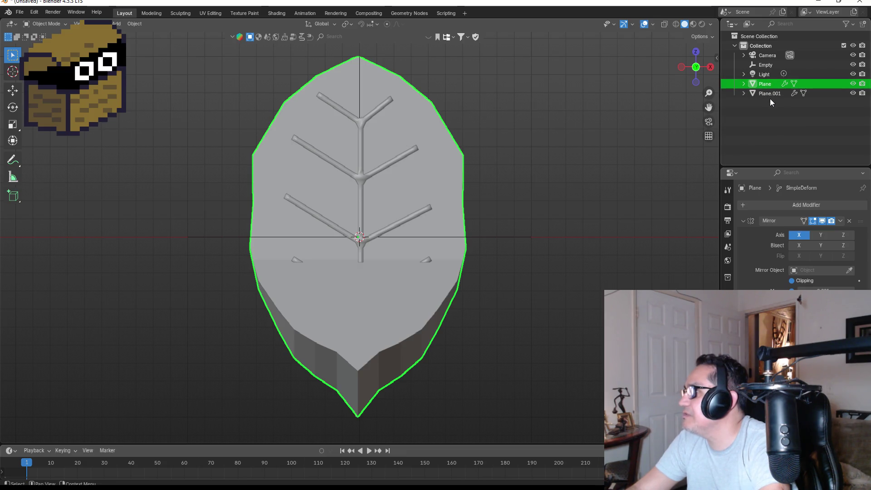
pyautogui.click(849, 270)
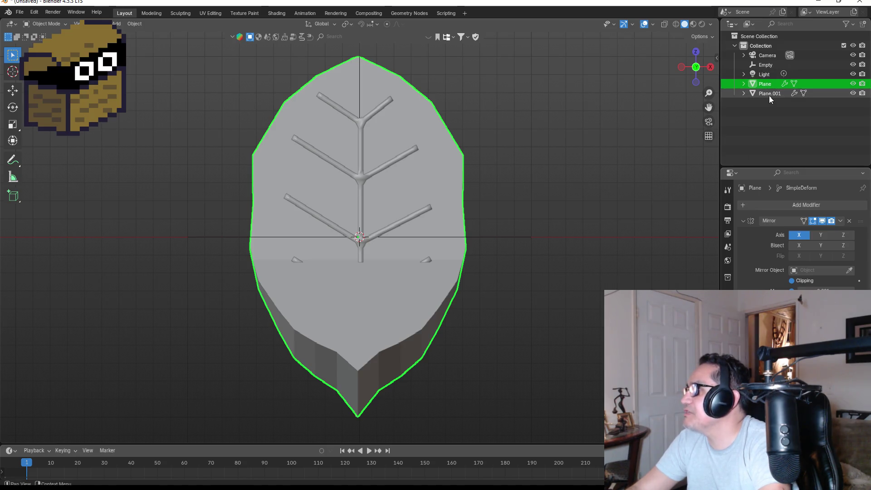
# Undo and redo the Simple Deform bend, then view the leaf's curve from the side
pyautogui.moveTo(538, 221)
pyautogui.mouseDown()
pyautogui.moveTo(576, 231)
pyautogui.moveTo(480, 234)
pyautogui.moveTo(504, 236)
pyautogui.mouseUp()
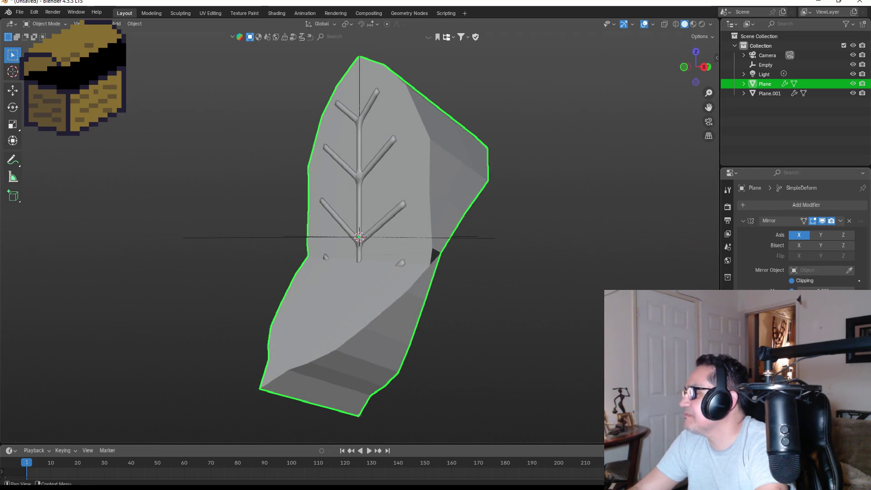
pyautogui.hotkey('ctrl', 'z')
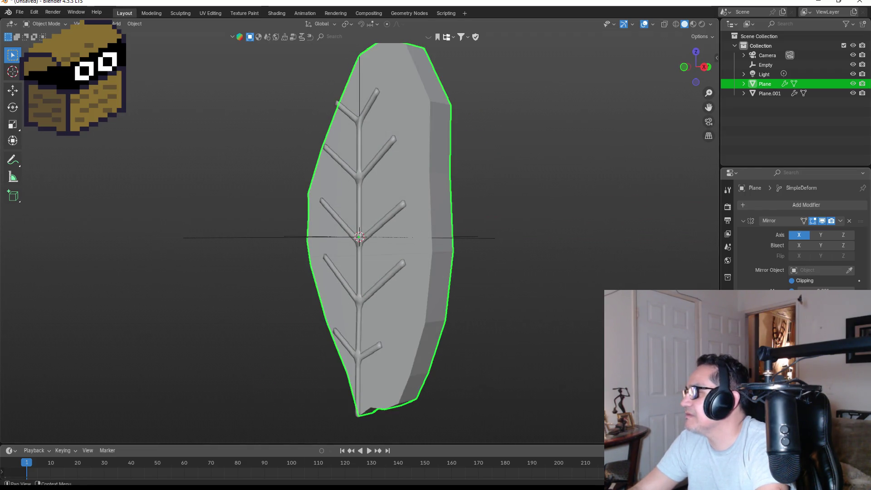
pyautogui.hotkey('ctrl', 'shift', 'z')
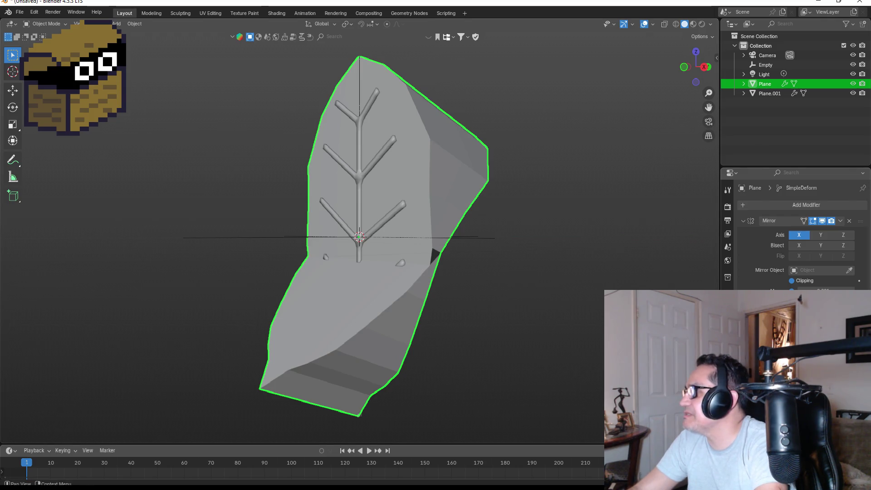
pyautogui.hotkey('ctrl', 'z')
pyautogui.moveTo(544, 238)
pyautogui.mouseDown()
pyautogui.moveTo(628, 250)
pyautogui.moveTo(707, 279)
pyautogui.moveTo(666, 270)
pyautogui.moveTo(656, 277)
pyautogui.mouseUp()
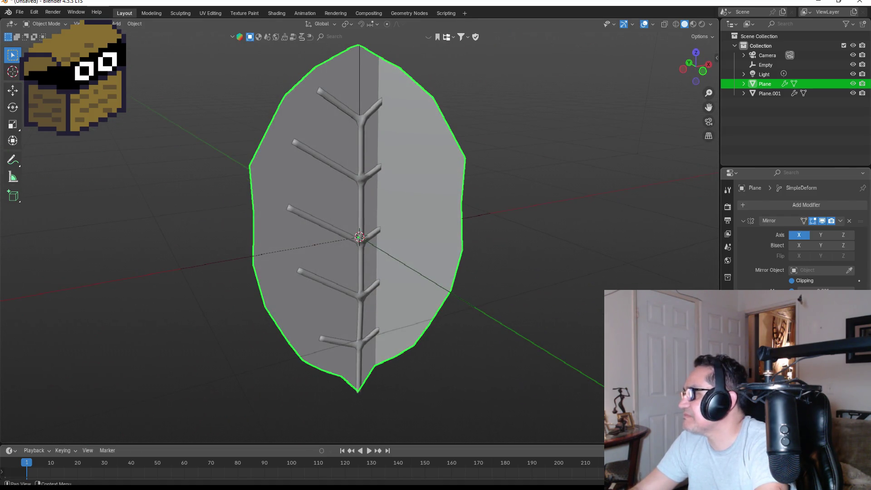
pyautogui.hotkey('ctrl', 'shift', 'z')
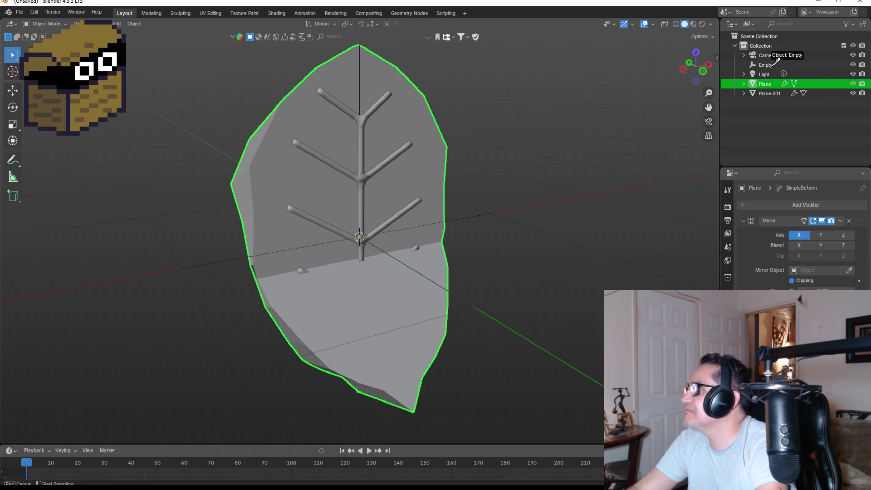
pyautogui.moveTo(531, 189)
pyautogui.mouseDown()
pyautogui.moveTo(515, 207)
pyautogui.moveTo(573, 187)
pyautogui.moveTo(559, 189)
pyautogui.moveTo(557, 199)
pyautogui.mouseUp()
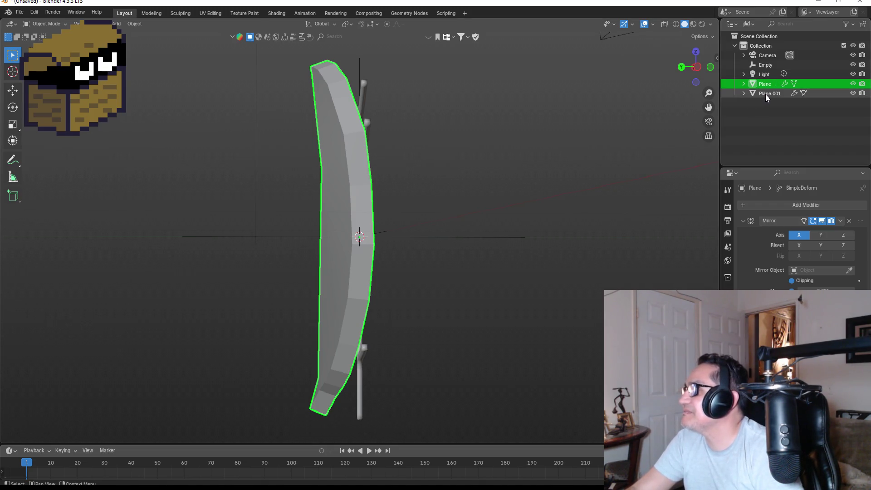
# Apply the Skin modifier on the Plane.001 veins object
pyautogui.keyDown('ctrl'); pyautogui.click(765, 93); pyautogui.keyUp('ctrl')
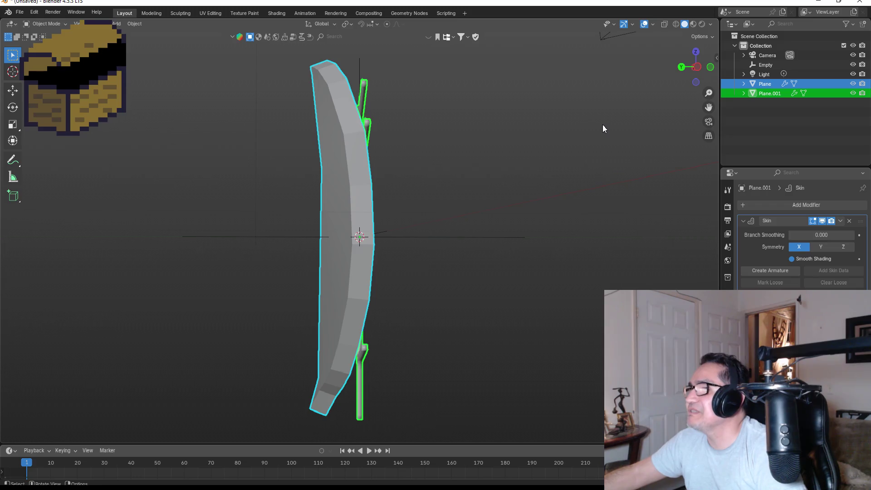
pyautogui.press('Tab')
pyautogui.press('Tab')
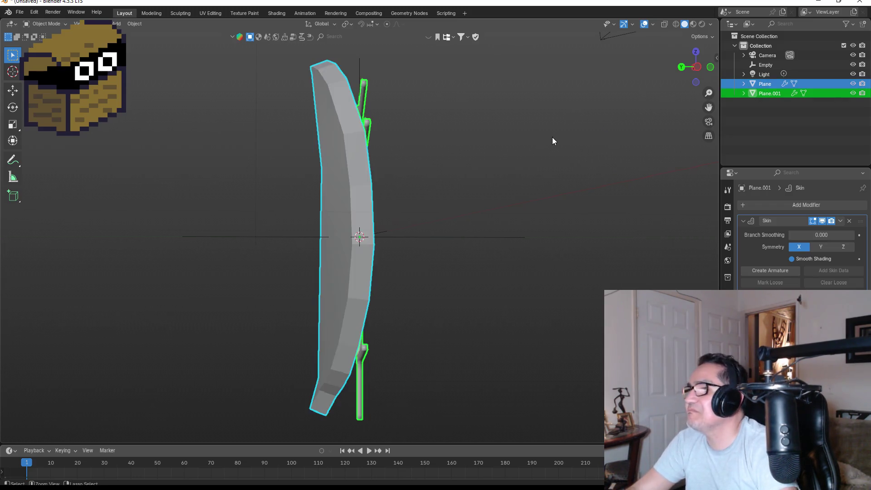
pyautogui.moveTo(563, 162); pyautogui.dragTo(499, 172)
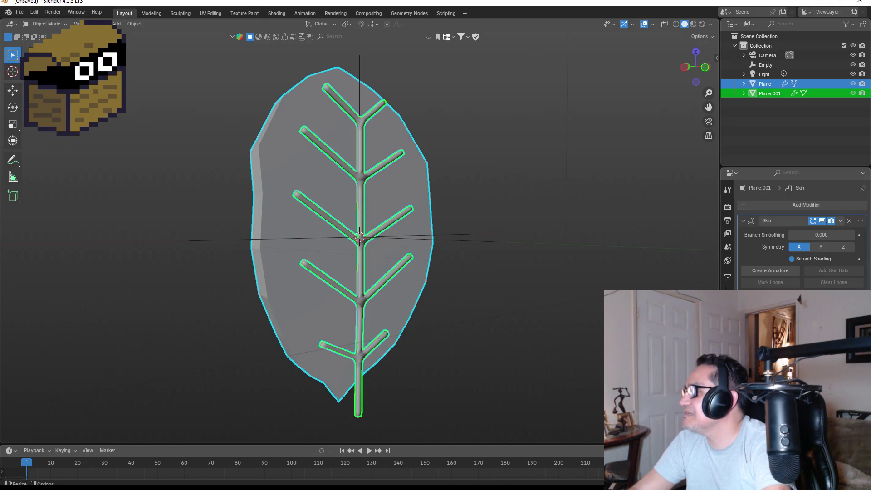
pyautogui.click(766, 84)
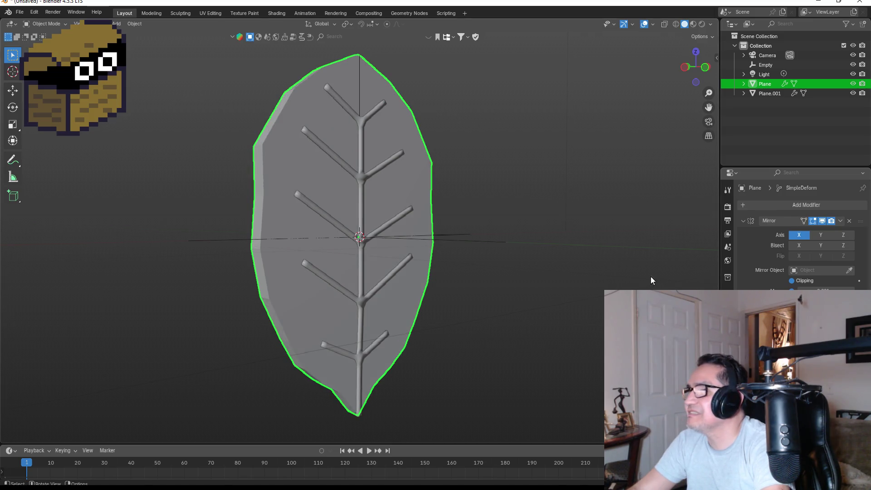
pyautogui.click(770, 95)
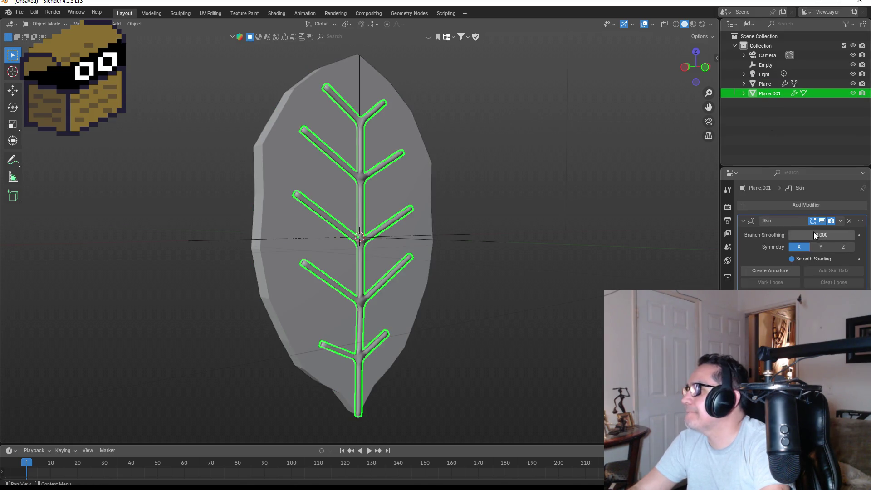
pyautogui.click(840, 222)
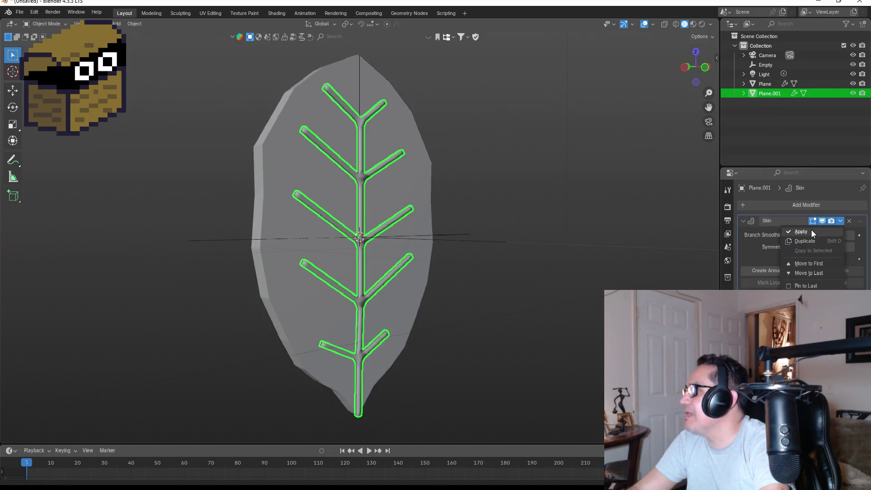
pyautogui.click(811, 230)
# Apply the Plane's Mirror modifier, then join Plane and Plane.001 with Ctrl+J
pyautogui.click(763, 86)
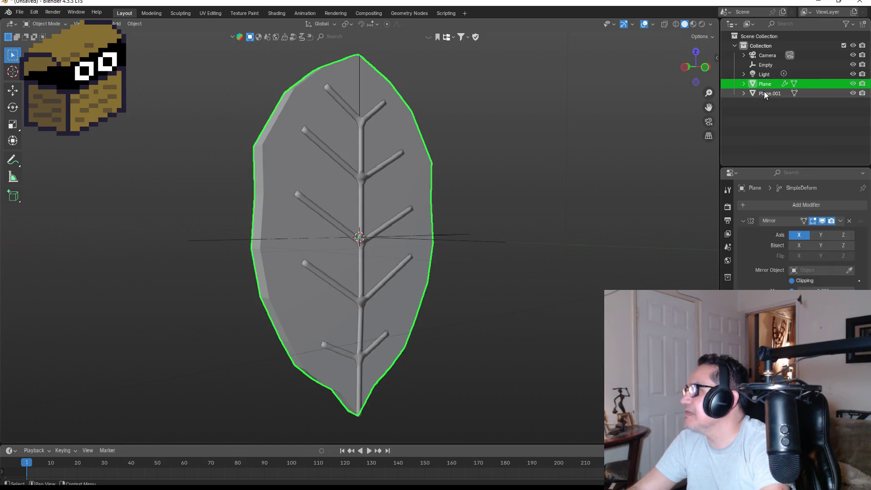
pyautogui.click(765, 93)
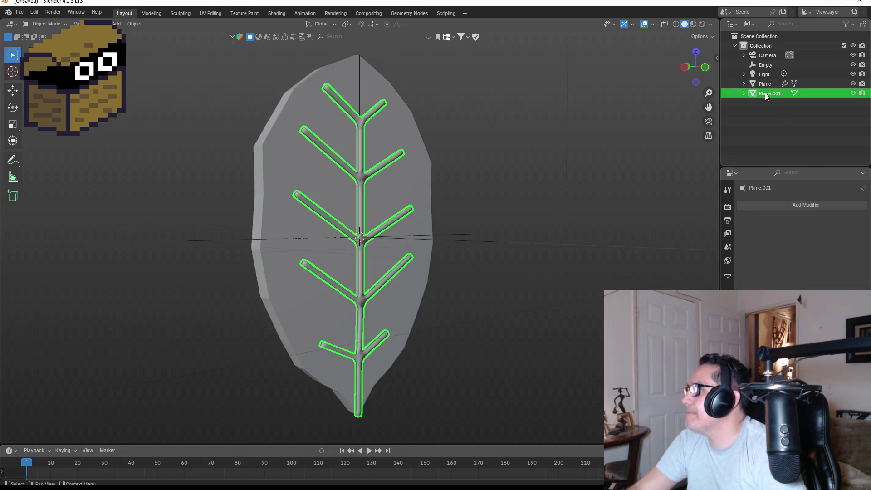
pyautogui.click(769, 85)
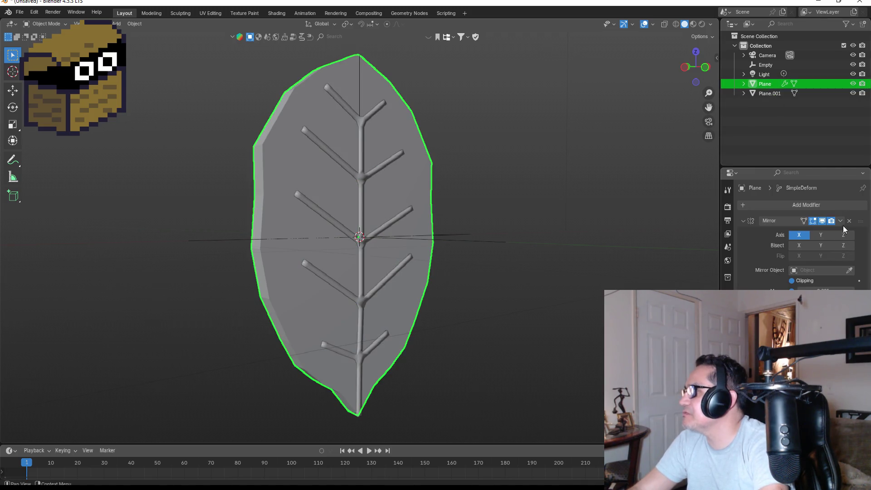
pyautogui.click(840, 221)
pyautogui.click(820, 231)
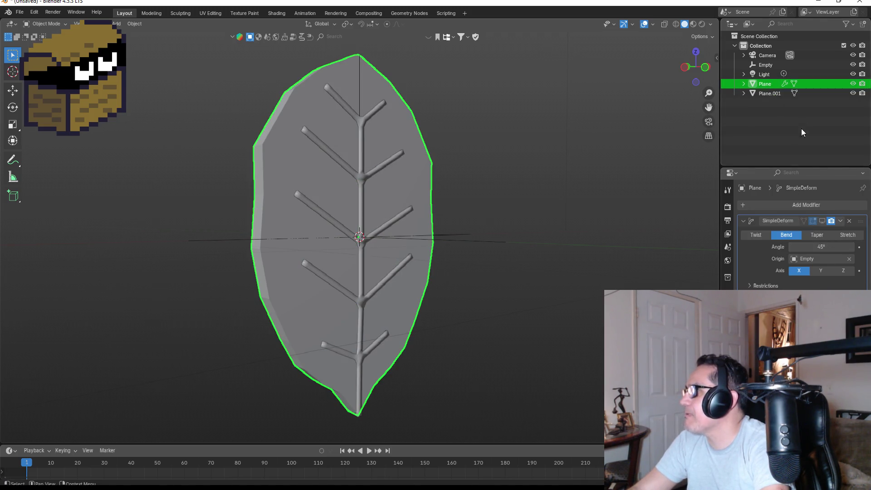
pyautogui.keyDown('ctrl'); pyautogui.click(766, 94); pyautogui.keyUp('ctrl')
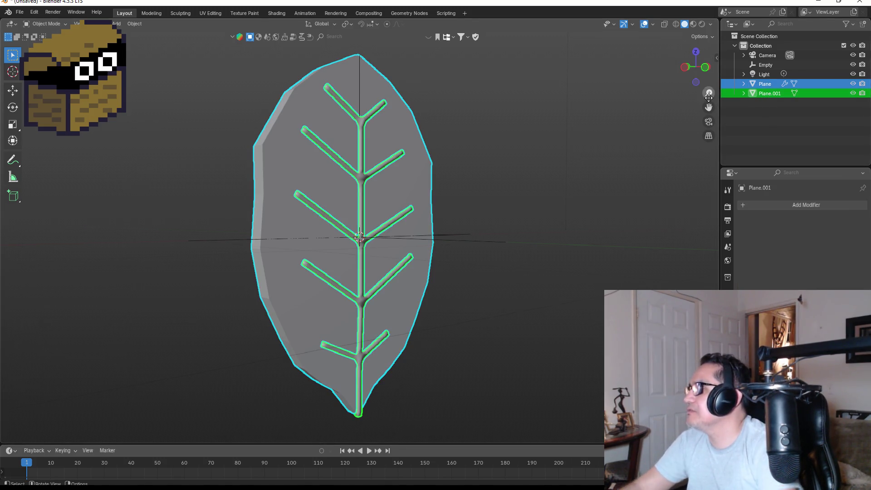
pyautogui.hotkey('ctrl', 'j')
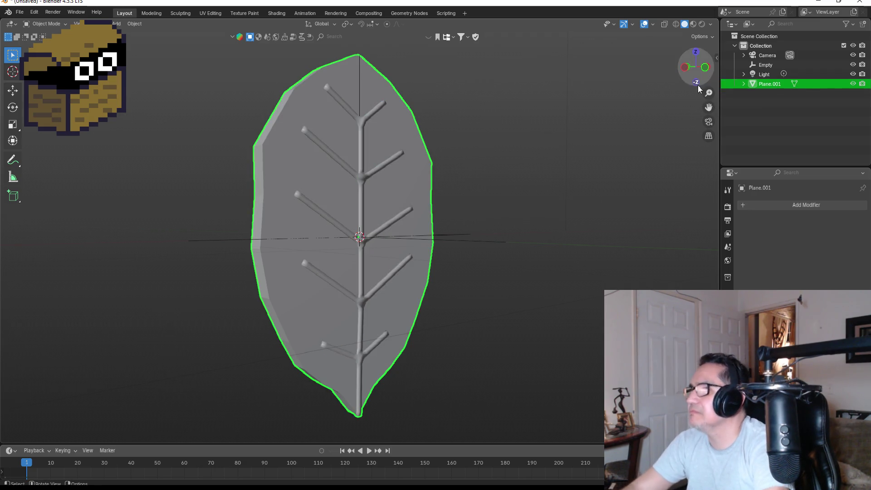
pyautogui.click(763, 91)
# Raise the Simple Deform bend angle from 45° to 65° and add a new material to the leaf
pyautogui.click(766, 85)
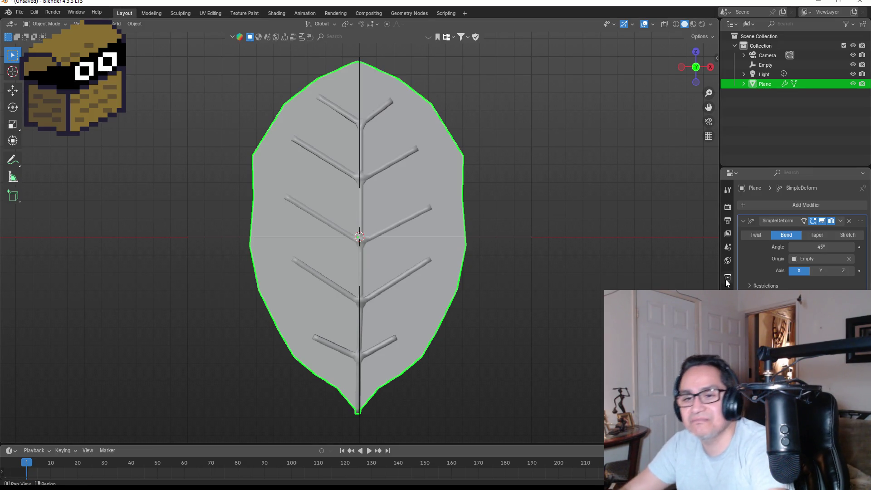
pyautogui.press('KP_3')
pyautogui.press('KP_1')
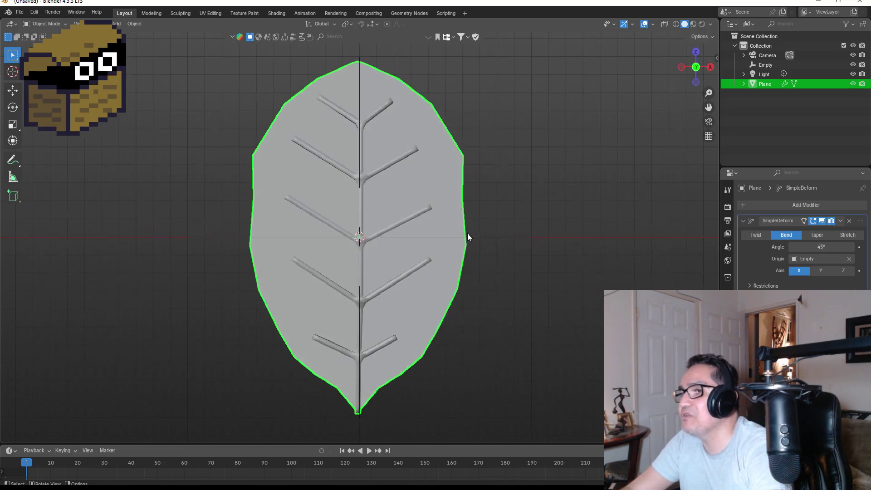
pyautogui.moveTo(548, 233)
pyautogui.mouseDown()
pyautogui.moveTo(511, 182)
pyautogui.moveTo(443, 206)
pyautogui.moveTo(513, 239)
pyautogui.moveTo(611, 252)
pyautogui.moveTo(550, 226)
pyautogui.moveTo(527, 230)
pyautogui.moveTo(699, 225)
pyautogui.moveTo(605, 236)
pyautogui.mouseUp()
pyautogui.press('KP_1')
pyautogui.press('KP_1')
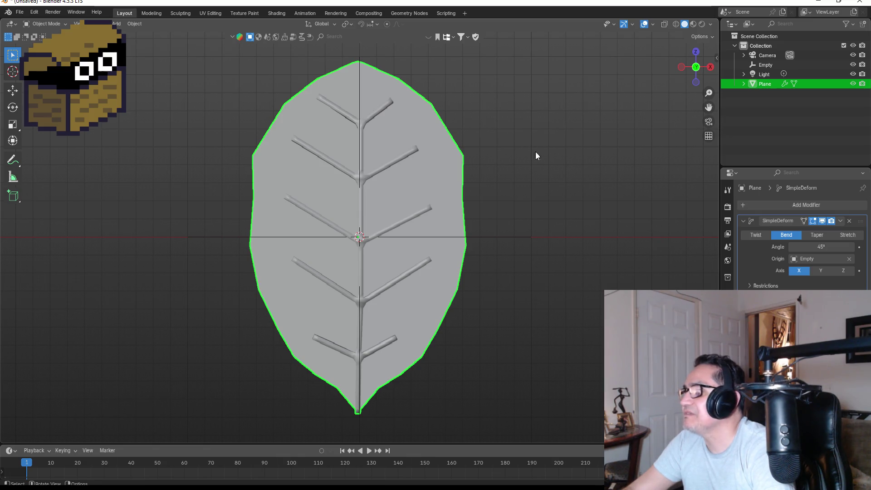
pyautogui.click(835, 245)
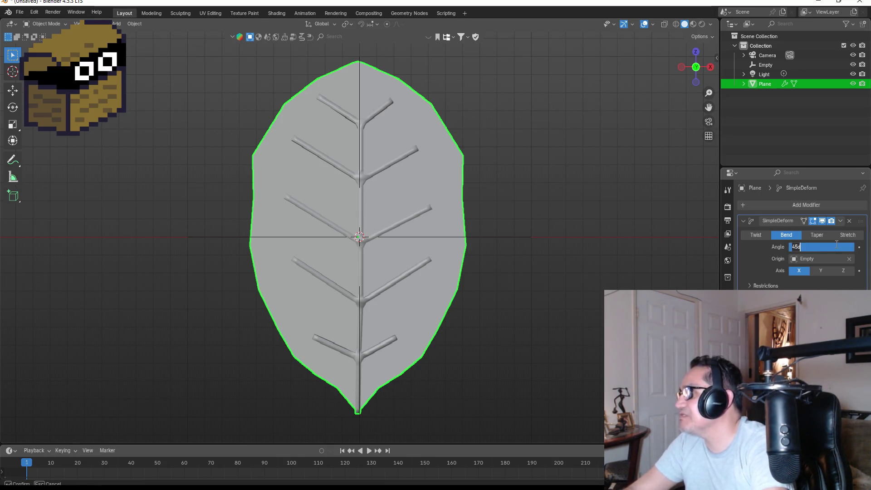
pyautogui.write('5')
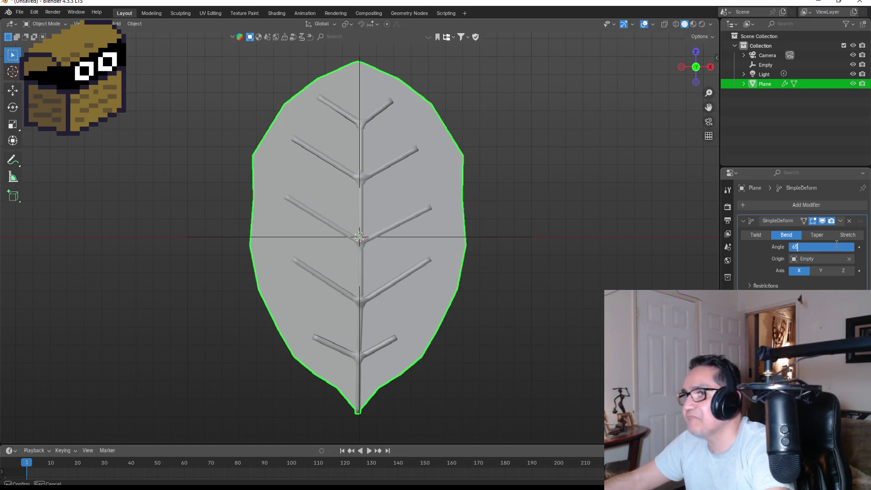
pyautogui.press('Return')
pyautogui.moveTo(649, 221)
pyautogui.mouseDown()
pyautogui.moveTo(509, 215)
pyautogui.moveTo(567, 238)
pyautogui.moveTo(622, 241)
pyautogui.moveTo(612, 238)
pyautogui.mouseUp()
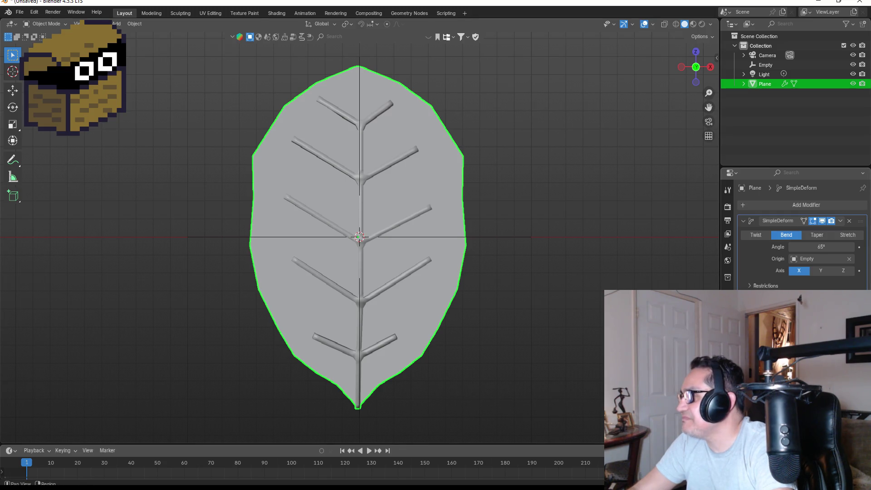
pyautogui.click(728, 376)
pyautogui.click(809, 245)
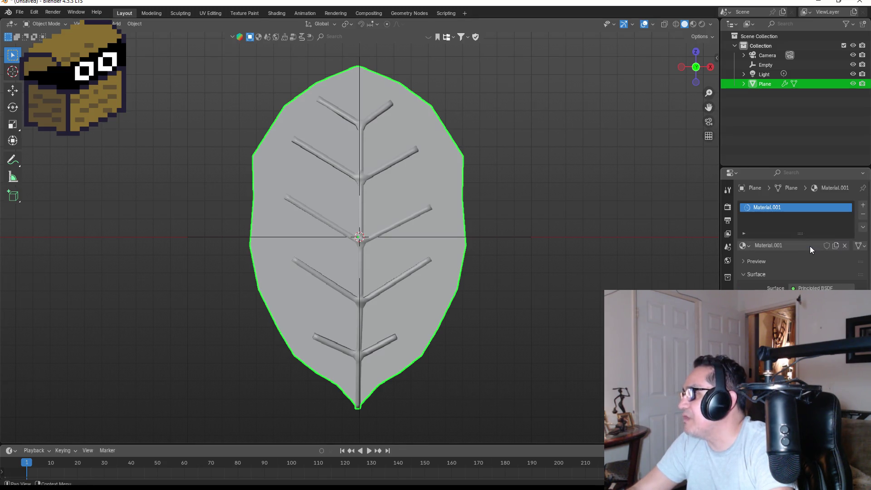
# Rename the material to Green and set its base colour to light green
pyautogui.doubleClick(800, 206)
pyautogui.press('BackSpace')
pyautogui.write('Green')
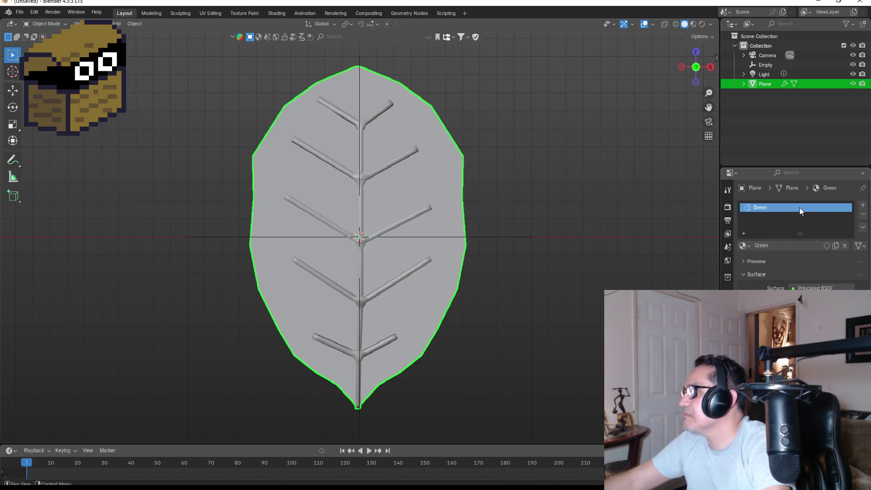
pyautogui.press('Return')
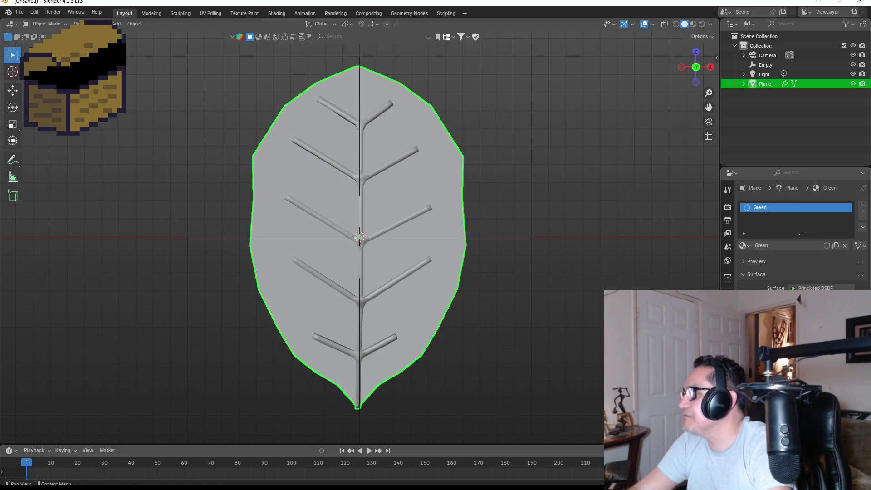
pyautogui.click(811, 302)
pyautogui.moveTo(799, 188)
pyautogui.mouseDown()
pyautogui.moveTo(787, 174)
pyautogui.moveTo(779, 184)
pyautogui.mouseUp()
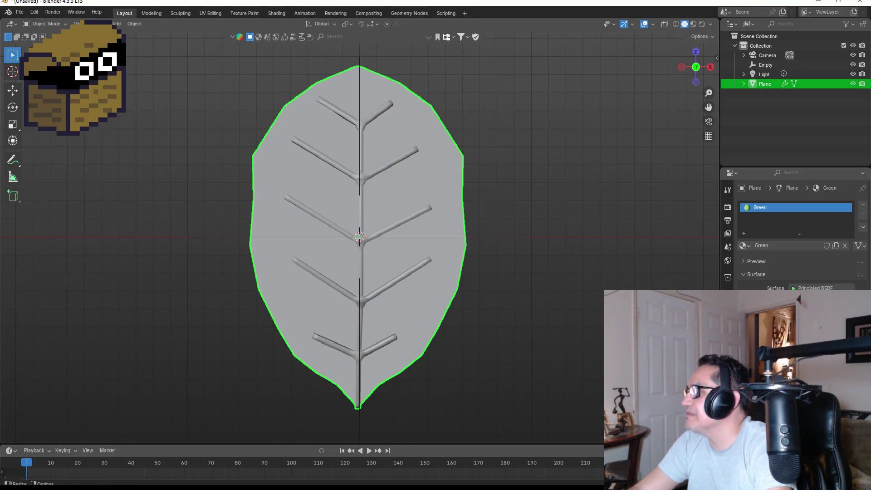
# Switch the viewport to Material Preview and view the green leaf at an angle
pyautogui.press('z')
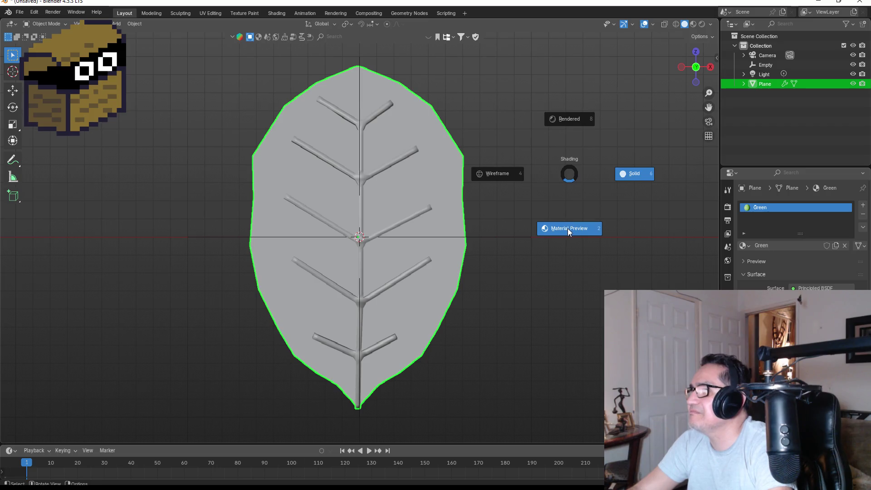
pyautogui.click(568, 228)
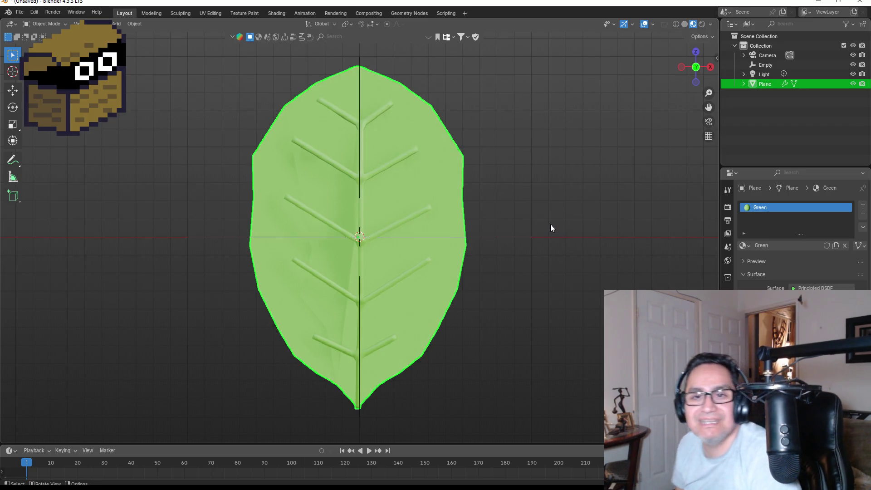
pyautogui.moveTo(525, 219)
pyautogui.mouseDown()
pyautogui.moveTo(641, 216)
pyautogui.moveTo(508, 225)
pyautogui.moveTo(529, 234)
pyautogui.moveTo(493, 259)
pyautogui.mouseUp()
pyautogui.scroll(2, 494, 259)
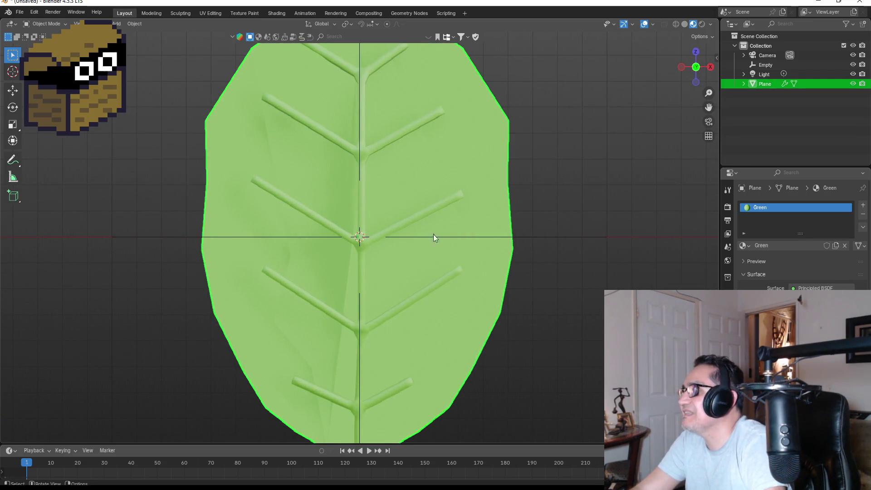
pyautogui.press('Tab')
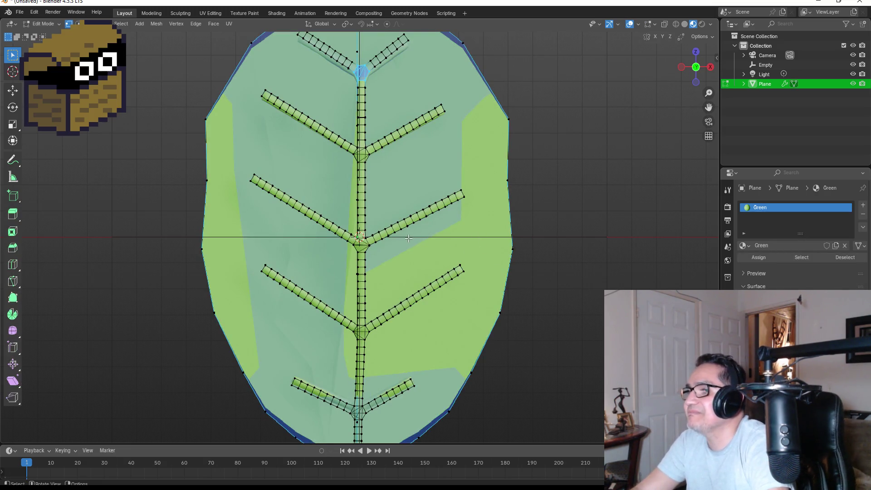
# Select all the vein branches and the stem at the leaf's base
pyautogui.scroll(-2, 397, 210)
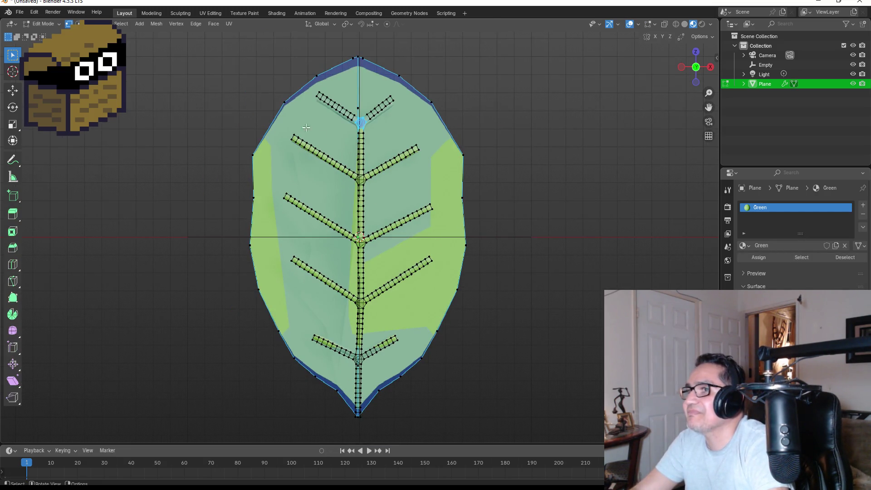
pyautogui.hotkey('ctrl', 'l')
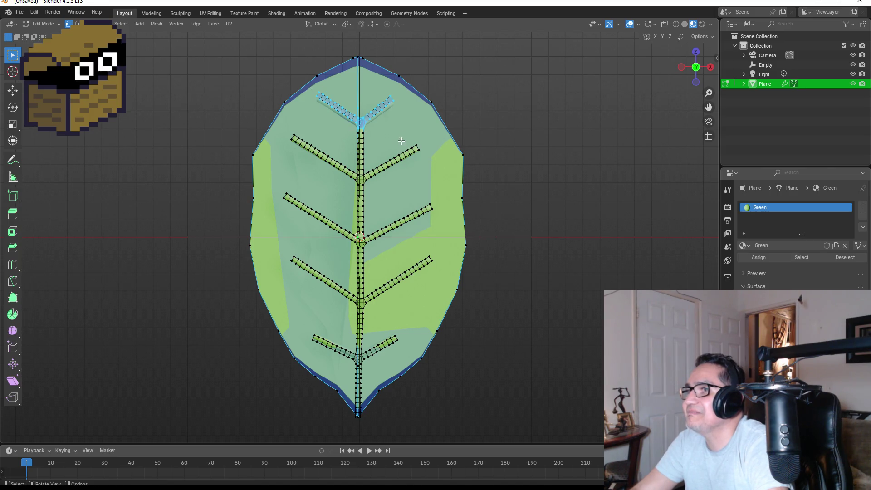
pyautogui.moveTo(285, 133)
pyautogui.mouseDown()
pyautogui.moveTo(332, 186)
pyautogui.moveTo(426, 185)
pyautogui.mouseUp()
pyautogui.moveTo(270, 180); pyautogui.dragTo(385, 243)
pyautogui.moveTo(439, 257); pyautogui.dragTo(439, 257)
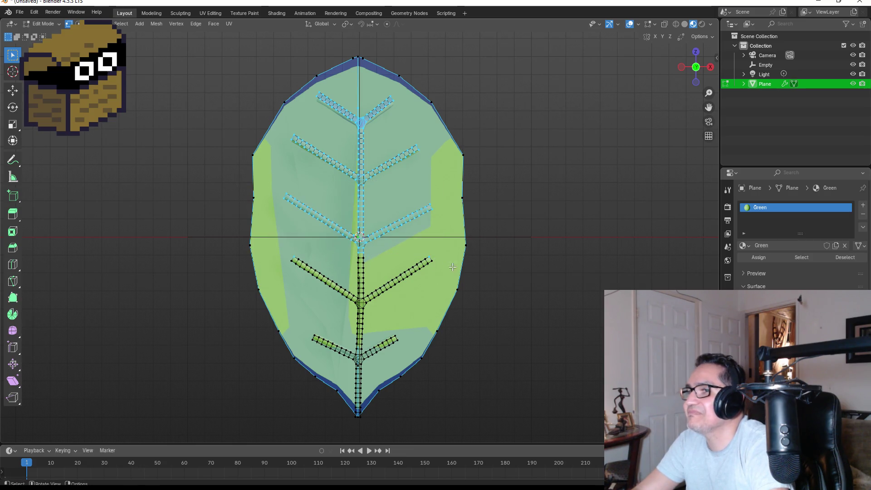
pyautogui.moveTo(287, 251); pyautogui.dragTo(426, 300)
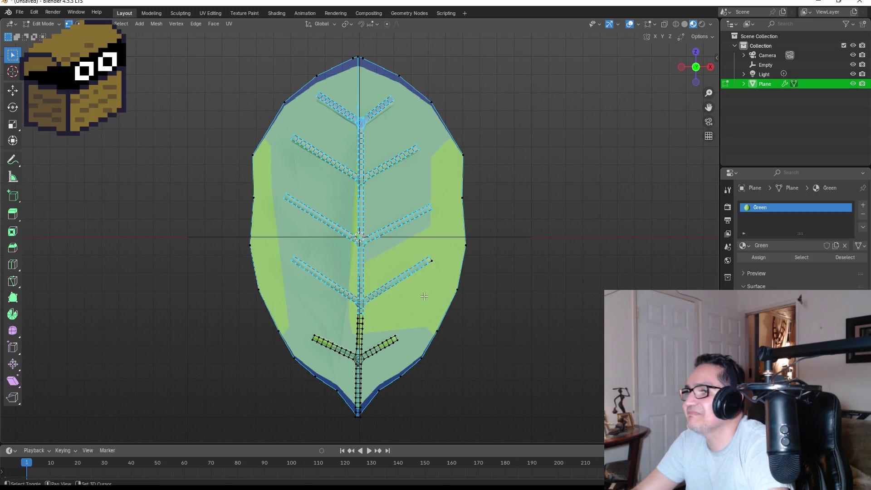
pyautogui.moveTo(403, 246); pyautogui.dragTo(435, 270)
pyautogui.moveTo(301, 311)
pyautogui.mouseDown()
pyautogui.moveTo(381, 362)
pyautogui.moveTo(402, 363)
pyautogui.mouseUp()
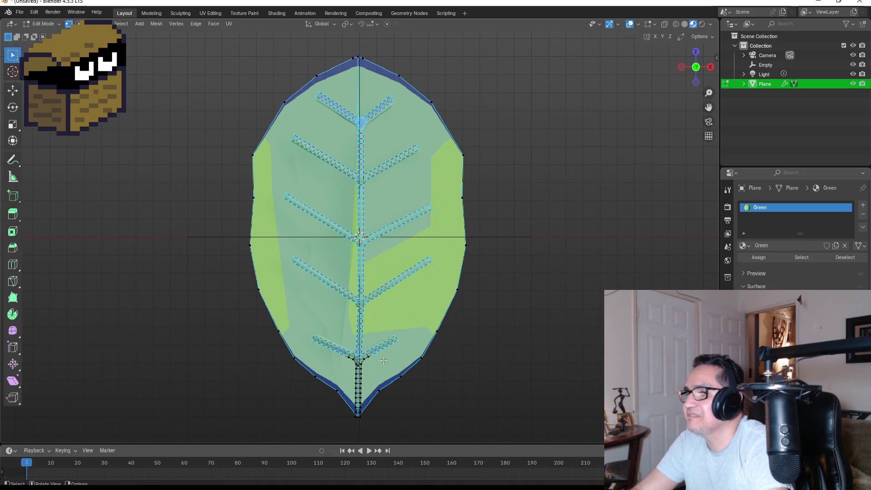
pyautogui.moveTo(350, 352); pyautogui.dragTo(372, 397)
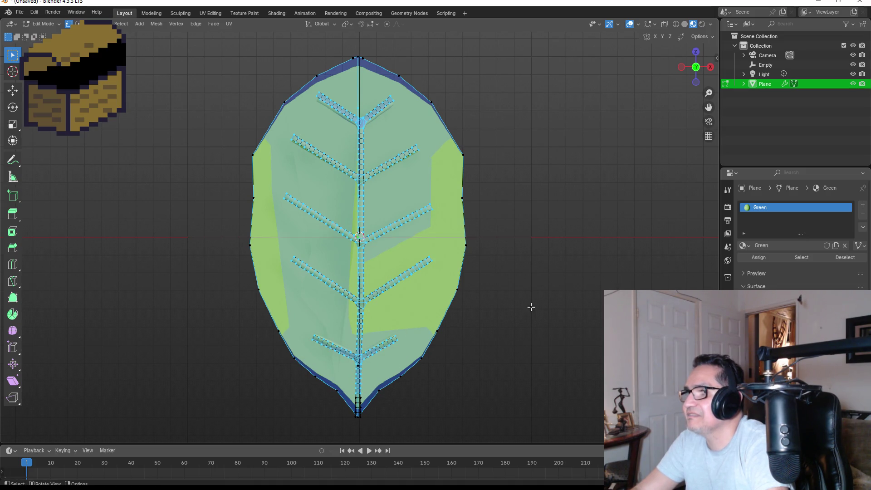
# Create a new material named LightGreen with a green base colour and assign it to the selected veins
pyautogui.click(863, 205)
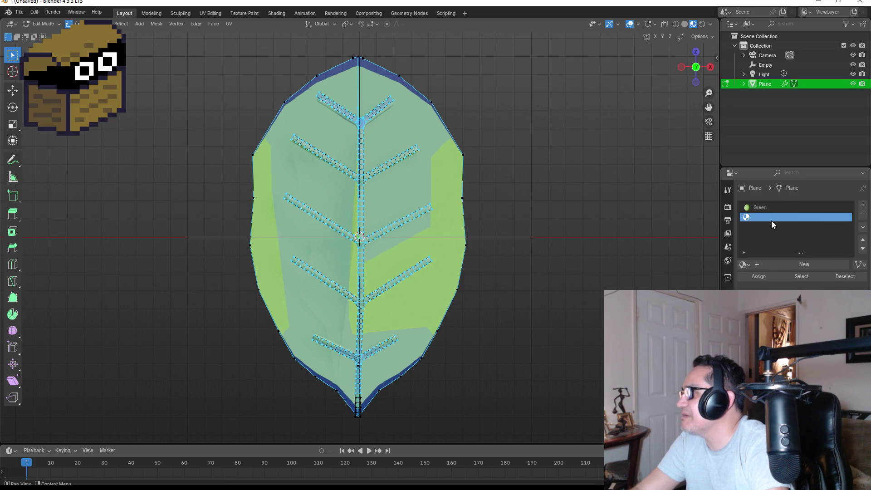
pyautogui.click(745, 266)
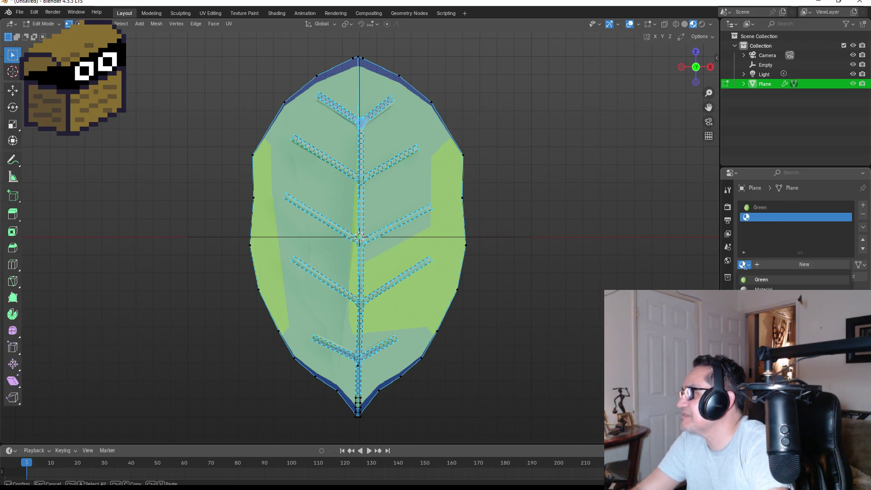
pyautogui.click(762, 290)
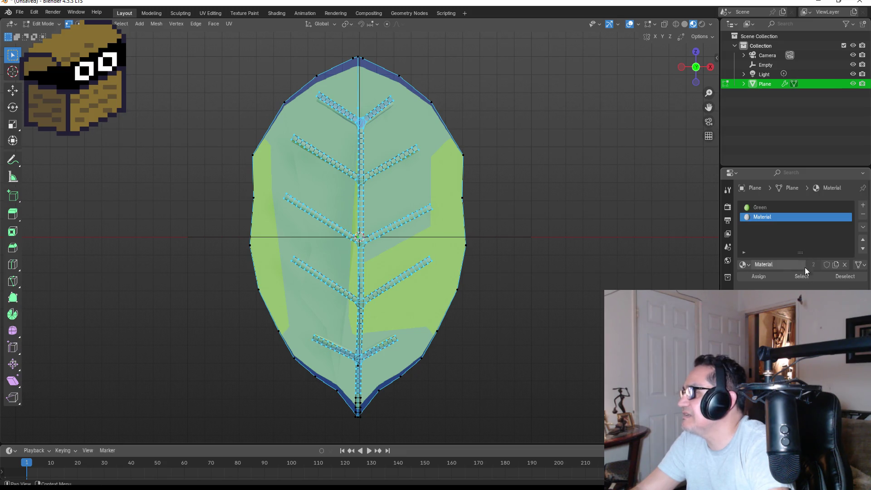
pyautogui.doubleClick(785, 219)
pyautogui.write('LightGr')
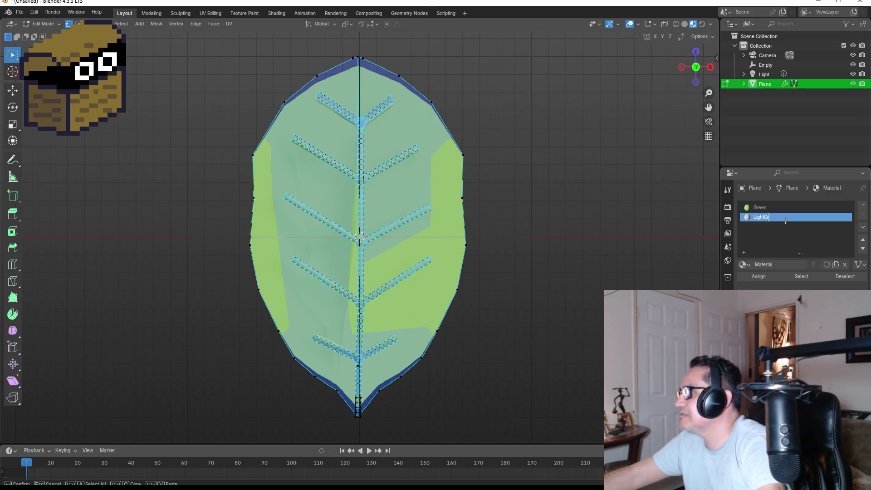
pyautogui.write('een')
pyautogui.press('Return')
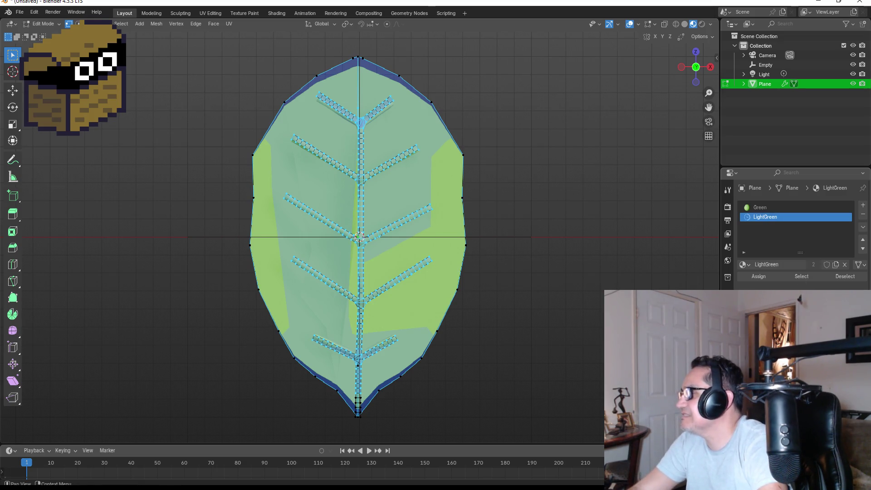
pyautogui.click(804, 218)
pyautogui.moveTo(786, 236)
pyautogui.mouseDown()
pyautogui.moveTo(797, 212)
pyautogui.moveTo(792, 229)
pyautogui.mouseUp()
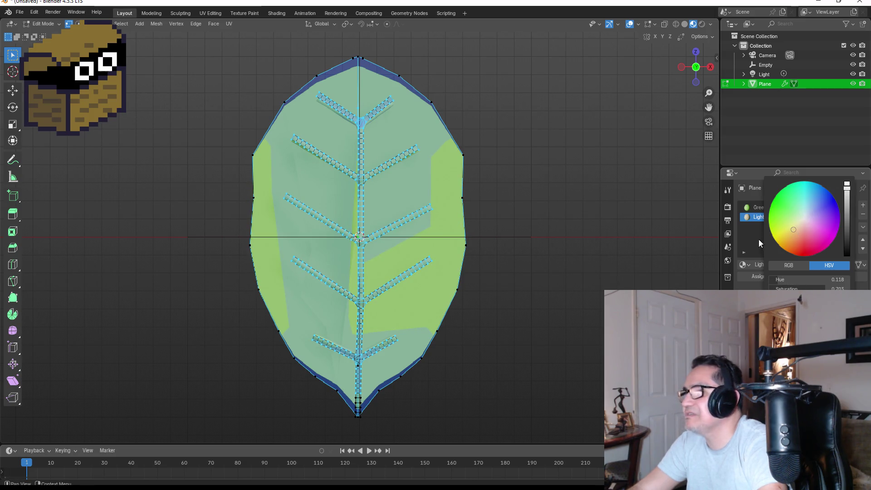
pyautogui.click(760, 278)
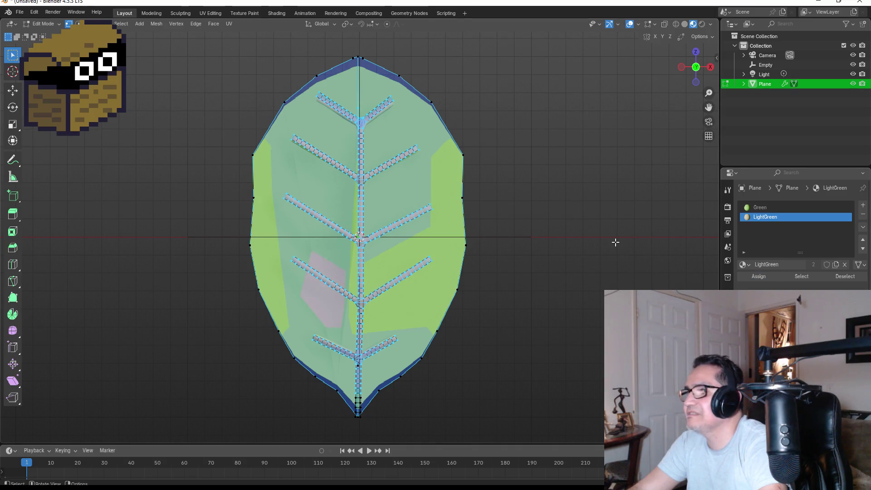
pyautogui.press('Tab')
# Inspect the raised veins and shift the LightGreen colour toward a lighter green
pyautogui.moveTo(582, 245)
pyautogui.mouseDown()
pyautogui.moveTo(576, 234)
pyautogui.moveTo(521, 243)
pyautogui.moveTo(550, 257)
pyautogui.moveTo(559, 209)
pyautogui.moveTo(368, 221)
pyautogui.moveTo(445, 215)
pyautogui.moveTo(589, 230)
pyautogui.moveTo(563, 250)
pyautogui.moveTo(645, 224)
pyautogui.moveTo(634, 247)
pyautogui.moveTo(712, 236)
pyautogui.moveTo(587, 238)
pyautogui.moveTo(717, 235)
pyautogui.moveTo(597, 255)
pyautogui.mouseUp()
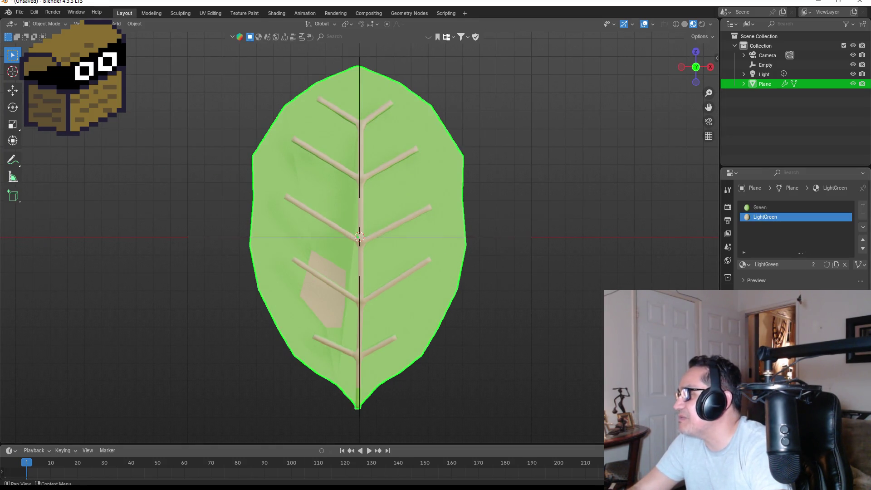
pyautogui.click(799, 295)
pyautogui.moveTo(799, 217); pyautogui.dragTo(792, 211)
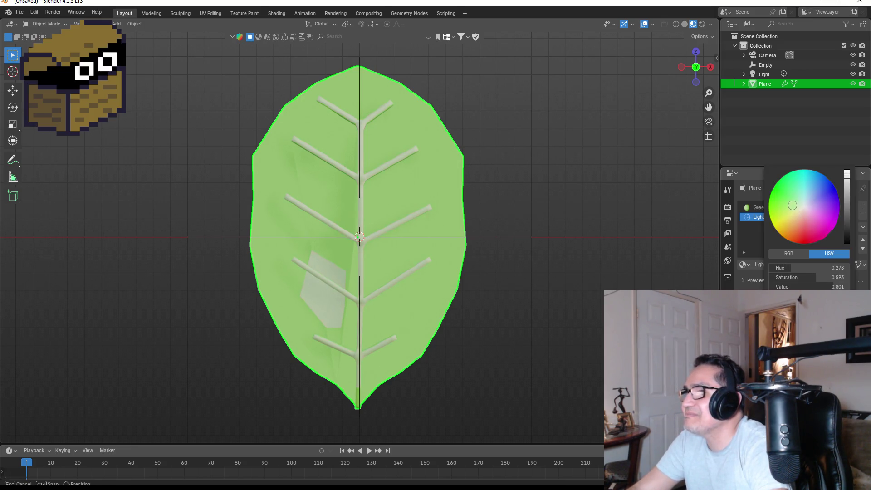
pyautogui.click(541, 217)
pyautogui.moveTo(542, 217)
pyautogui.mouseDown()
pyautogui.moveTo(679, 222)
pyautogui.moveTo(486, 224)
pyautogui.moveTo(502, 267)
pyautogui.moveTo(579, 284)
pyautogui.moveTo(646, 276)
pyautogui.moveTo(585, 285)
pyautogui.moveTo(451, 268)
pyautogui.moveTo(526, 243)
pyautogui.moveTo(437, 257)
pyautogui.moveTo(503, 247)
pyautogui.mouseUp()
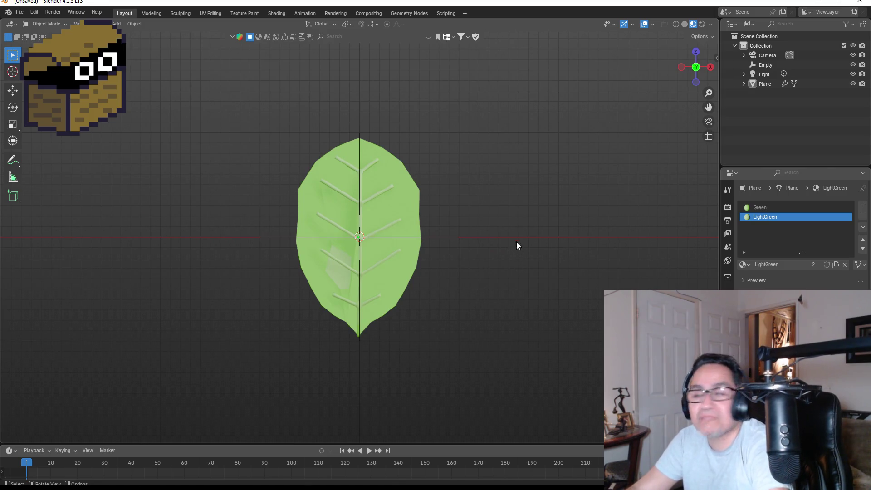
# Save the scene as Leaf.blend
pyautogui.click(19, 12)
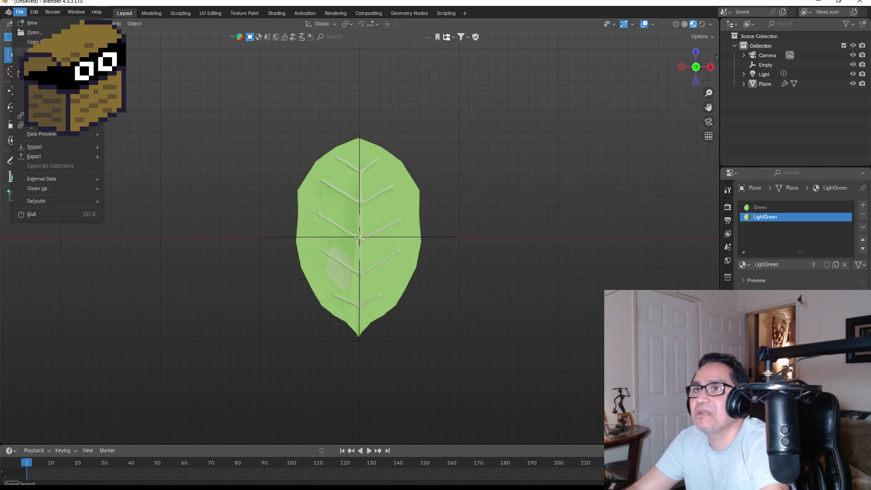
pyautogui.click(36, 93)
pyautogui.click(337, 378)
pyautogui.write('Lef')
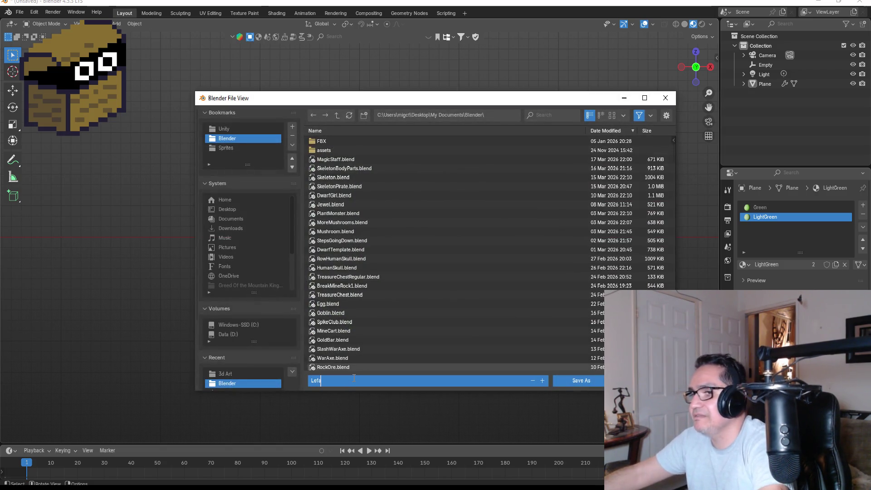
pyautogui.press('BackSpace')
pyautogui.write('af')
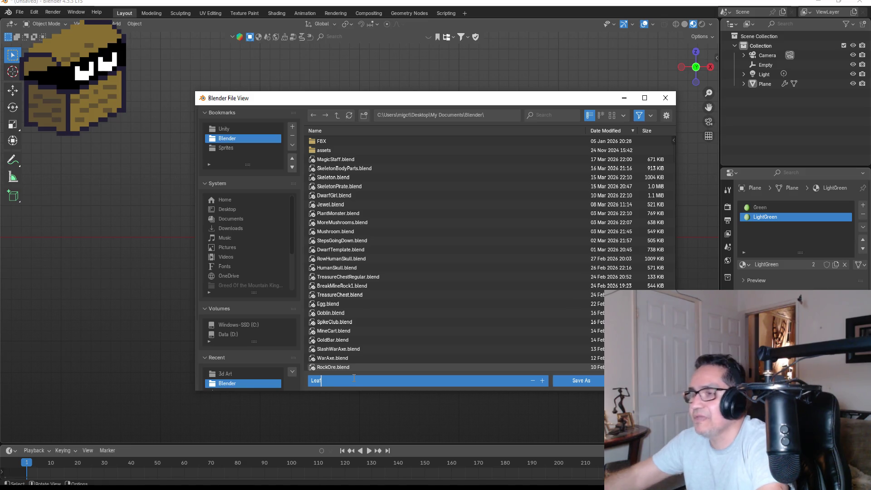
pyautogui.click(592, 383)
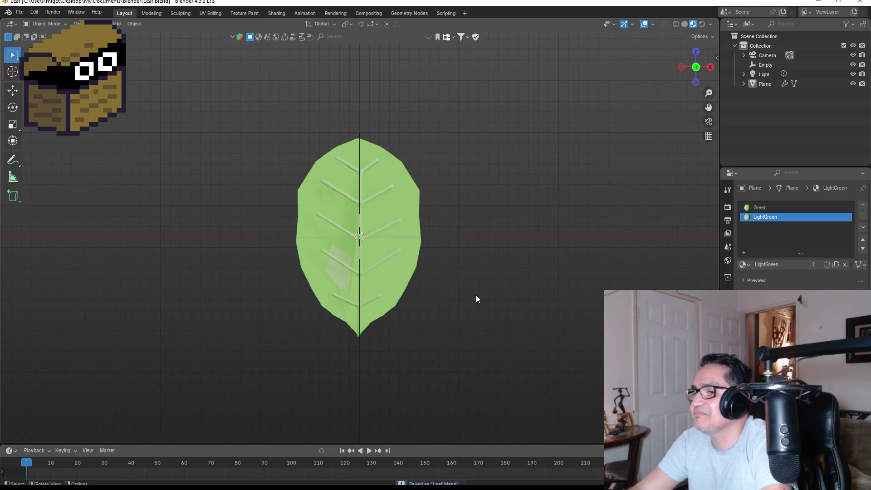
# Export the leaf as Leaf.fbx into Dwarf Miner/Assets/3d Art using the ExportUnity preset
pyautogui.click(19, 12)
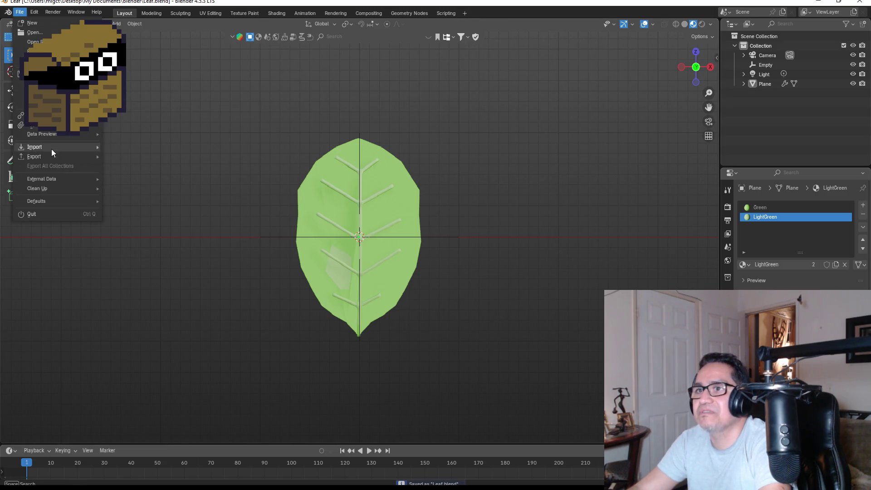
pyautogui.moveTo(48, 156)
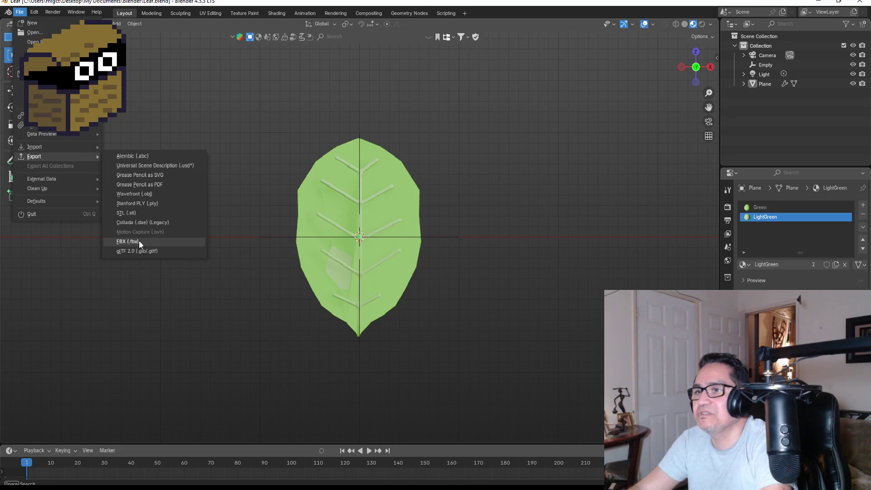
pyautogui.click(139, 241)
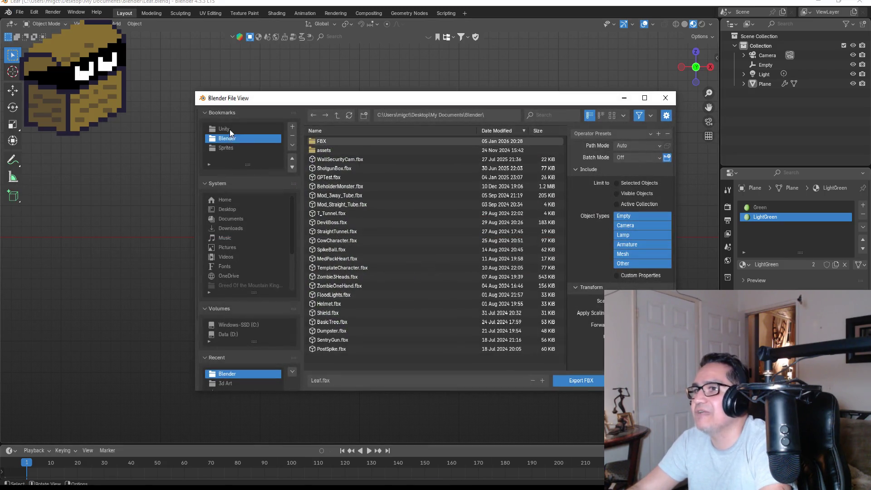
pyautogui.click(229, 130)
pyautogui.doubleClick(342, 142)
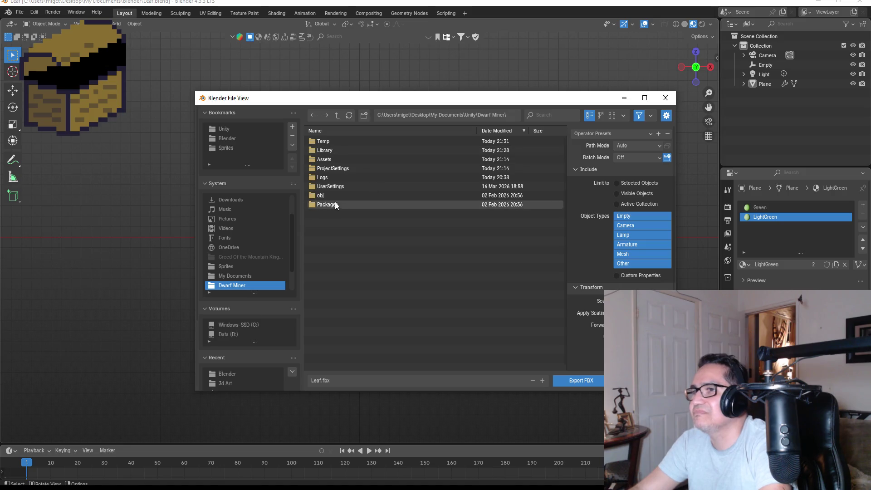
pyautogui.doubleClick(331, 161)
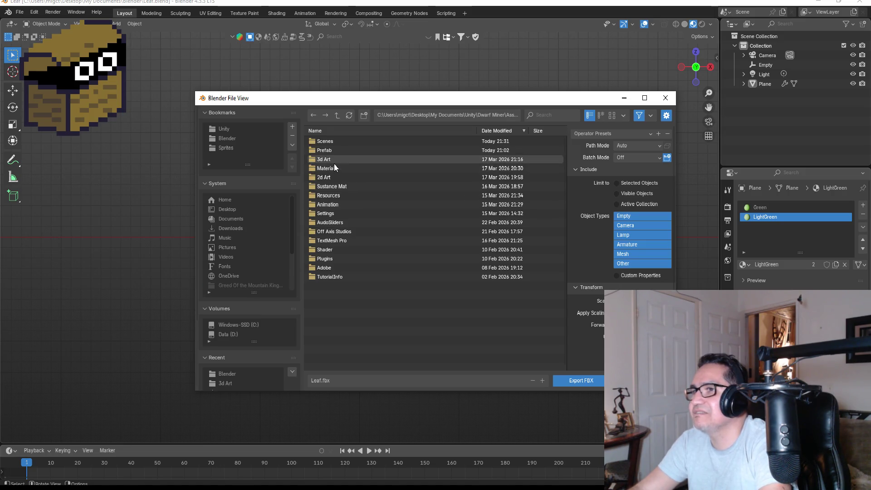
pyautogui.doubleClick(328, 159)
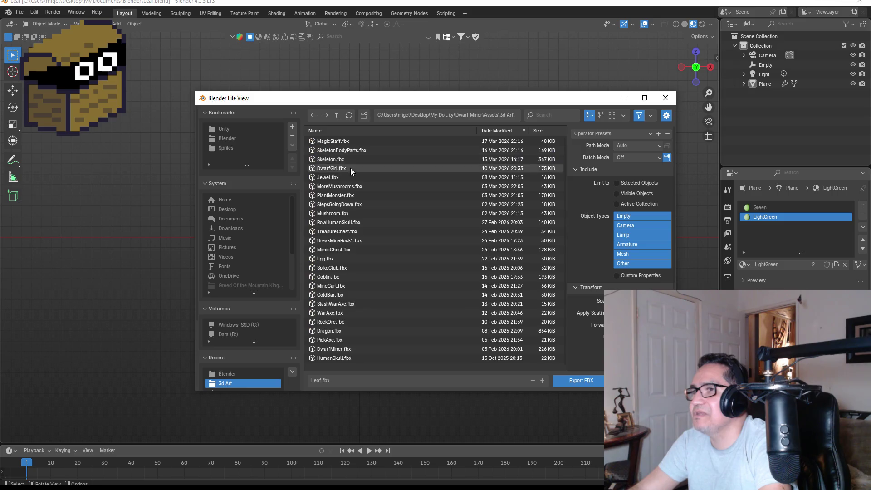
pyautogui.click(595, 133)
pyautogui.click(603, 157)
pyautogui.click(580, 380)
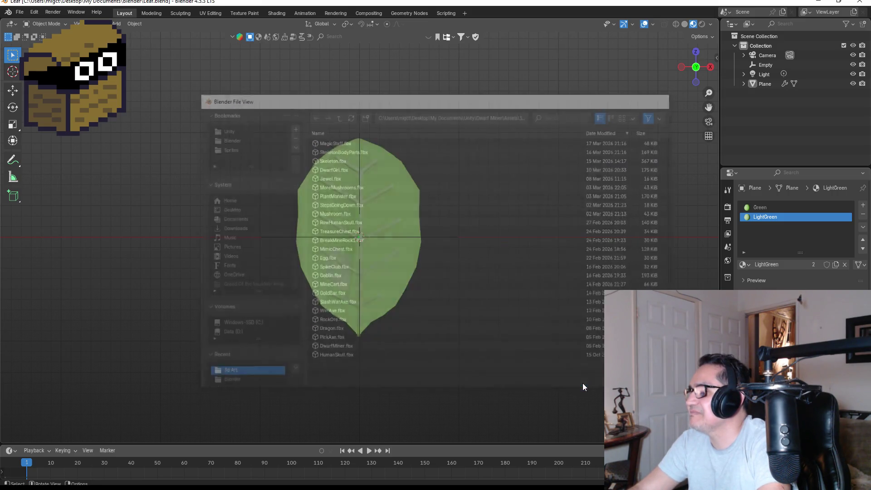
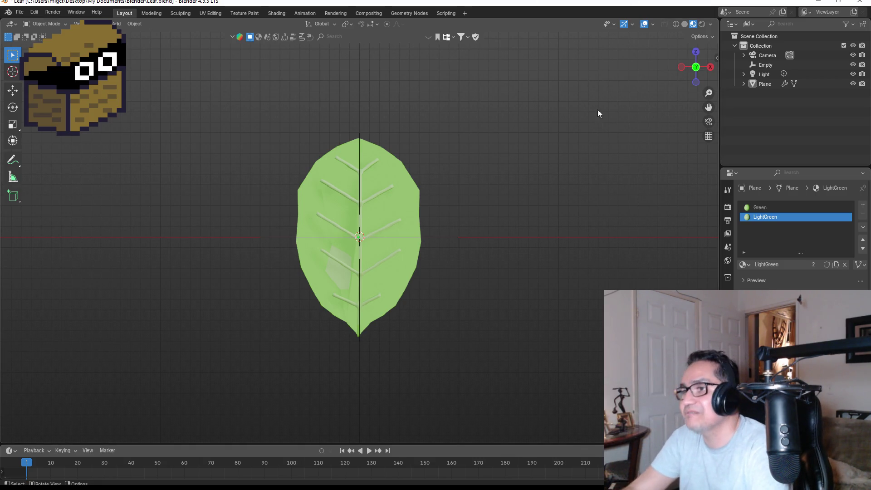
# Zoom in and out on the leaf model, then bring up the File menu
pyautogui.scroll(4, 472, 240)
pyautogui.scroll(-3, 537, 234)
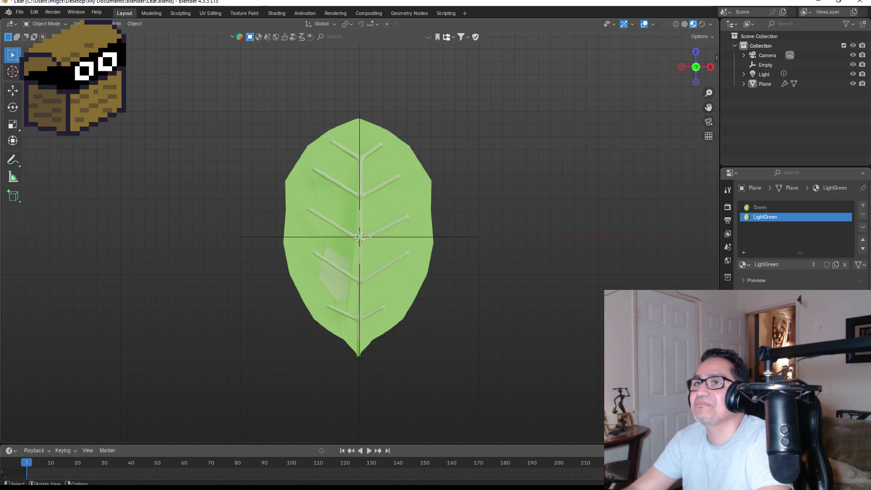
pyautogui.click(20, 12)
# Start a new file from a File > New template and answer the save prompt
pyautogui.moveTo(46, 23)
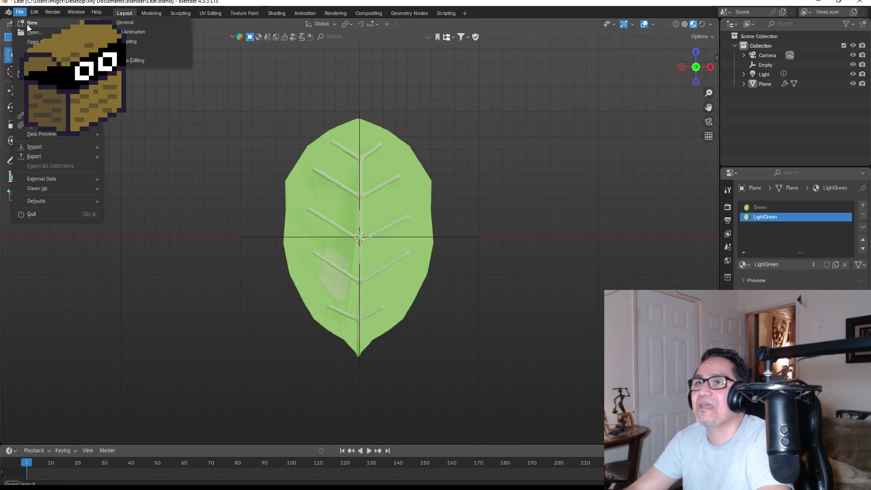
pyautogui.click(129, 31)
pyautogui.click(417, 267)
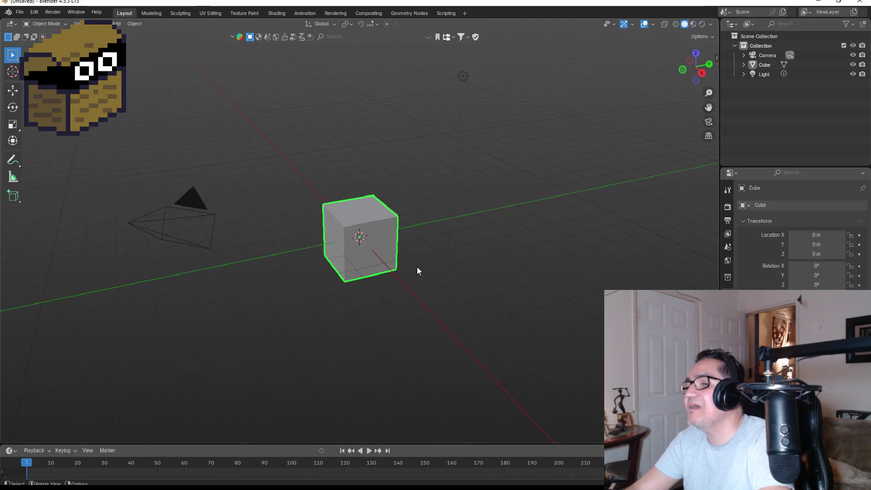
# In front view, shrink and then enlarge the cube's selected face in Edit Mode
pyautogui.press('KP_1')
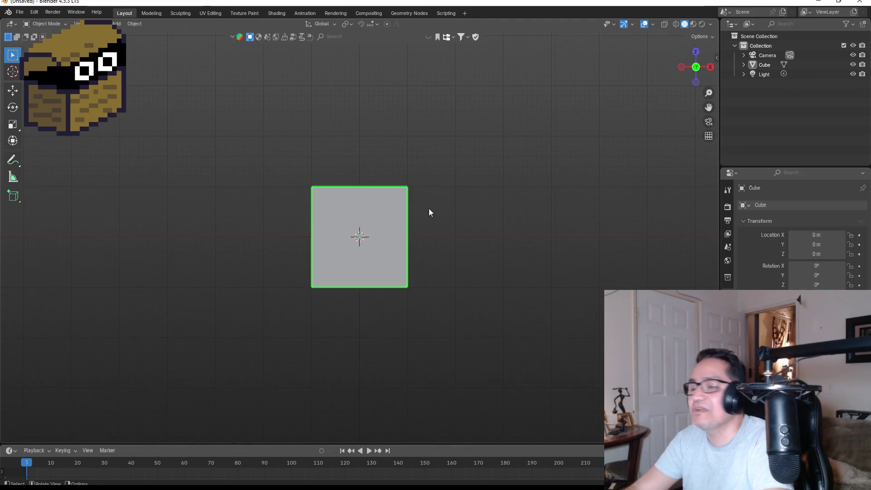
pyautogui.scroll(4, 389, 224)
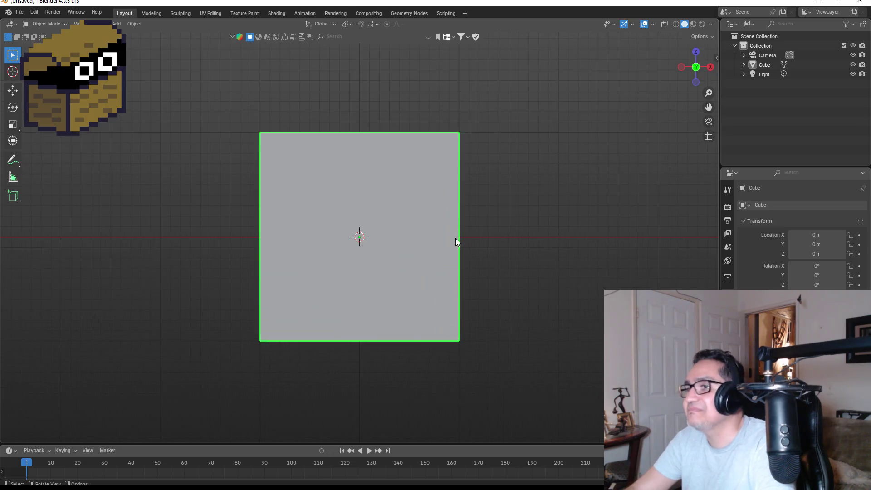
pyautogui.press('Tab')
pyautogui.press('s')
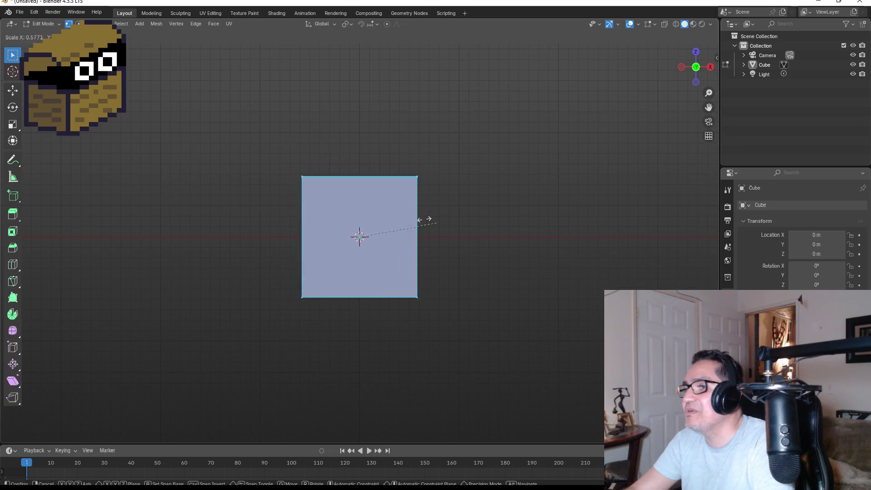
pyautogui.click(399, 218)
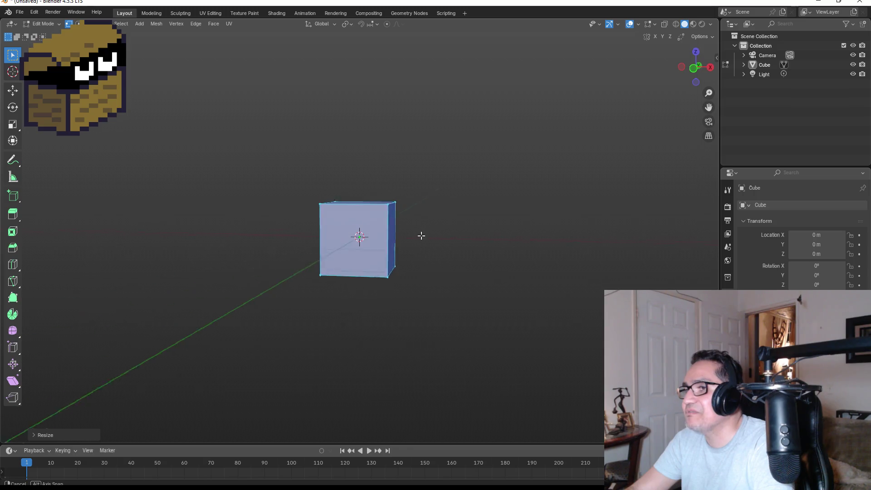
pyautogui.press('s')
pyautogui.click(399, 204)
# Try scaling the cube's right edge and then the whole cube on X, cancelling both
pyautogui.moveTo(385, 148); pyautogui.dragTo(489, 345)
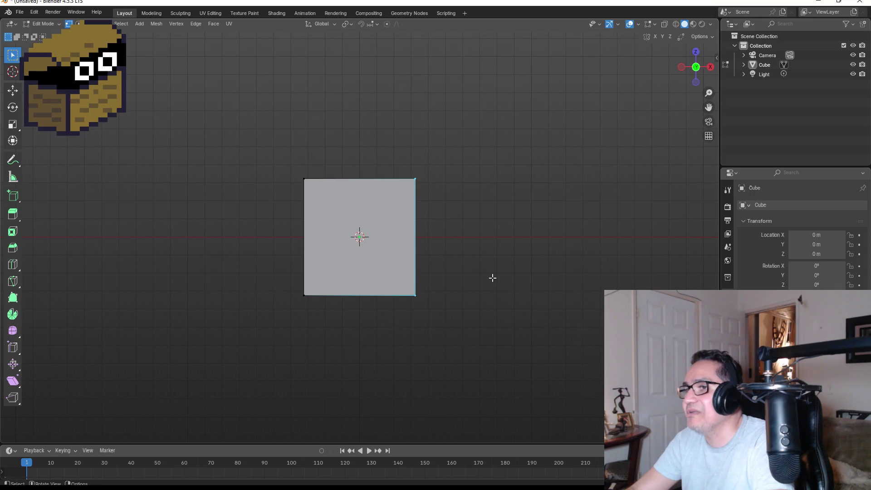
pyautogui.press('s')
pyautogui.press('Escape')
pyautogui.press('Tab')
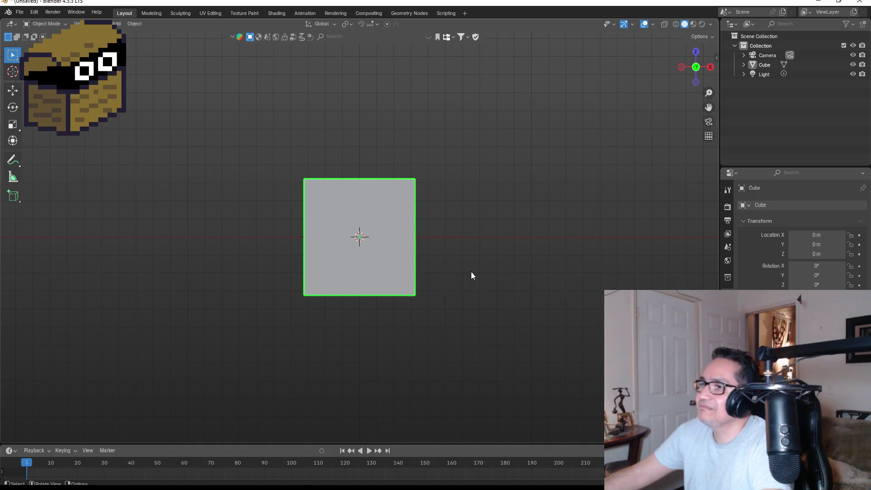
pyautogui.press('s')
pyautogui.press('x')
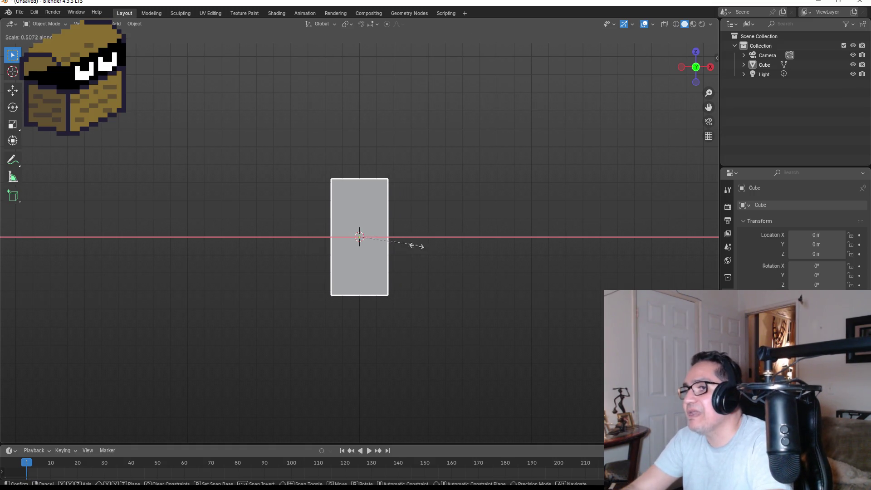
pyautogui.press('Escape')
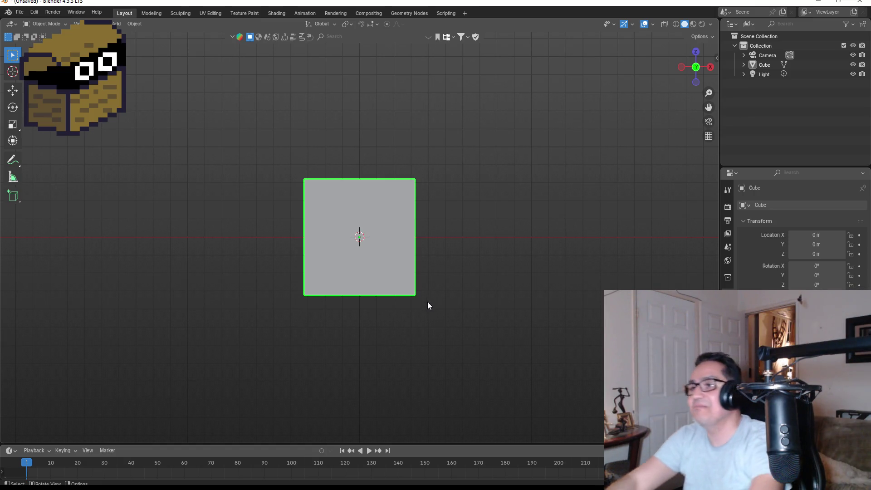
pyautogui.scroll(3, 393, 214)
pyautogui.moveTo(568, 241)
pyautogui.mouseDown()
pyautogui.moveTo(456, 244)
pyautogui.moveTo(494, 263)
pyautogui.mouseUp()
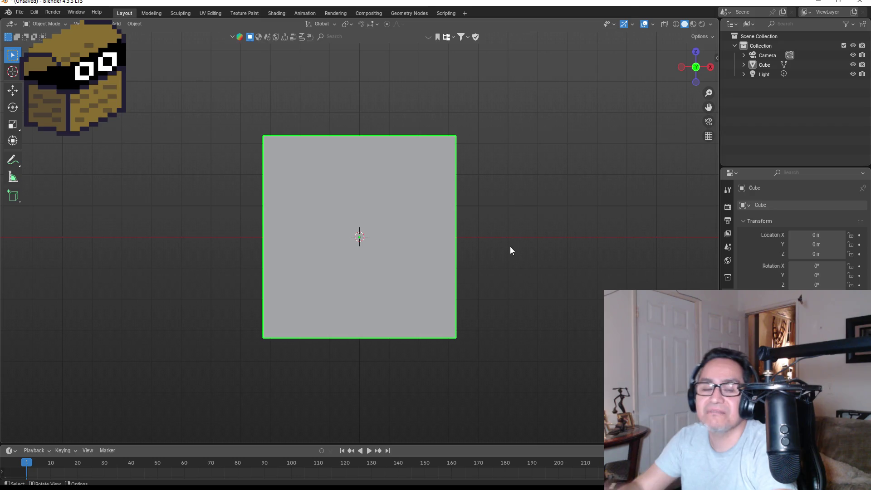
# Discard the cube scene and load CraftingHammer.blend, filtering the file browser with 'hamm'
pyautogui.click(19, 14)
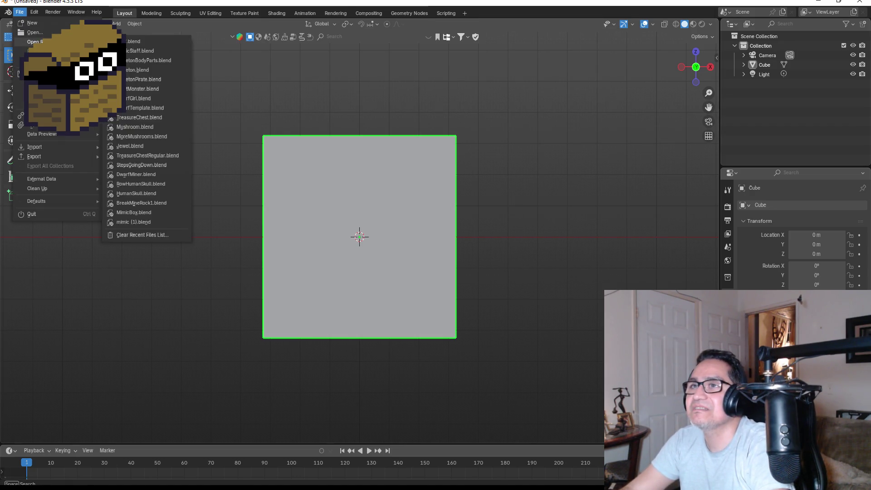
pyautogui.click(31, 214)
pyautogui.click(436, 261)
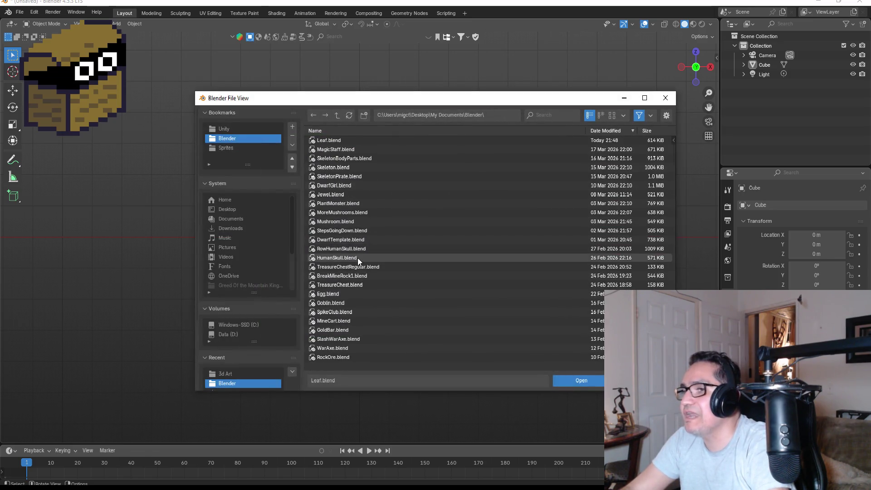
pyautogui.scroll(-2, 357, 258)
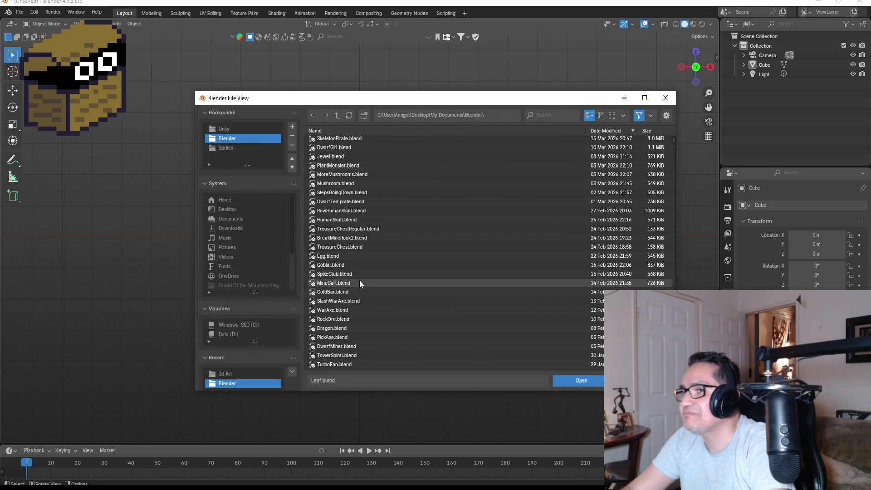
pyautogui.scroll(-4, 355, 296)
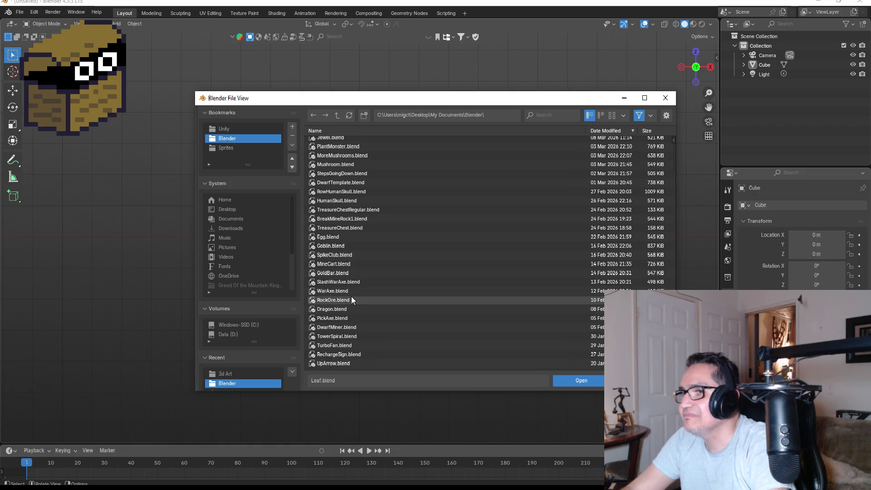
pyautogui.click(350, 293)
pyautogui.scroll(-4, 356, 309)
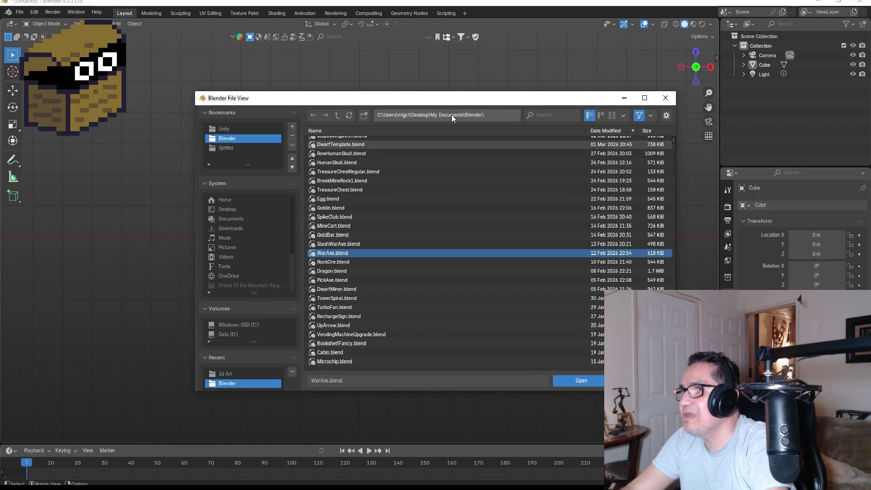
pyautogui.write('hamm')
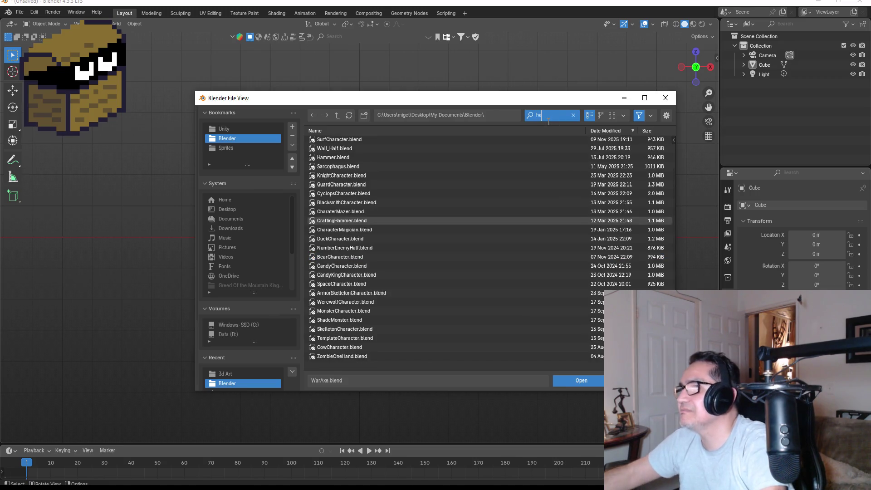
pyautogui.press('Return')
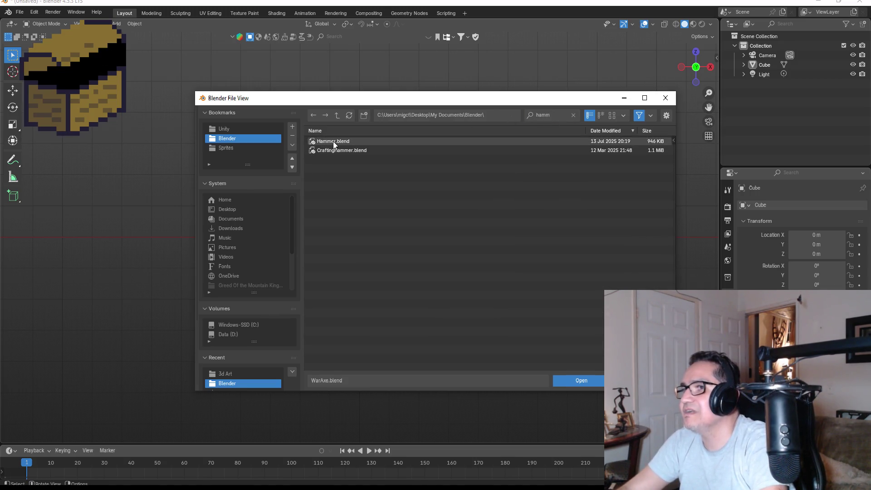
pyautogui.doubleClick(338, 152)
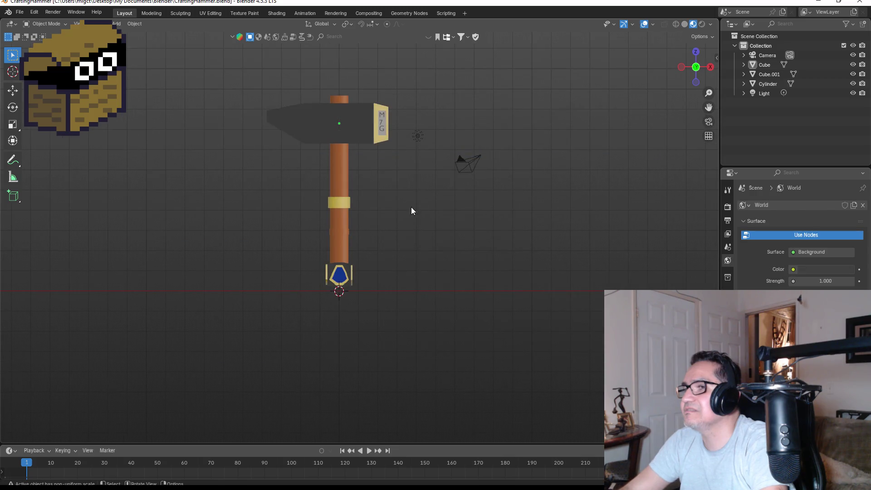
pyautogui.moveTo(482, 157)
pyautogui.mouseDown()
pyautogui.moveTo(493, 133)
pyautogui.moveTo(360, 144)
pyautogui.moveTo(452, 170)
pyautogui.moveTo(388, 140)
pyautogui.mouseUp()
pyautogui.press('KP_1')
pyautogui.scroll(3, 388, 139)
pyautogui.moveTo(428, 169)
pyautogui.mouseDown()
pyautogui.moveTo(449, 179)
pyautogui.moveTo(441, 233)
pyautogui.moveTo(500, 137)
pyautogui.moveTo(426, 154)
pyautogui.moveTo(323, 143)
pyautogui.moveTo(232, 183)
pyautogui.moveTo(368, 196)
pyautogui.moveTo(585, 126)
pyautogui.moveTo(673, 124)
pyautogui.moveTo(73, 137)
pyautogui.moveTo(93, 133)
pyautogui.mouseUp()
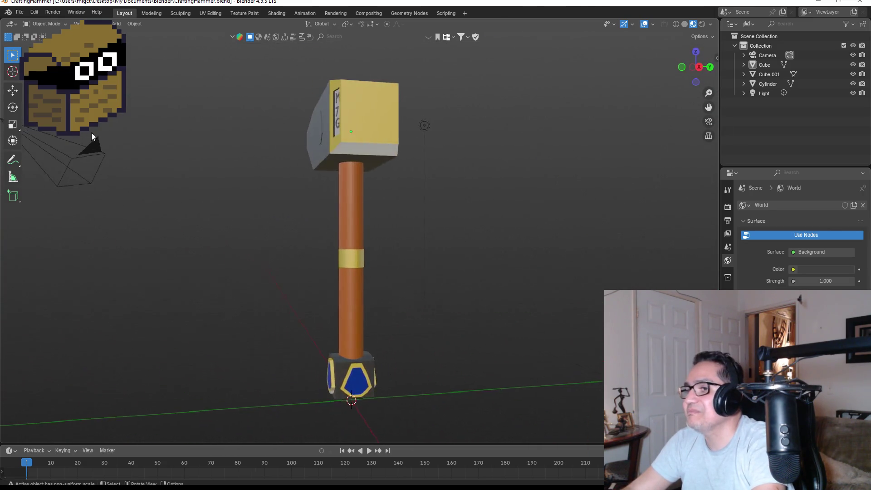
pyautogui.press('Escape')
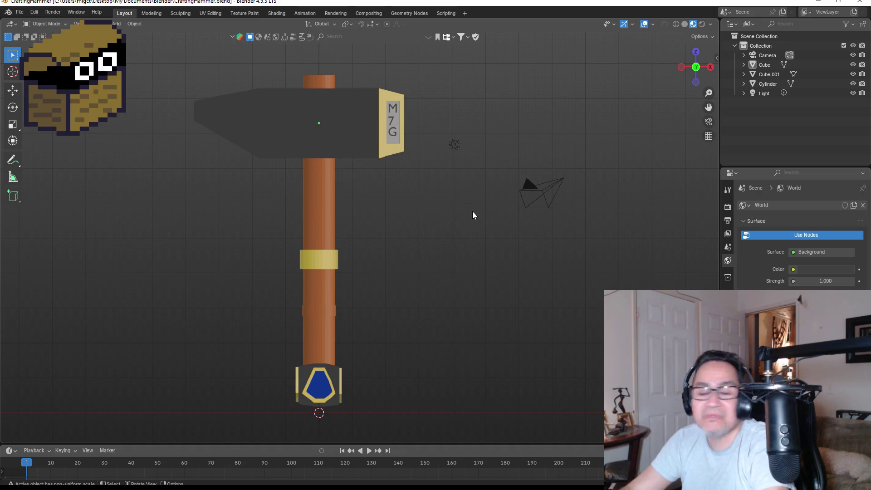
pyautogui.scroll(4, 424, 149)
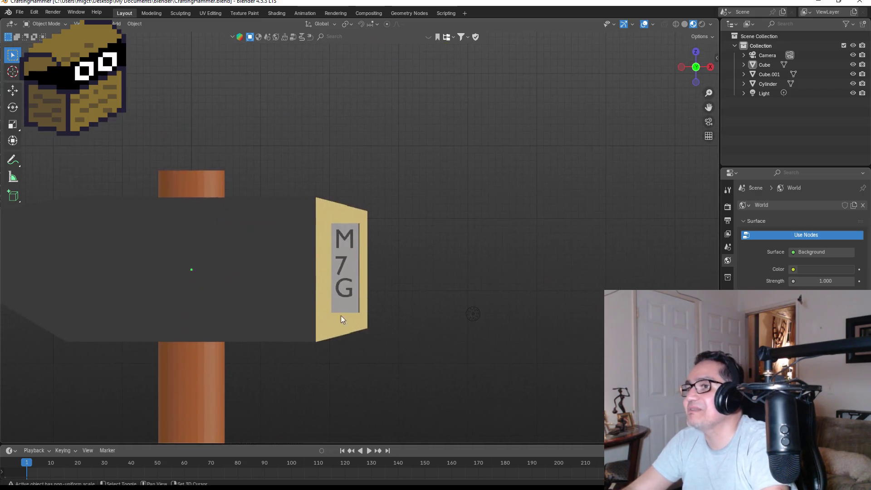
pyautogui.scroll(4, 374, 325)
pyautogui.scroll(1, 338, 286)
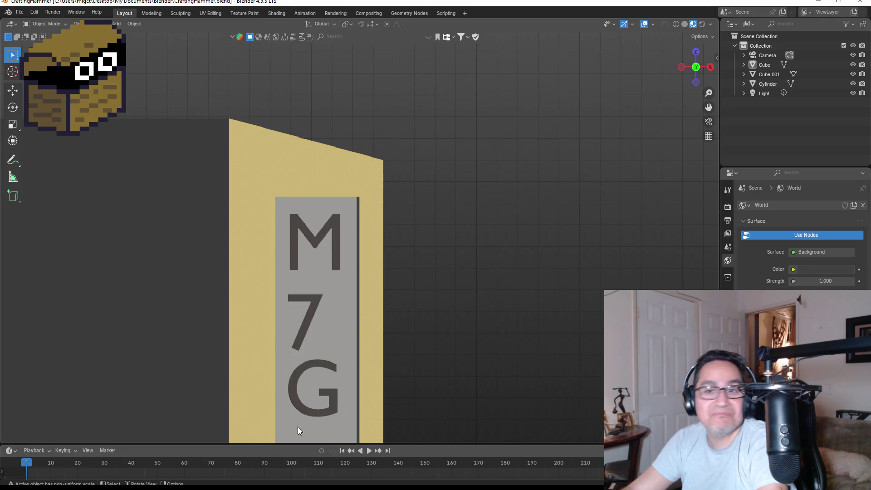
pyautogui.moveTo(507, 324)
pyautogui.mouseDown()
pyautogui.moveTo(470, 292)
pyautogui.moveTo(339, 295)
pyautogui.moveTo(561, 302)
pyautogui.moveTo(489, 306)
pyautogui.mouseUp()
pyautogui.scroll(-5, 422, 313)
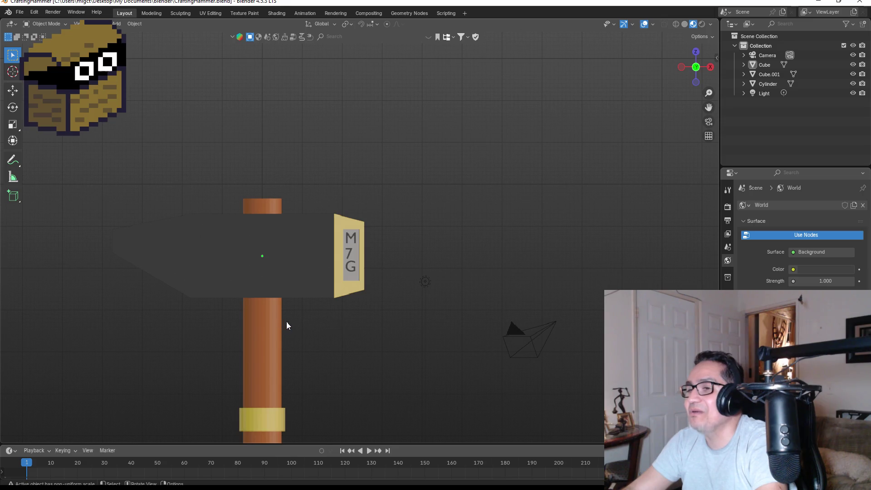
pyautogui.moveTo(310, 339)
pyautogui.mouseDown()
pyautogui.moveTo(347, 254)
pyautogui.moveTo(361, 264)
pyautogui.moveTo(377, 224)
pyautogui.mouseUp()
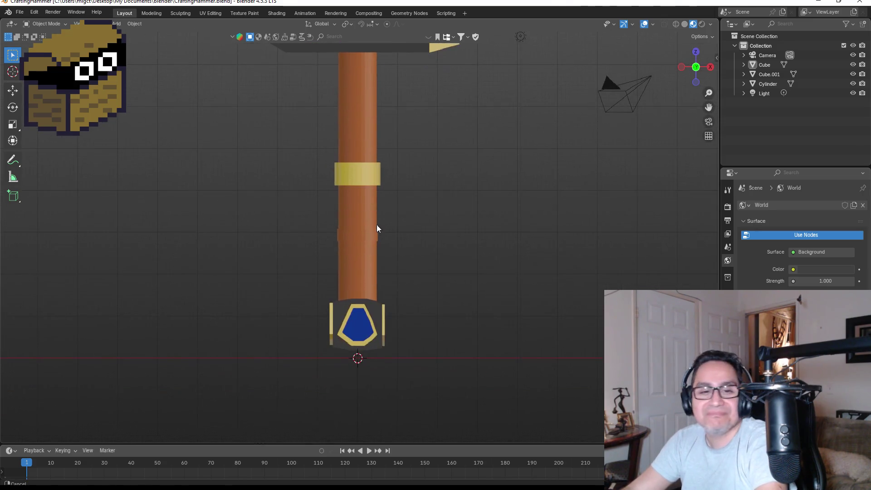
pyautogui.moveTo(338, 308)
pyautogui.mouseDown()
pyautogui.moveTo(375, 312)
pyautogui.moveTo(398, 266)
pyautogui.moveTo(427, 309)
pyautogui.mouseUp()
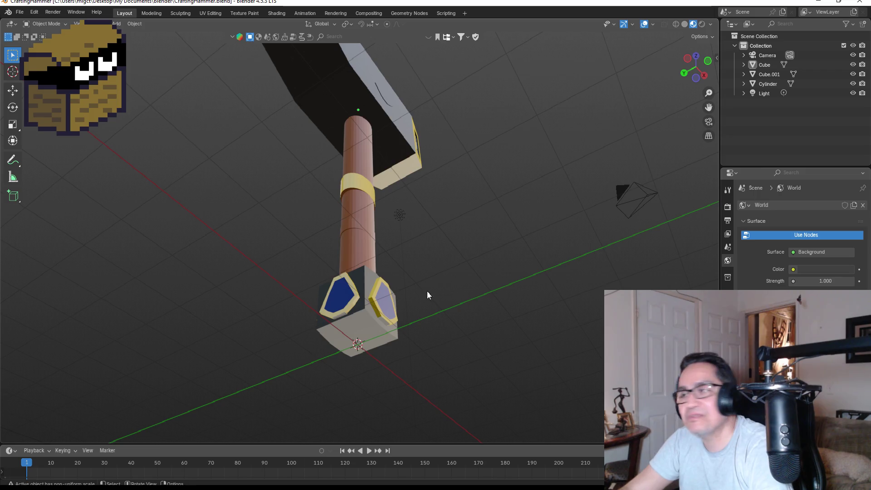
pyautogui.press('KP_1')
pyautogui.moveTo(566, 321)
pyautogui.mouseDown()
pyautogui.moveTo(452, 212)
pyautogui.moveTo(450, 124)
pyautogui.moveTo(405, 218)
pyautogui.mouseUp()
pyautogui.scroll(4, 389, 224)
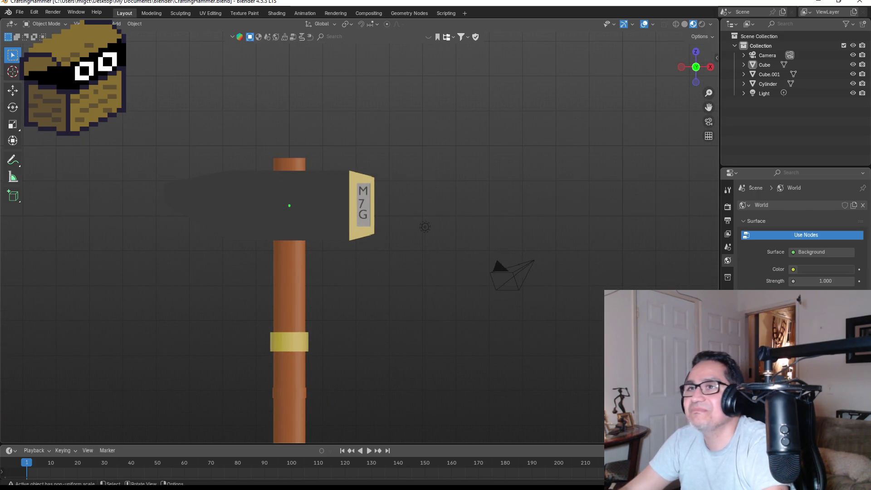
pyautogui.click(19, 12)
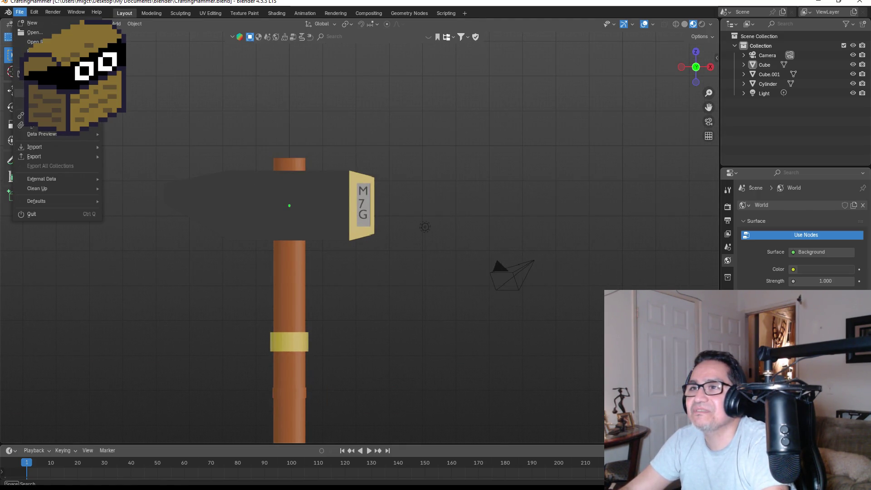
# Start an FBX export and browse to Unity/Dwarf Miner/Assets/3d Art
pyautogui.moveTo(43, 158)
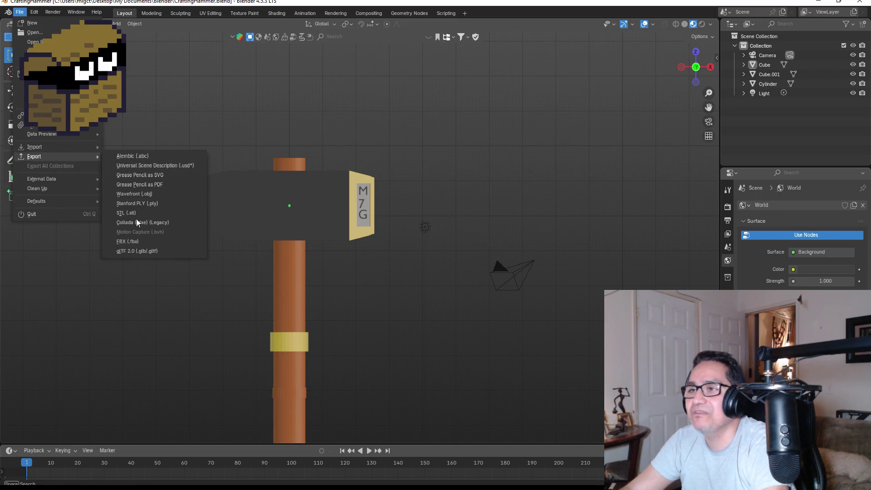
pyautogui.click(141, 240)
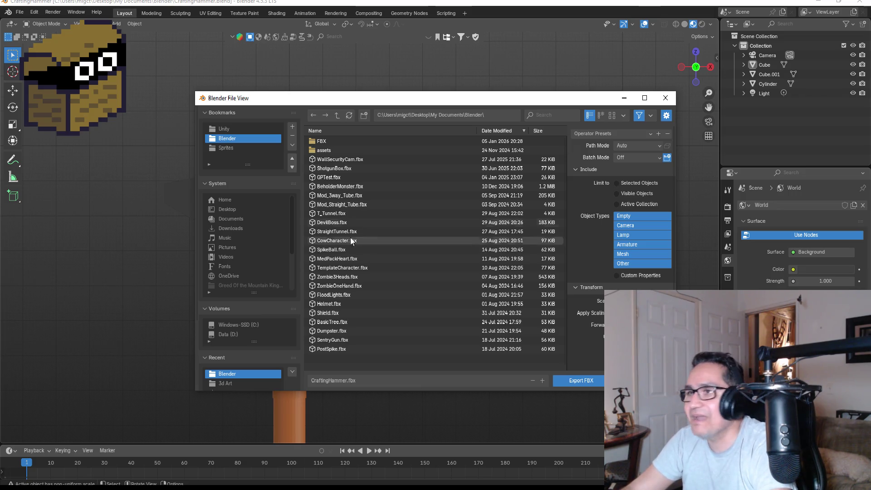
pyautogui.click(335, 148)
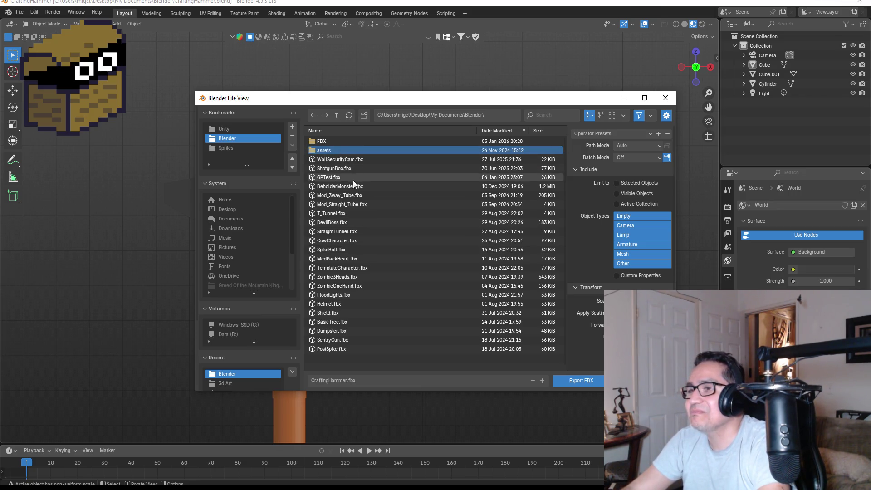
pyautogui.click(233, 132)
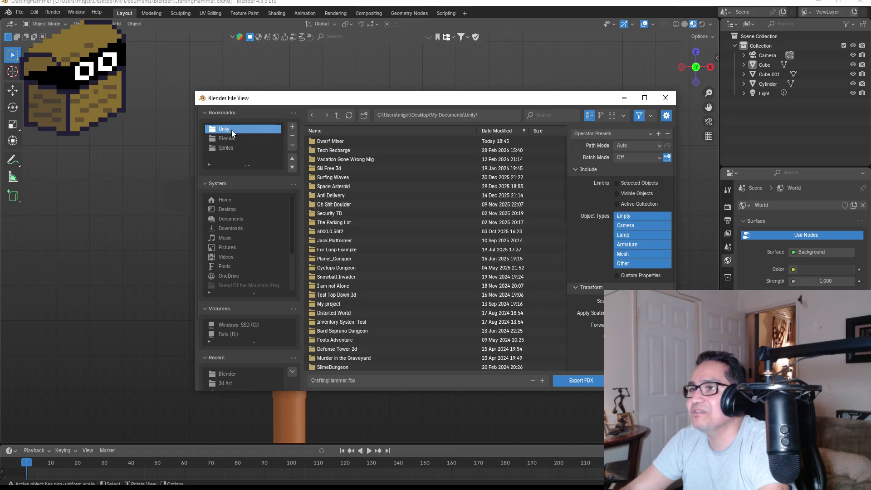
pyautogui.click(356, 148)
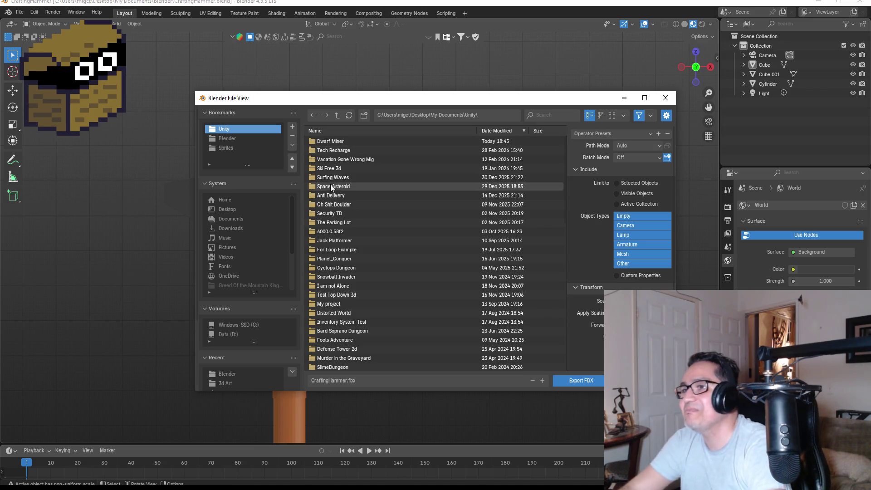
pyautogui.doubleClick(334, 140)
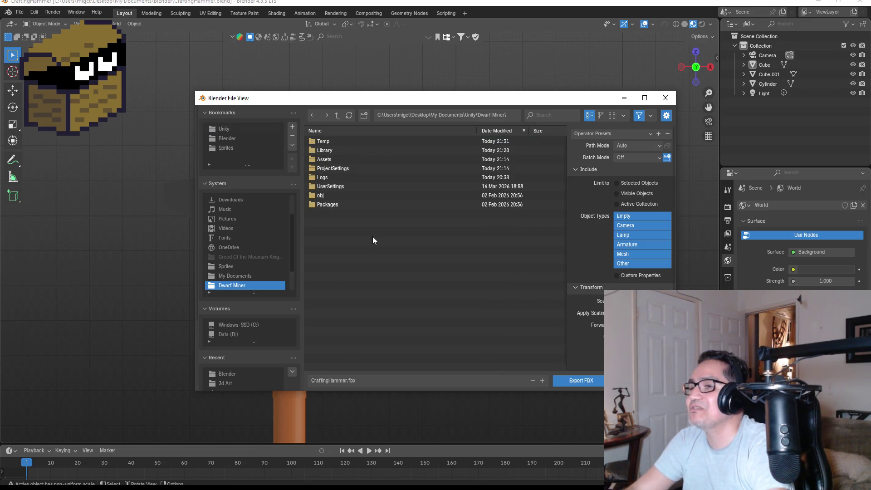
pyautogui.doubleClick(331, 160)
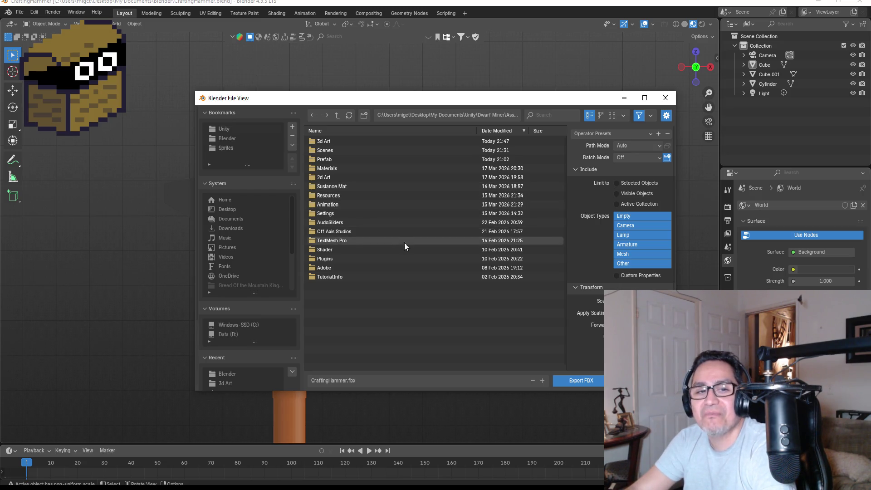
pyautogui.doubleClick(354, 139)
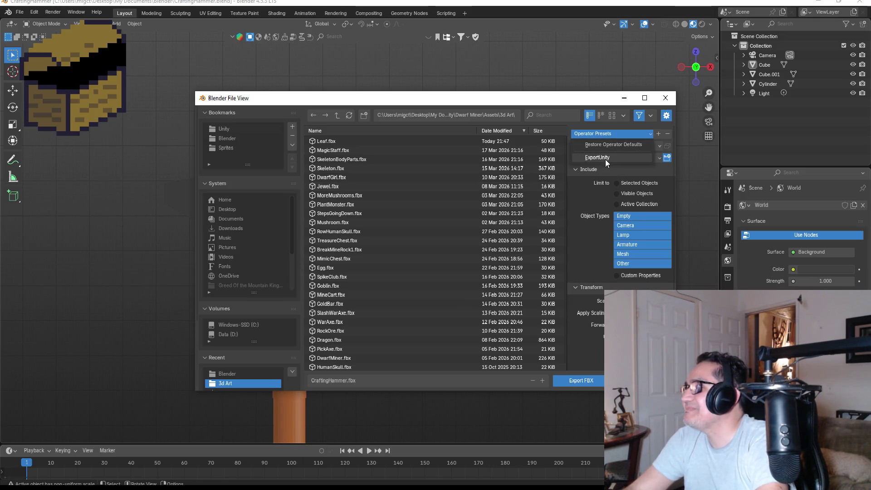
# Apply the ExportUnity preset, export CraftingHammer.fbx, and minimize Blender
pyautogui.click(605, 158)
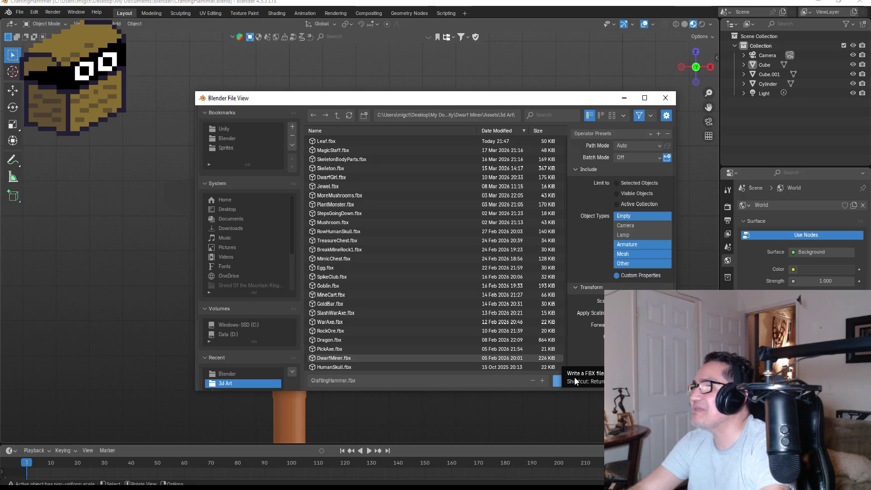
pyautogui.click(574, 376)
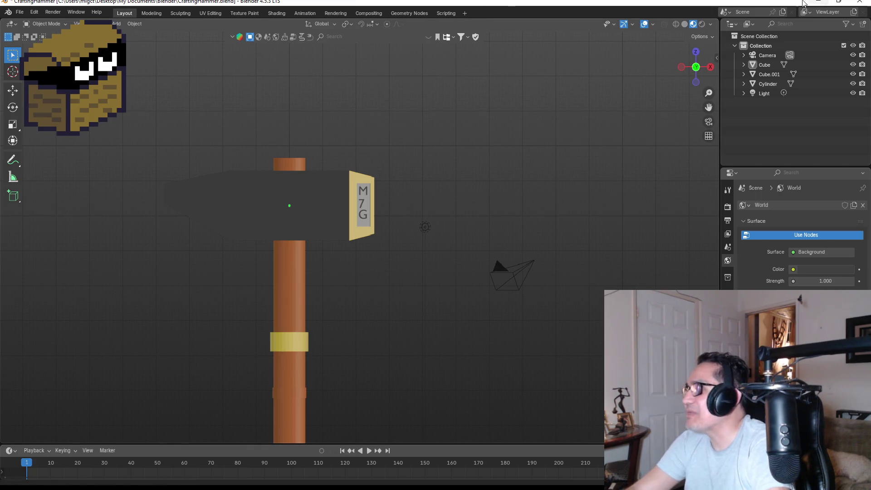
pyautogui.click(816, 3)
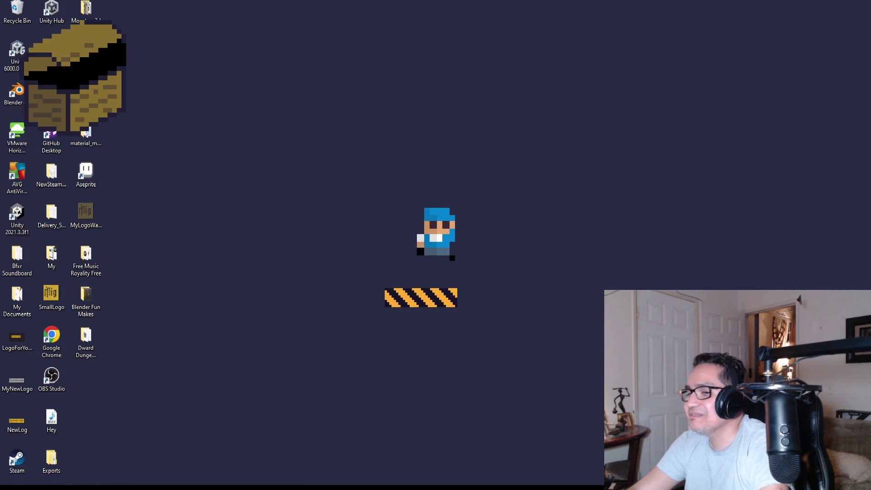
# Switch to Unity and go to Assets > 3d Art in the Project window
pyautogui.hotkey('alt', 'Tab')
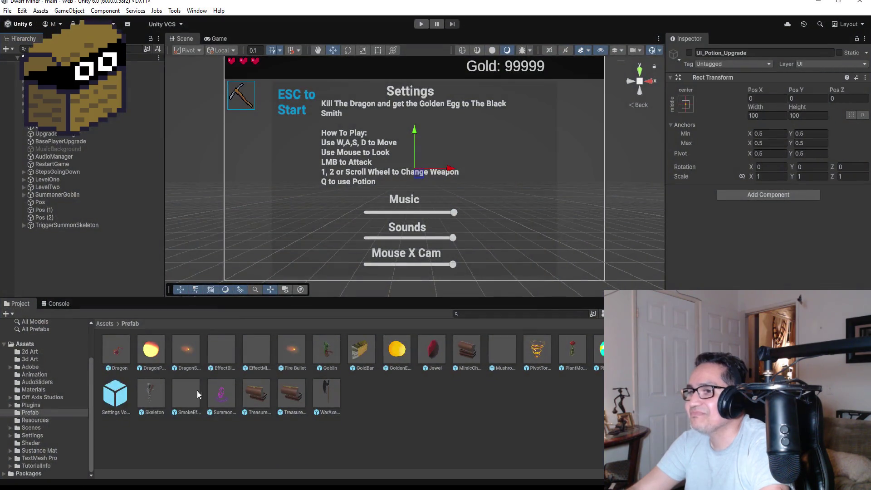
pyautogui.click(108, 323)
pyautogui.doubleClick(152, 350)
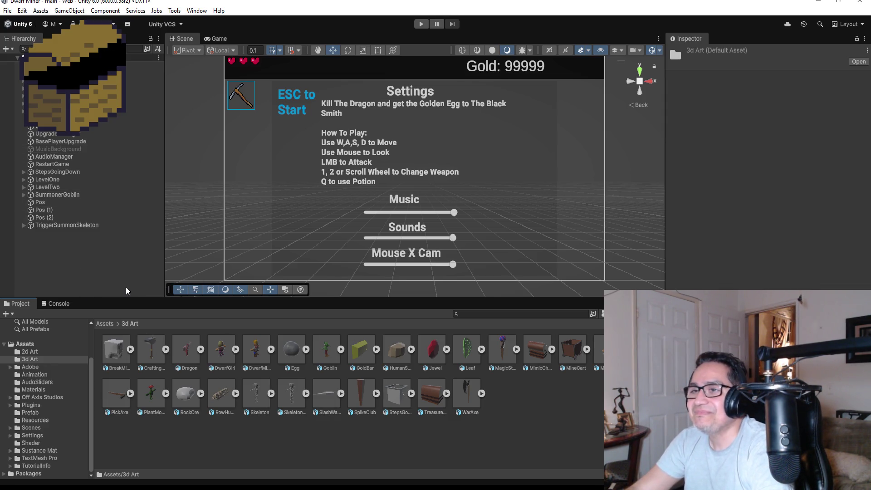
# Drag the Leaf model into the Hierarchy and view it from above in Top view
pyautogui.click(470, 351)
pyautogui.moveTo(469, 351); pyautogui.dragTo(62, 240)
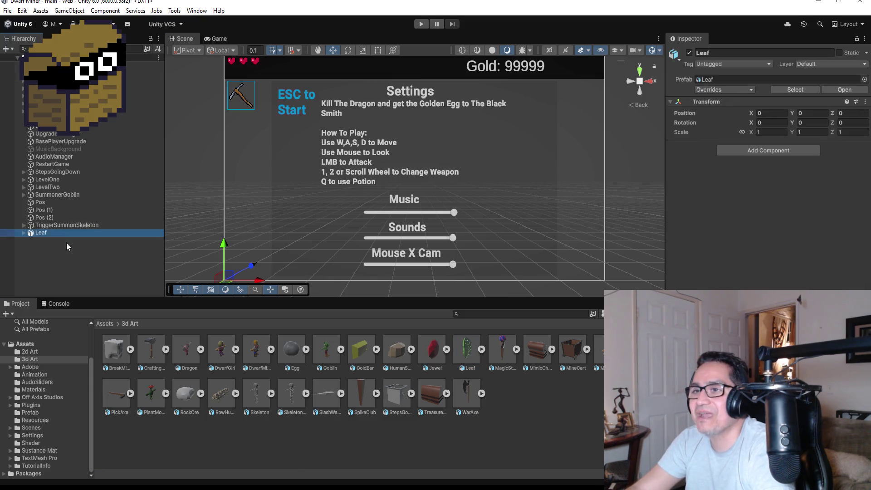
pyautogui.doubleClick(44, 232)
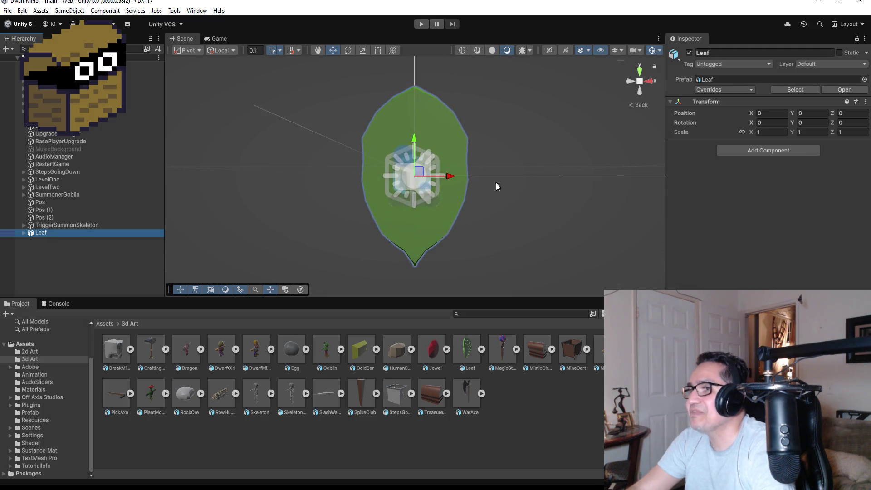
pyautogui.click(641, 71)
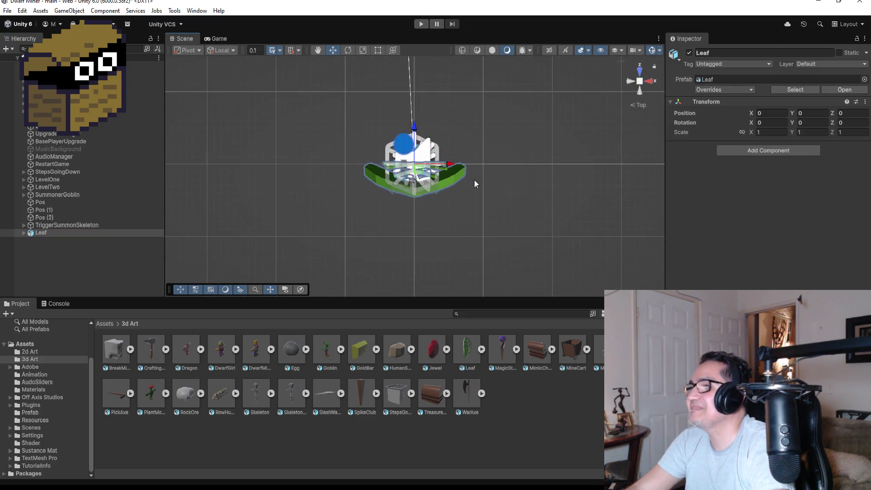
pyautogui.scroll(-3, 460, 170)
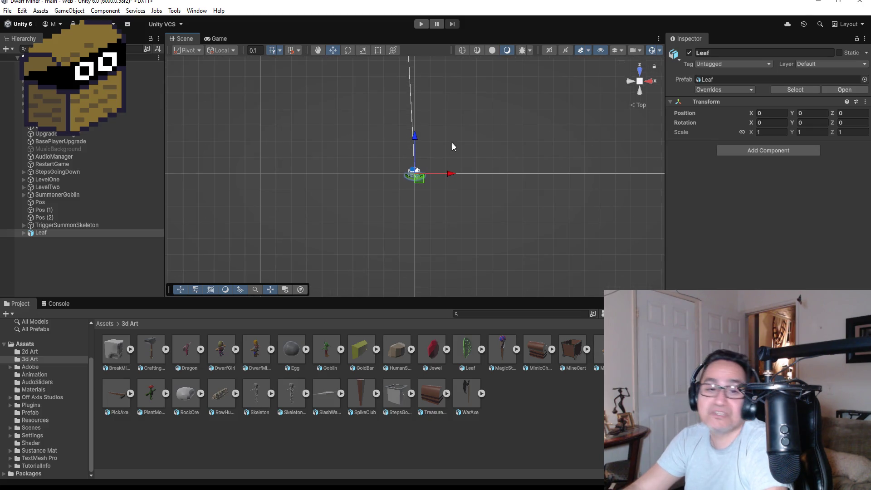
pyautogui.scroll(-5, 464, 145)
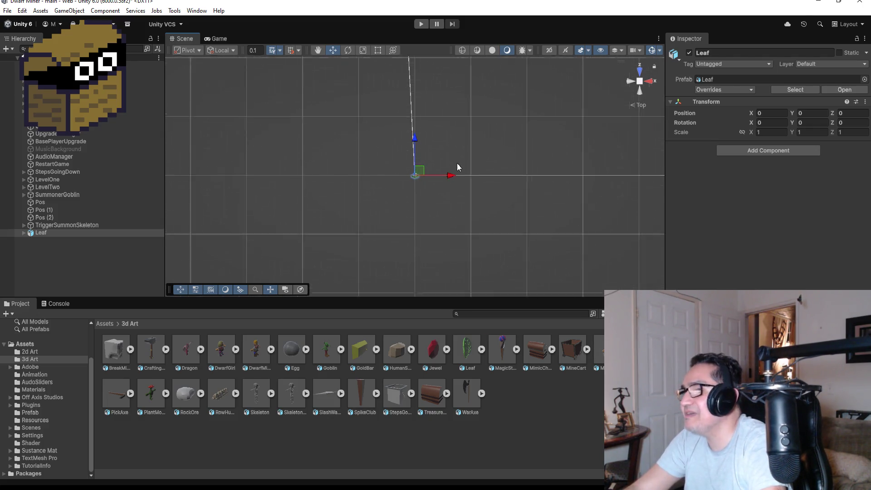
pyautogui.scroll(-5, 449, 157)
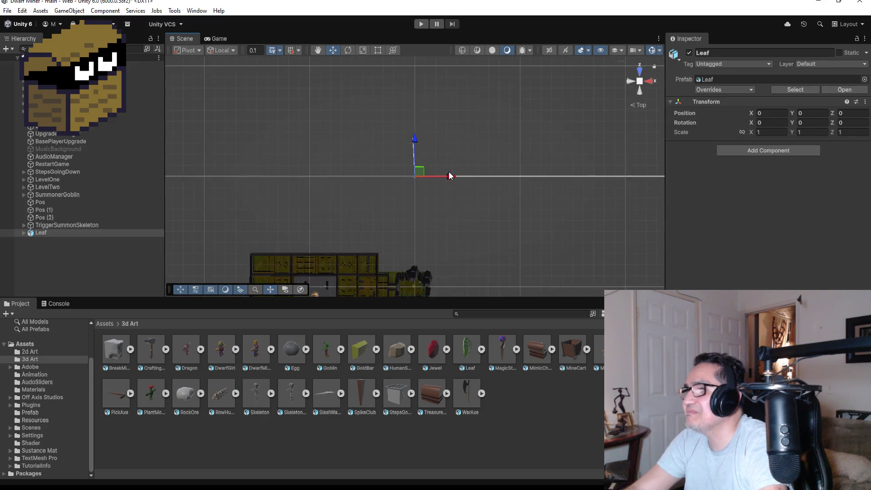
# Move the Leaf with the X/Z arrows to roughly X -17.14, Z -236.4
pyautogui.moveTo(415, 143)
pyautogui.mouseDown()
pyautogui.moveTo(407, 228)
pyautogui.moveTo(412, 248)
pyautogui.moveTo(438, 253)
pyautogui.mouseUp()
pyautogui.scroll(-2, 426, 252)
pyautogui.press('f')
pyautogui.scroll(-8, 535, 143)
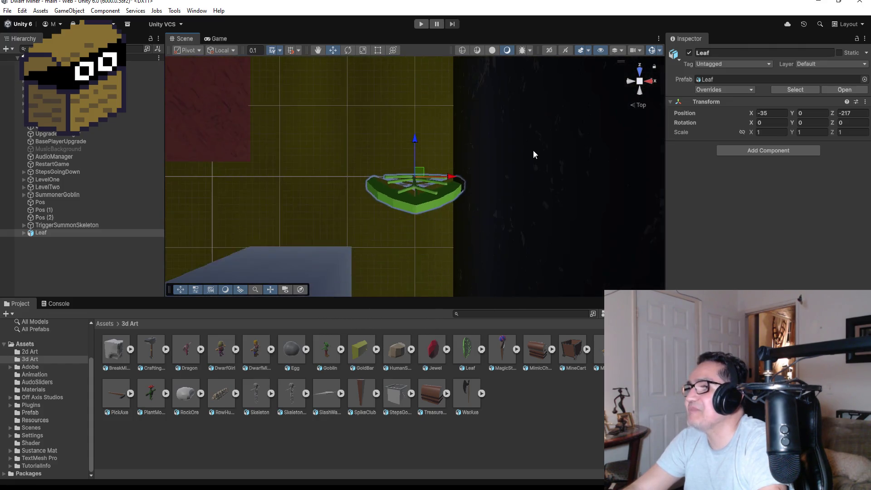
pyautogui.scroll(-5, 481, 168)
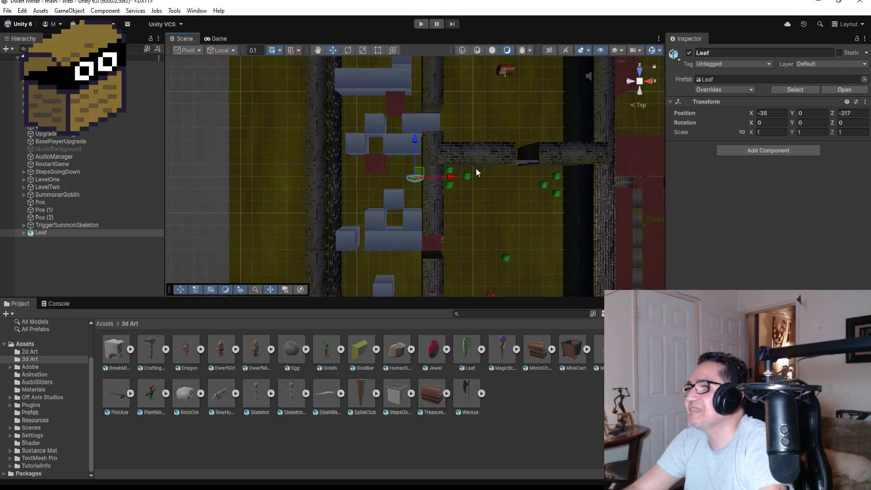
pyautogui.moveTo(454, 177); pyautogui.dragTo(616, 196)
pyautogui.scroll(-2, 617, 196)
pyautogui.scroll(-3, 617, 196)
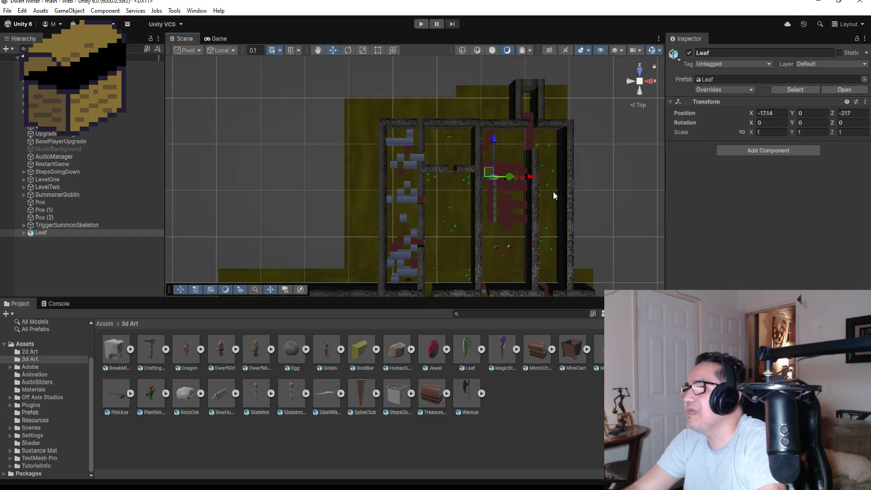
pyautogui.moveTo(498, 144); pyautogui.dragTo(506, 237)
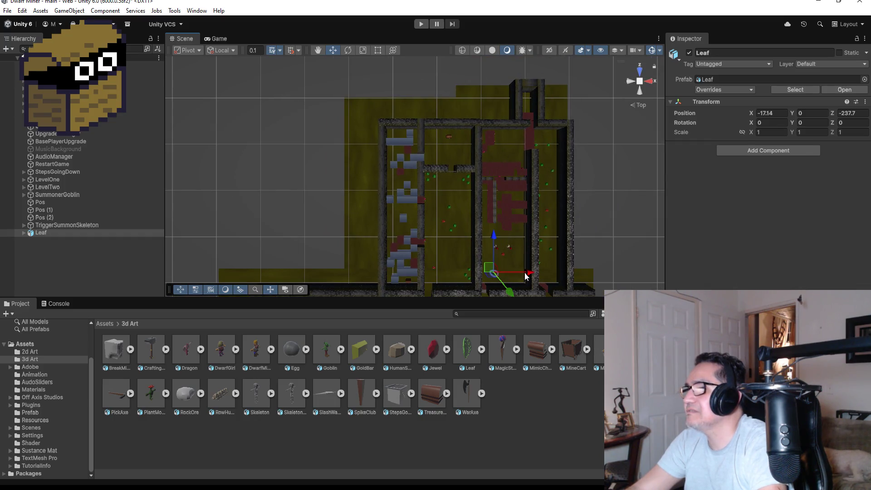
# Fine-tune the Leaf to X -14.9, Z -237.7 inside the room, then deselect it
pyautogui.moveTo(531, 273); pyautogui.dragTo(537, 282)
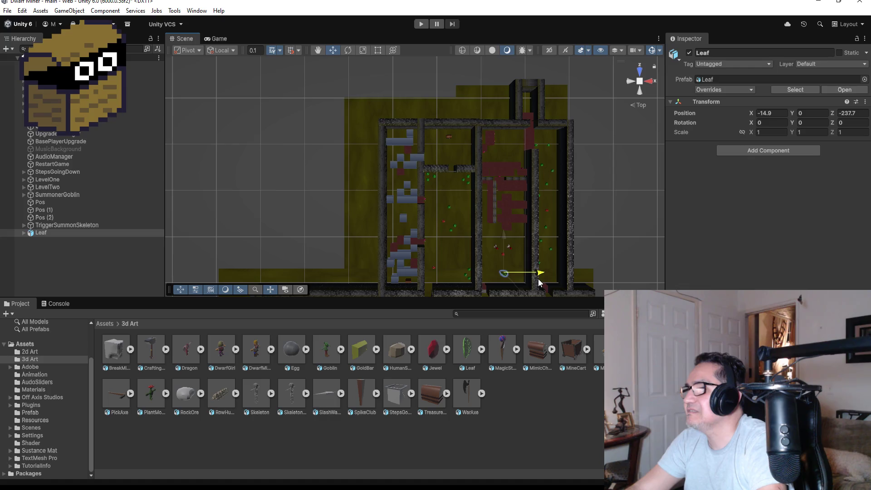
pyautogui.press('f')
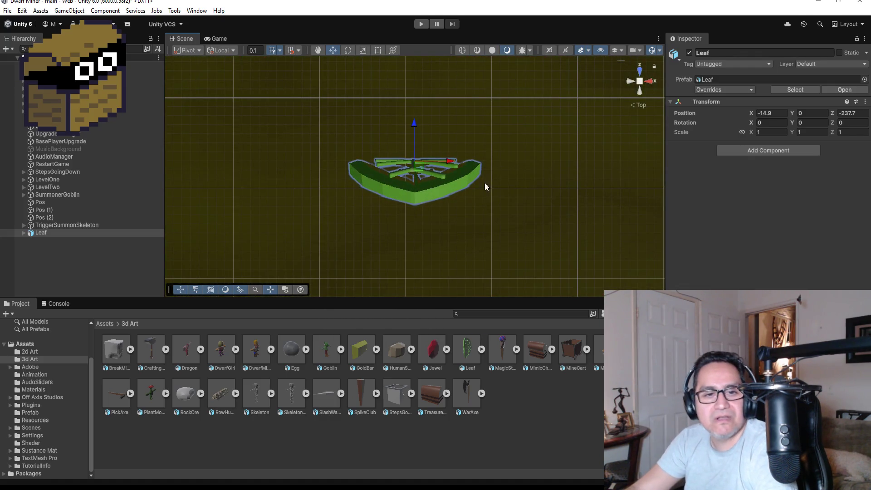
pyautogui.moveTo(525, 184)
pyautogui.mouseDown()
pyautogui.moveTo(538, 137)
pyautogui.moveTo(435, 138)
pyautogui.mouseUp()
pyautogui.click(418, 108)
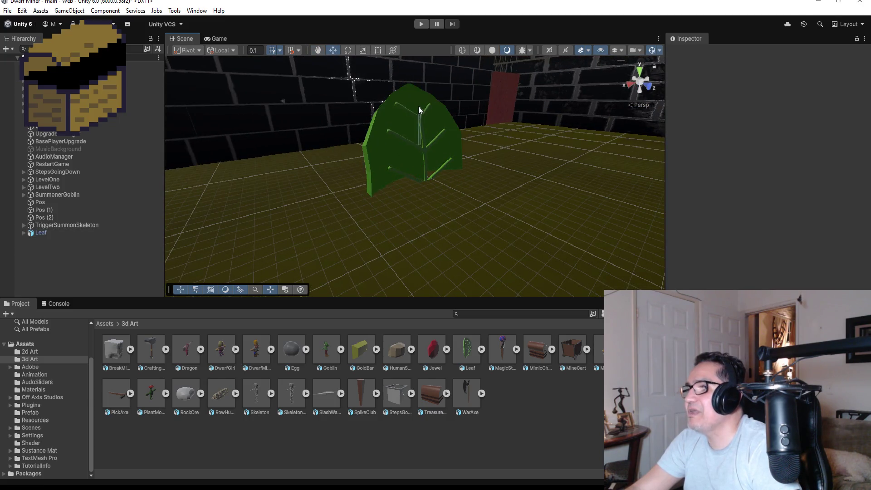
# Unpack the Leaf prefab instance
pyautogui.rightClick(53, 235)
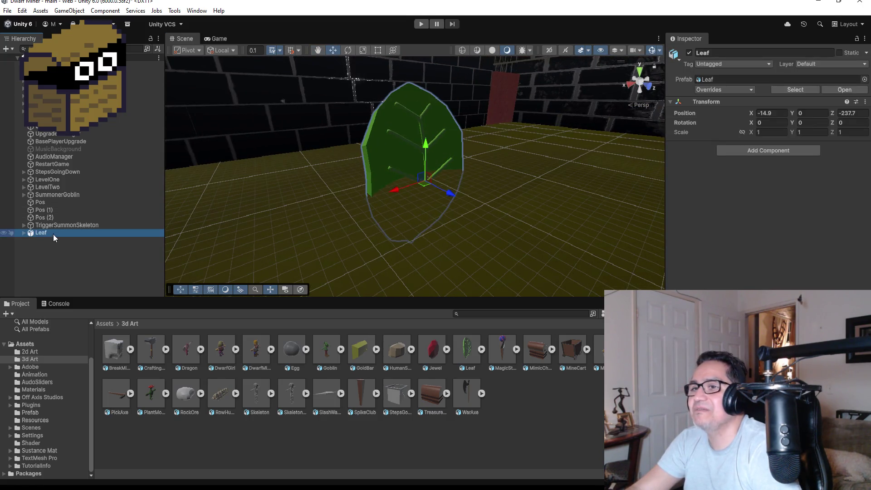
pyautogui.moveTo(109, 268)
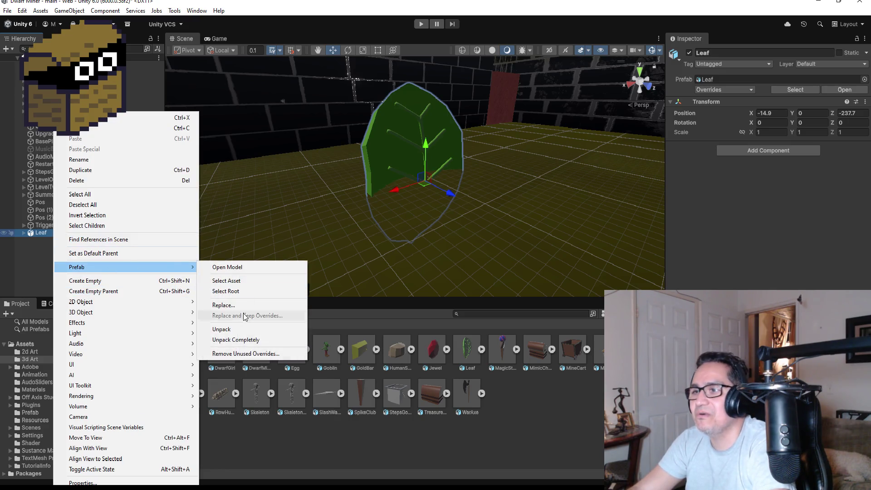
pyautogui.click(233, 340)
# Scale the Leaf to 0.5 on X, Y and Z and lower it to Y 0.684
pyautogui.moveTo(427, 143); pyautogui.dragTo(431, 39)
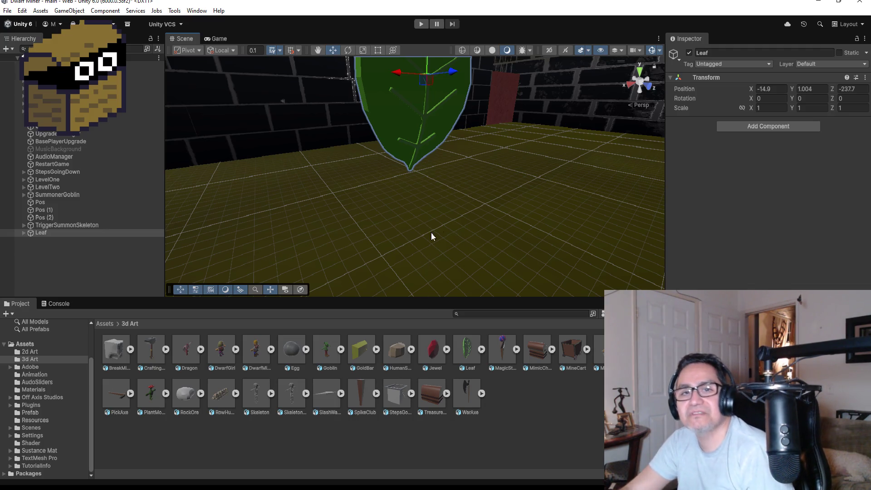
pyautogui.scroll(-3, 443, 156)
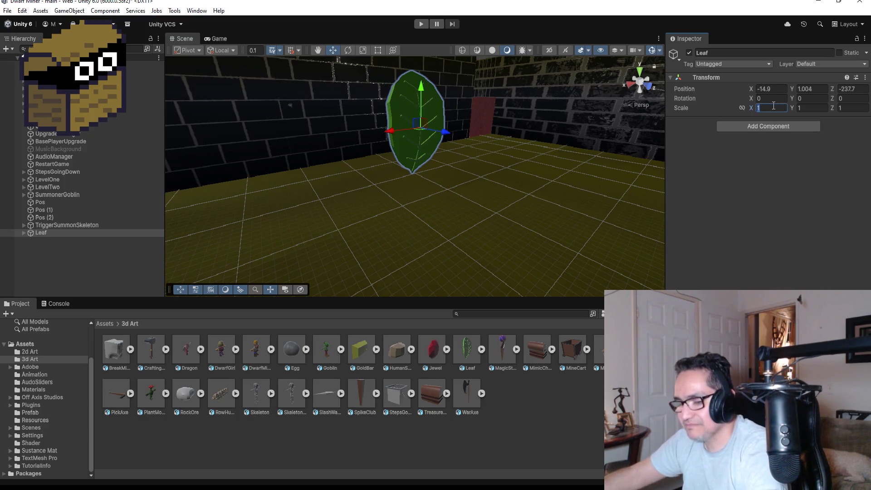
pyautogui.write('.5.5')
pyautogui.press('Tab')
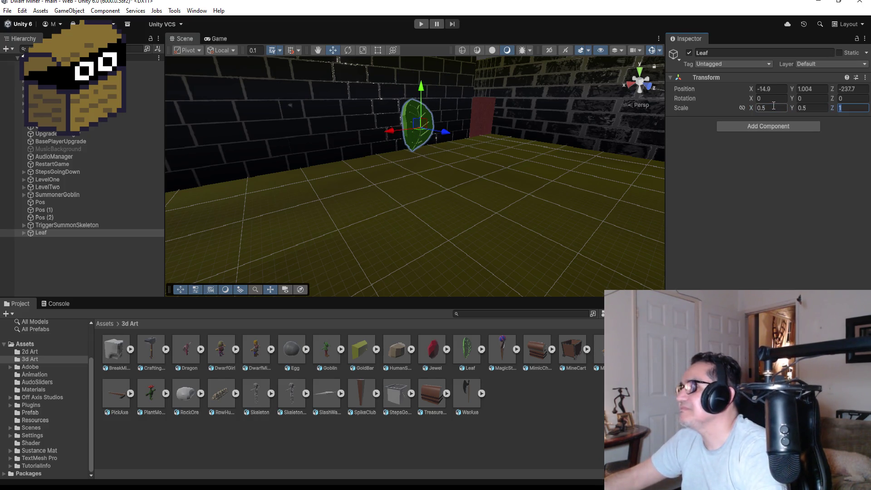
pyautogui.write('.5')
pyautogui.moveTo(421, 87)
pyautogui.mouseDown()
pyautogui.moveTo(421, 106)
pyautogui.moveTo(538, 184)
pyautogui.moveTo(611, 149)
pyautogui.mouseUp()
# Try rotation values of 30 and 15 on the Leaf, then set Z rotation to 0
pyautogui.click(810, 99)
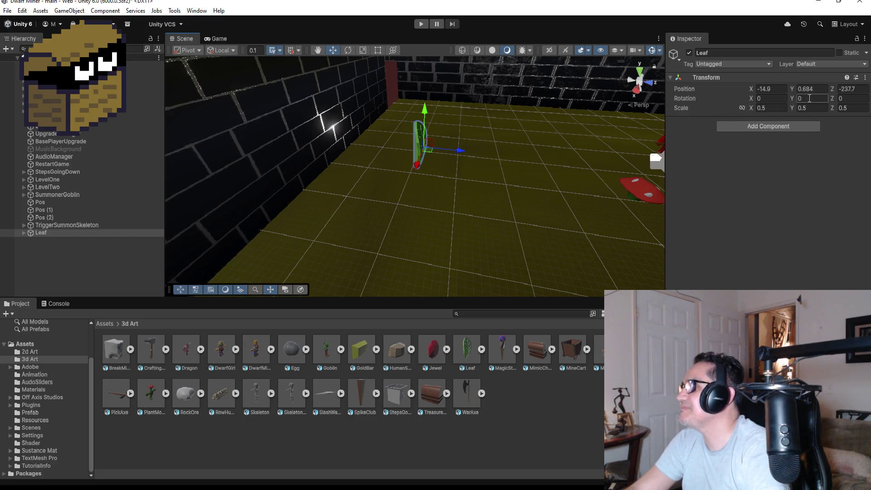
pyautogui.write('30')
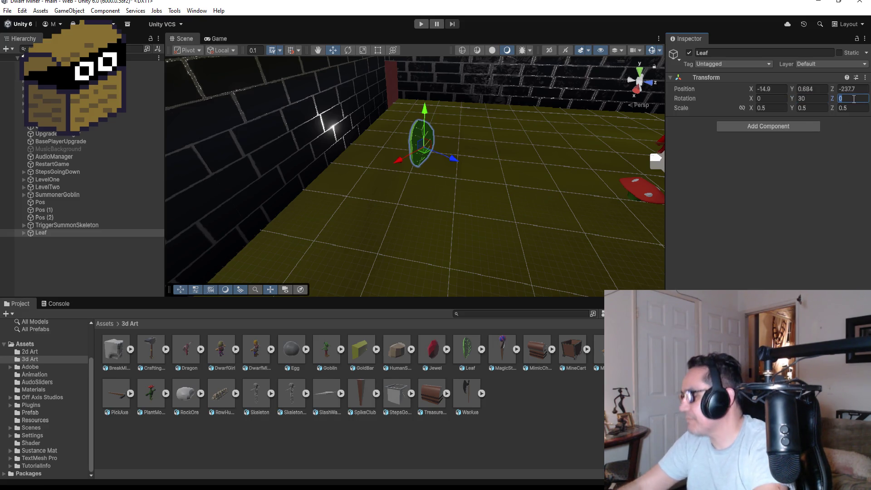
pyautogui.write('30')
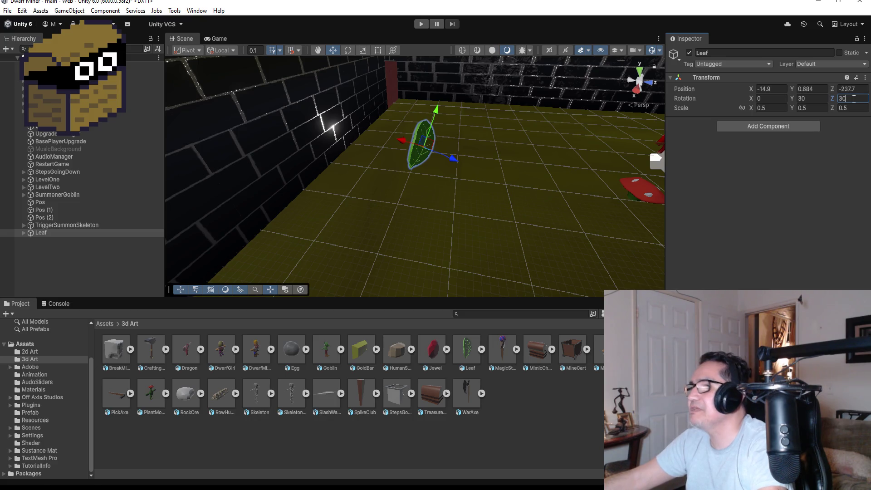
pyautogui.press('BackSpace')
pyautogui.press('BackSpace')
pyautogui.write('15')
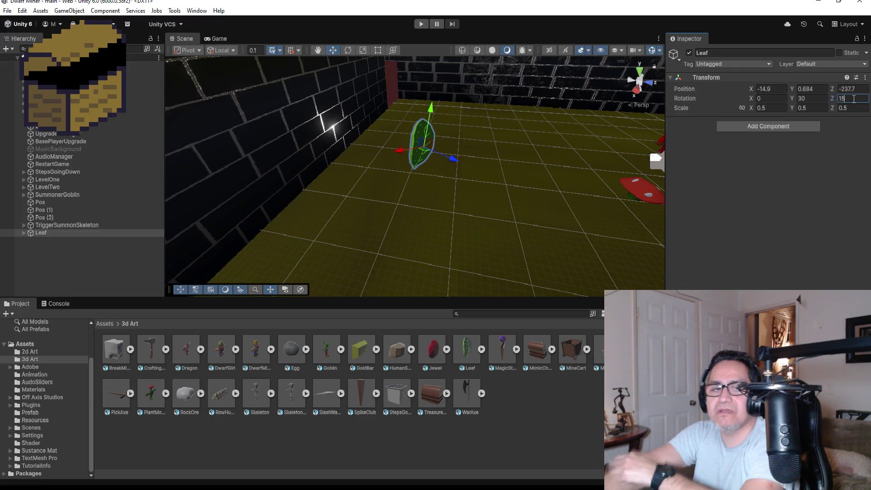
pyautogui.moveTo(480, 169)
pyautogui.mouseDown()
pyautogui.moveTo(352, 89)
pyautogui.moveTo(378, 96)
pyautogui.moveTo(407, 121)
pyautogui.mouseUp()
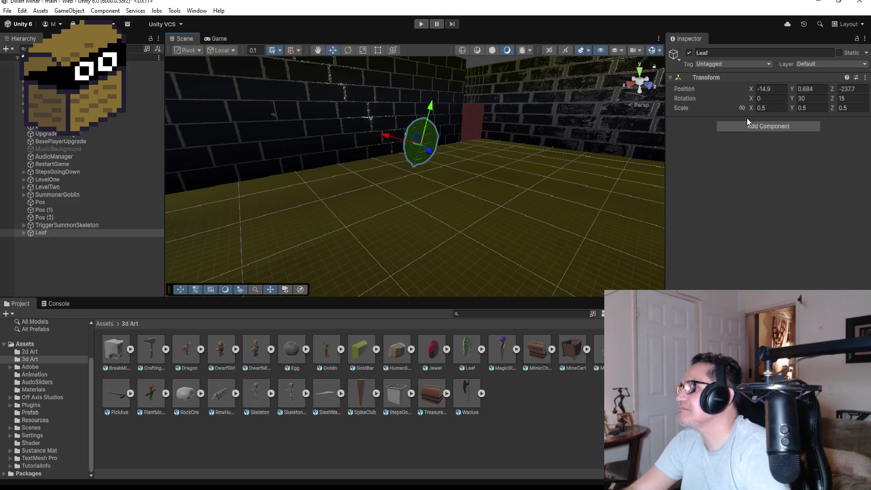
pyautogui.click(854, 97)
pyautogui.write('0')
pyautogui.press('Return')
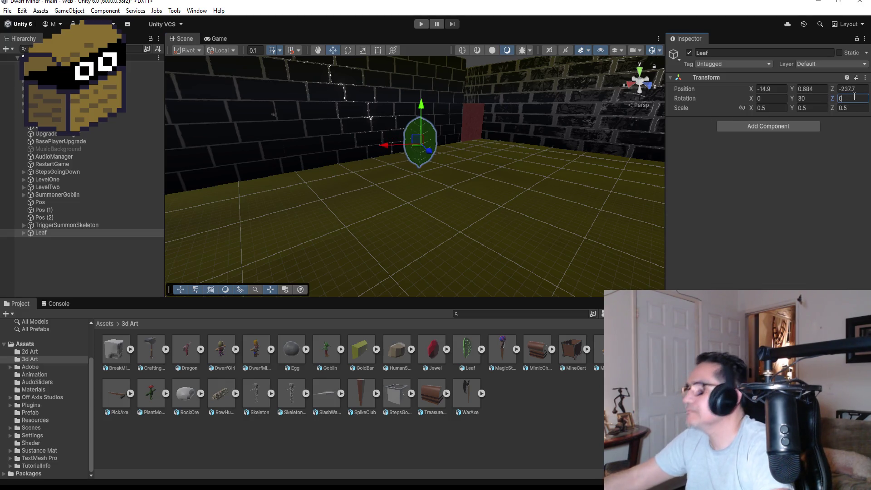
# Set the Leaf's rotation to X 15, Y 0, Z 0 and check it against the wall
pyautogui.moveTo(460, 153); pyautogui.dragTo(399, 122)
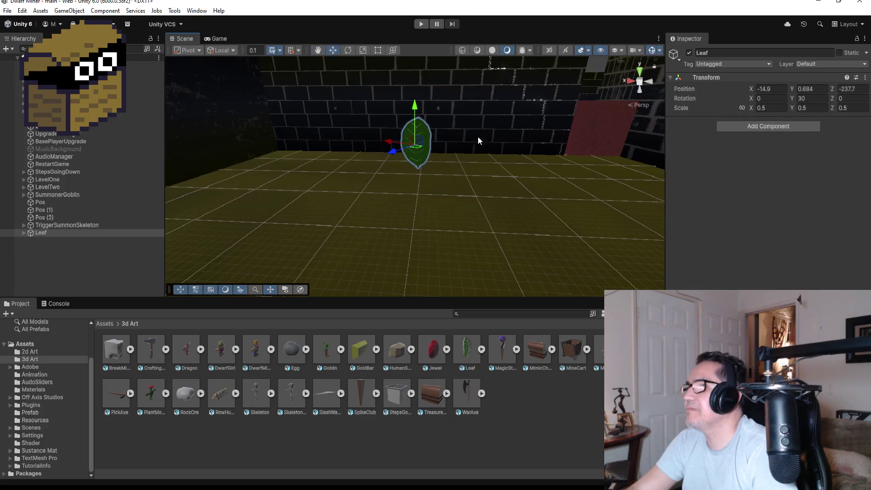
pyautogui.click(821, 99)
pyautogui.write('0')
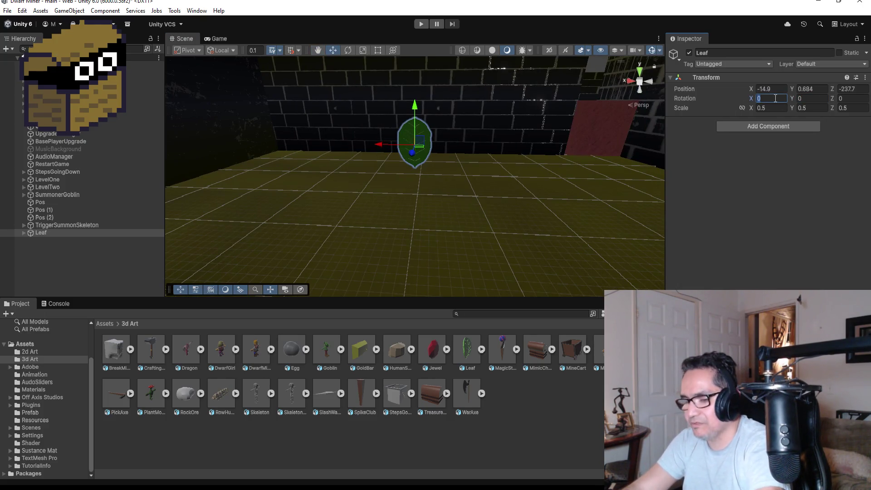
pyautogui.write('45')
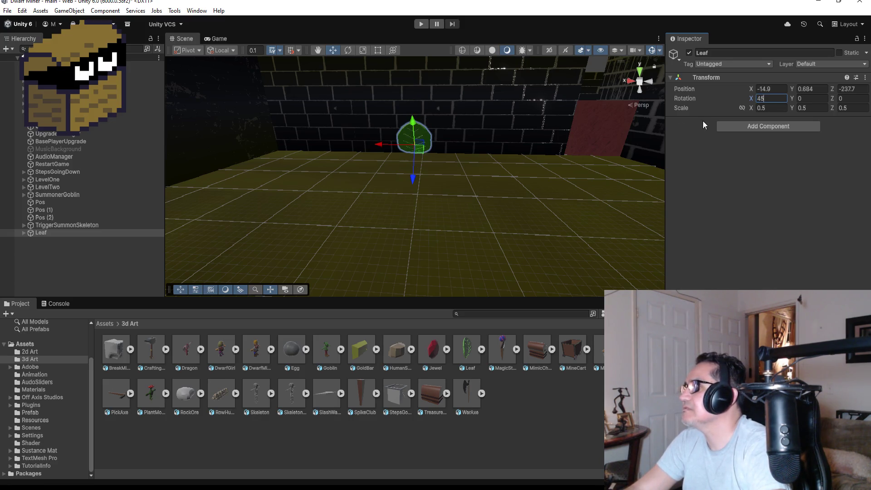
pyautogui.press('BackSpace')
pyautogui.press('BackSpace')
pyautogui.write('15')
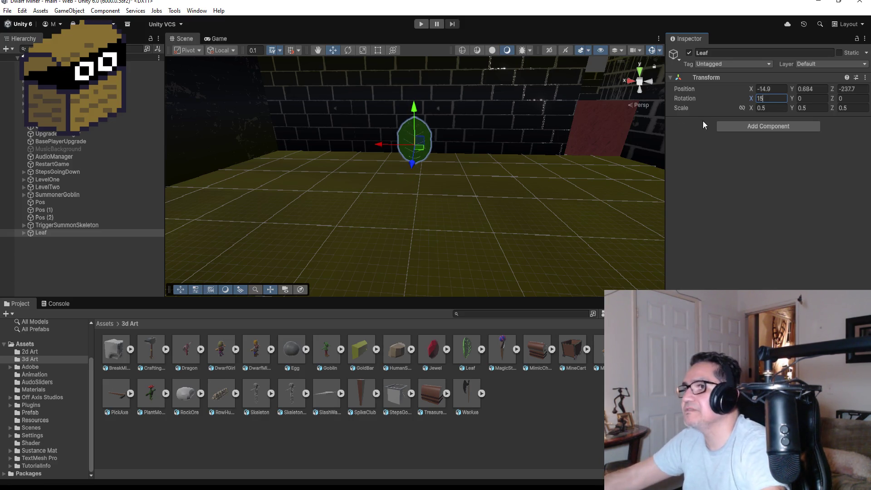
pyautogui.moveTo(510, 137); pyautogui.dragTo(647, 133)
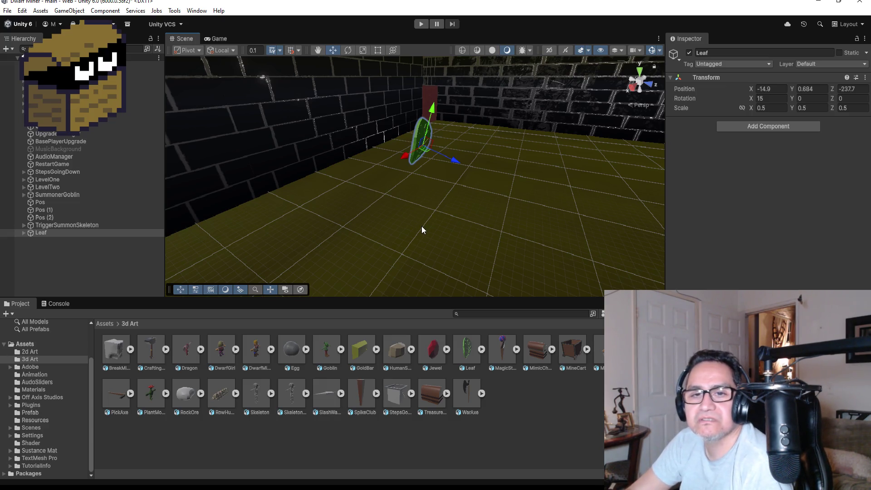
pyautogui.scroll(5, 421, 230)
pyautogui.scroll(-5, 464, 192)
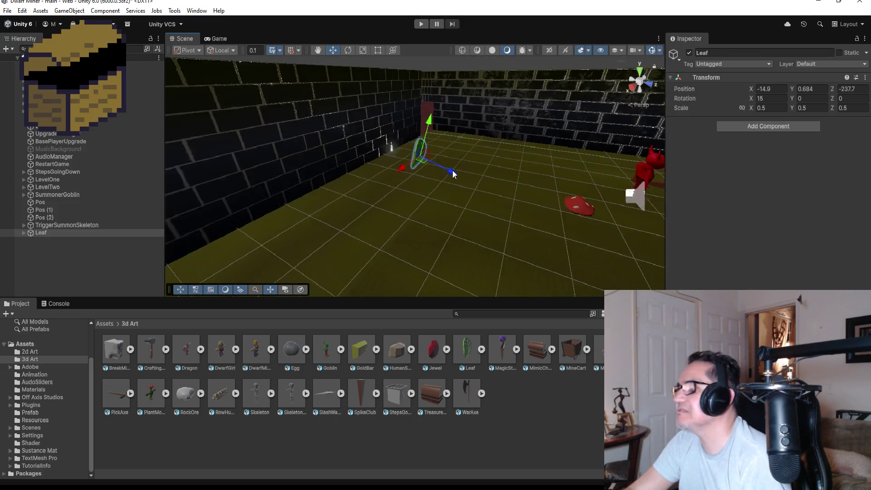
pyautogui.scroll(2, 455, 171)
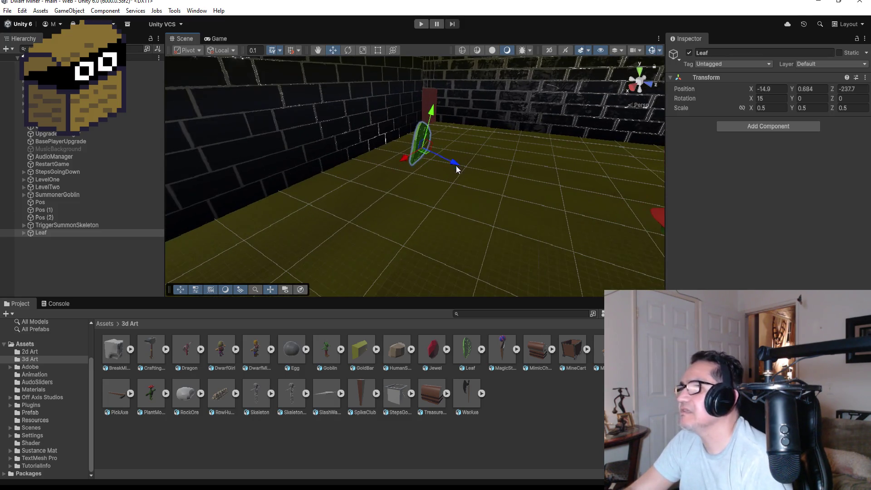
pyautogui.click(56, 233)
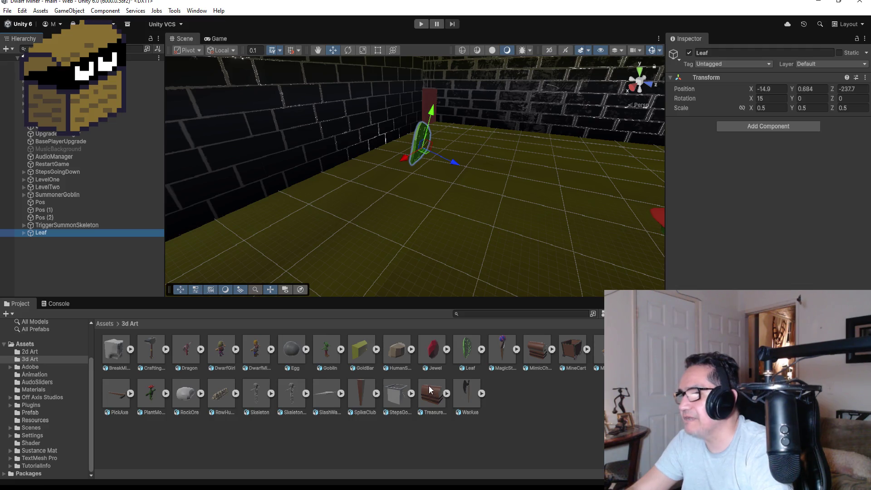
pyautogui.click(443, 393)
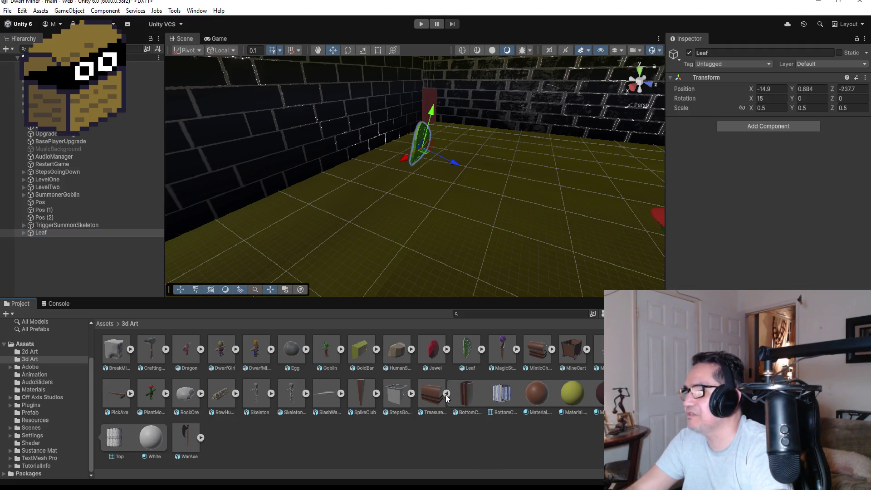
pyautogui.click(445, 394)
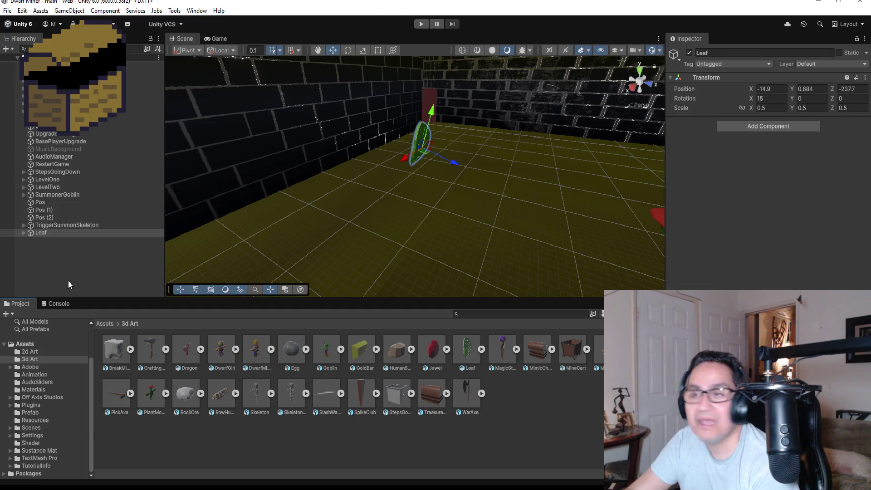
pyautogui.click(73, 263)
pyautogui.click(63, 233)
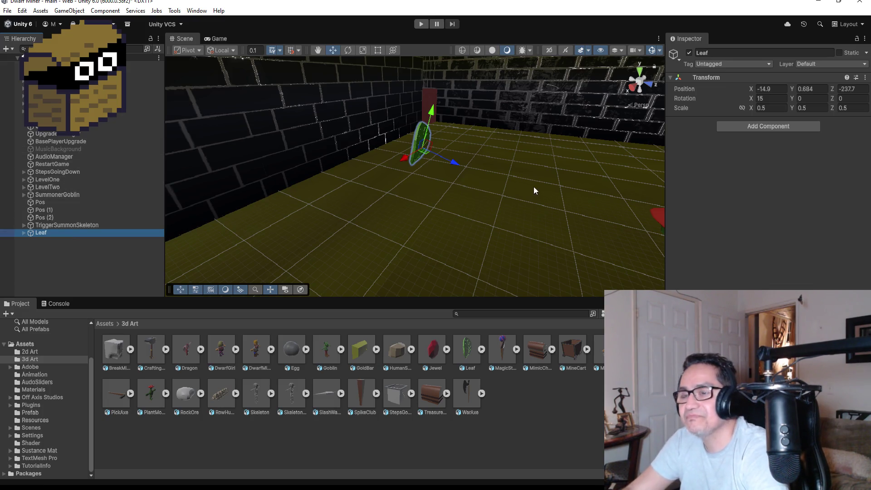
pyautogui.moveTo(535, 129); pyautogui.dragTo(477, 138)
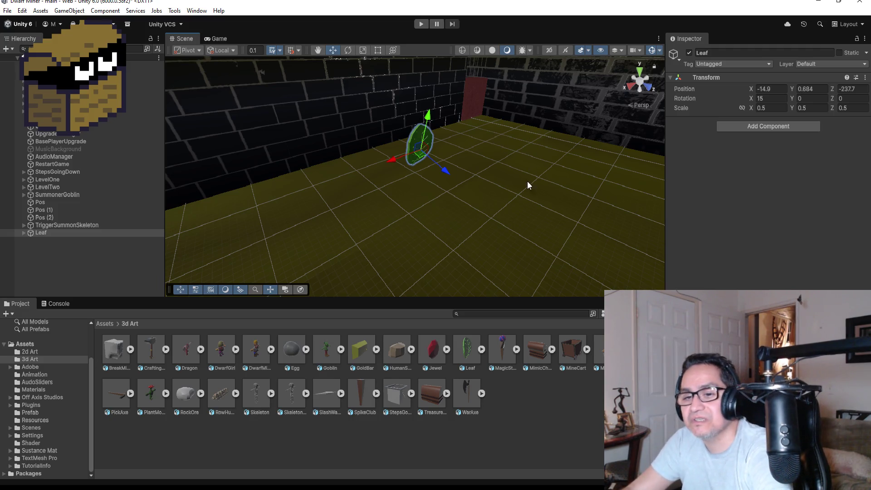
pyautogui.click(75, 271)
# Add a Box Collider component to the Leaf
pyautogui.click(55, 234)
pyautogui.click(770, 127)
pyautogui.write('box')
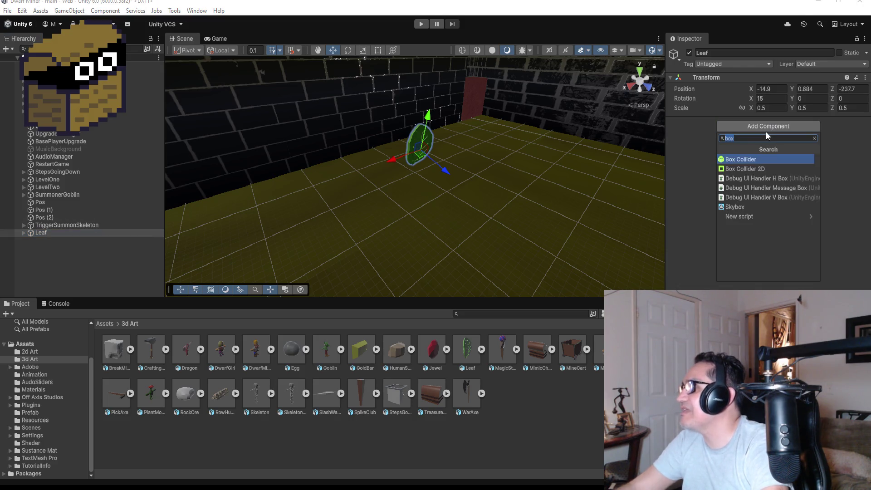
pyautogui.click(745, 158)
# Stand the Leaf upright by setting Rotation X to 0
pyautogui.scroll(3, 510, 121)
pyautogui.moveTo(573, 156)
pyautogui.mouseDown()
pyautogui.moveTo(488, 111)
pyautogui.moveTo(504, 129)
pyautogui.mouseUp()
pyautogui.click(772, 98)
pyautogui.write('0')
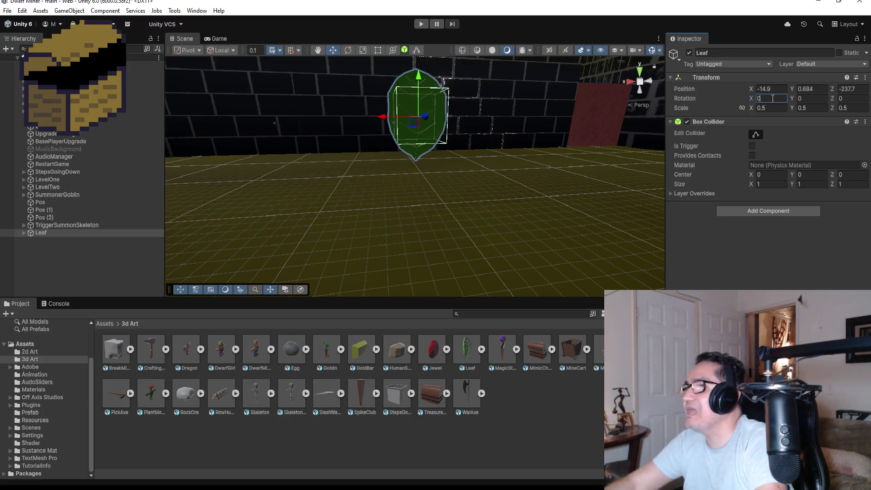
# Resize the Box Collider to the leaf's thickness, base and tip
pyautogui.moveTo(488, 142); pyautogui.dragTo(577, 129)
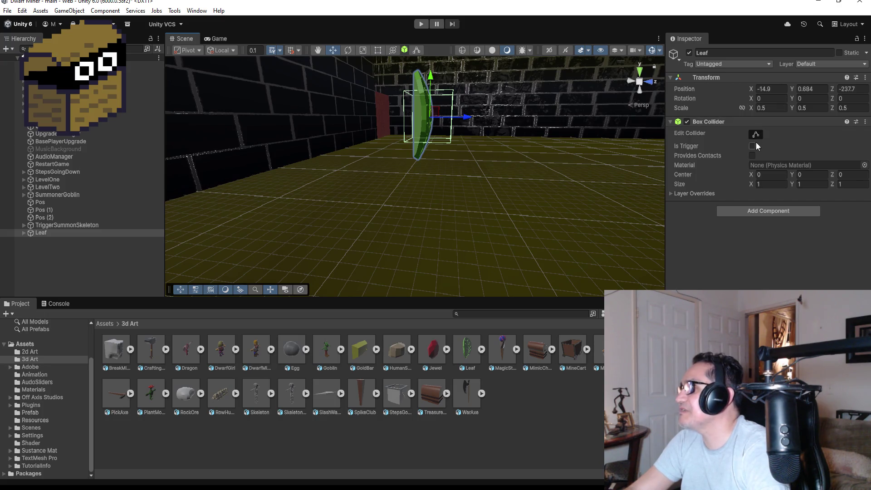
pyautogui.moveTo(426, 107)
pyautogui.mouseDown()
pyautogui.moveTo(508, 99)
pyautogui.moveTo(503, 122)
pyautogui.moveTo(443, 103)
pyautogui.moveTo(490, 113)
pyautogui.mouseUp()
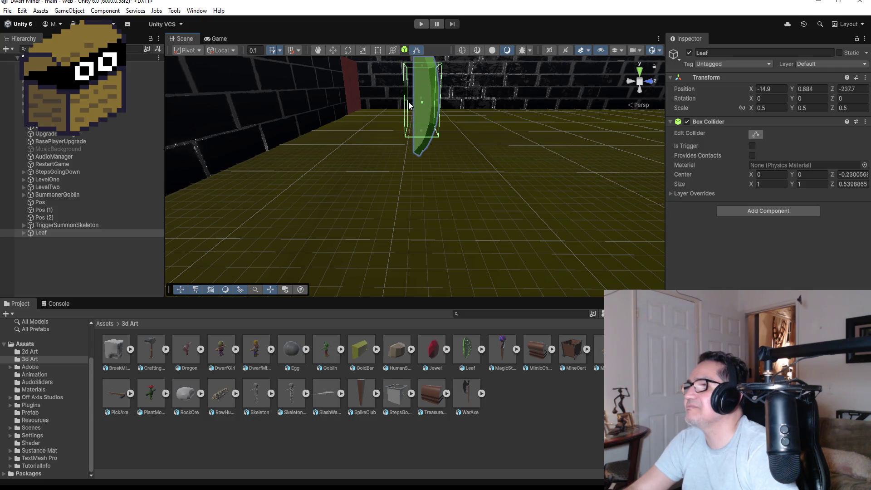
pyautogui.moveTo(406, 103); pyautogui.dragTo(412, 101)
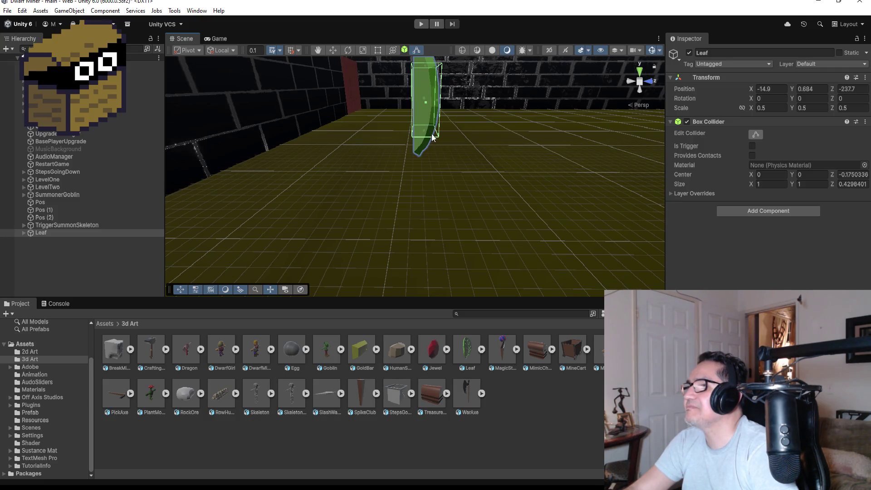
pyautogui.moveTo(425, 133); pyautogui.dragTo(422, 151)
pyautogui.moveTo(474, 106)
pyautogui.mouseDown()
pyautogui.moveTo(334, 159)
pyautogui.moveTo(426, 115)
pyautogui.mouseUp()
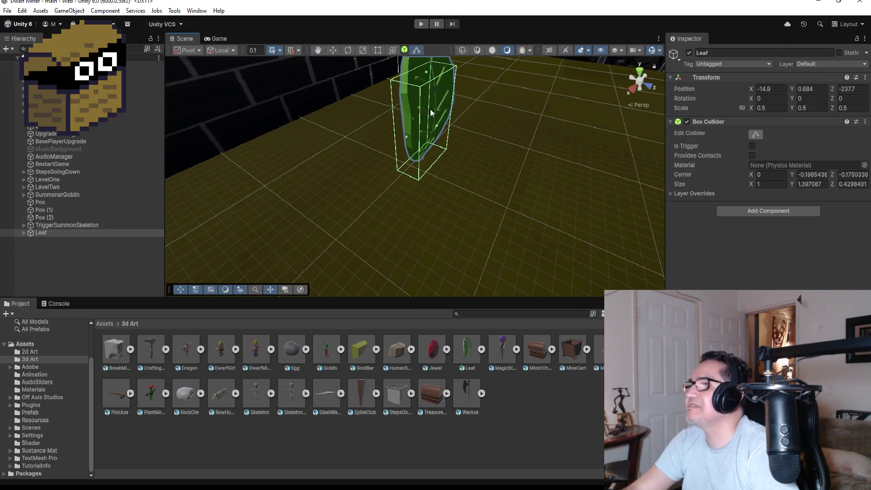
pyautogui.moveTo(424, 72)
pyautogui.mouseDown()
pyautogui.moveTo(422, 58)
pyautogui.moveTo(561, 106)
pyautogui.moveTo(505, 184)
pyautogui.moveTo(251, 67)
pyautogui.moveTo(515, 91)
pyautogui.moveTo(502, 99)
pyautogui.mouseUp()
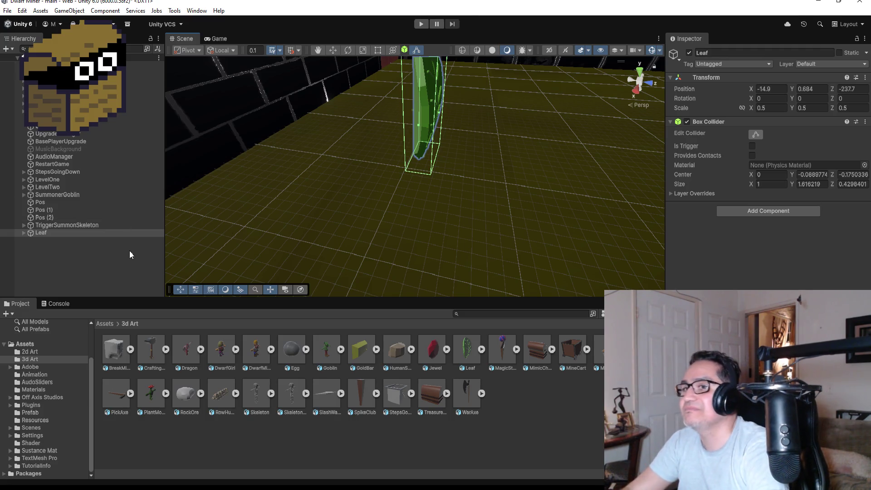
# Mark the Leaf's Box Collider as a trigger
pyautogui.click(99, 267)
pyautogui.click(70, 233)
pyautogui.click(752, 144)
pyautogui.click(756, 135)
pyautogui.moveTo(507, 166)
pyautogui.mouseDown()
pyautogui.moveTo(541, 140)
pyautogui.moveTo(509, 129)
pyautogui.mouseUp()
pyautogui.click(756, 139)
# Tilt the leaf to rotation X 10, then expand LevelTwo in the Hierarchy
pyautogui.moveTo(568, 122)
pyautogui.mouseDown()
pyautogui.moveTo(166, 174)
pyautogui.moveTo(659, 140)
pyautogui.mouseUp()
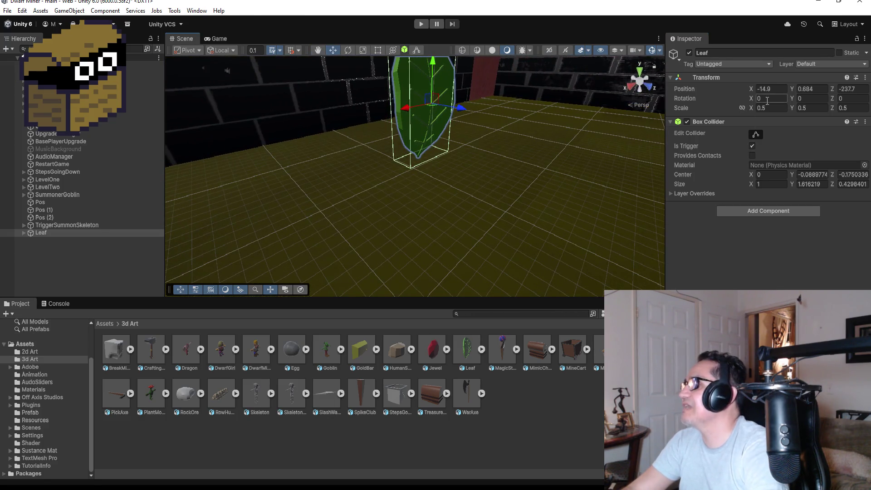
pyautogui.write('10')
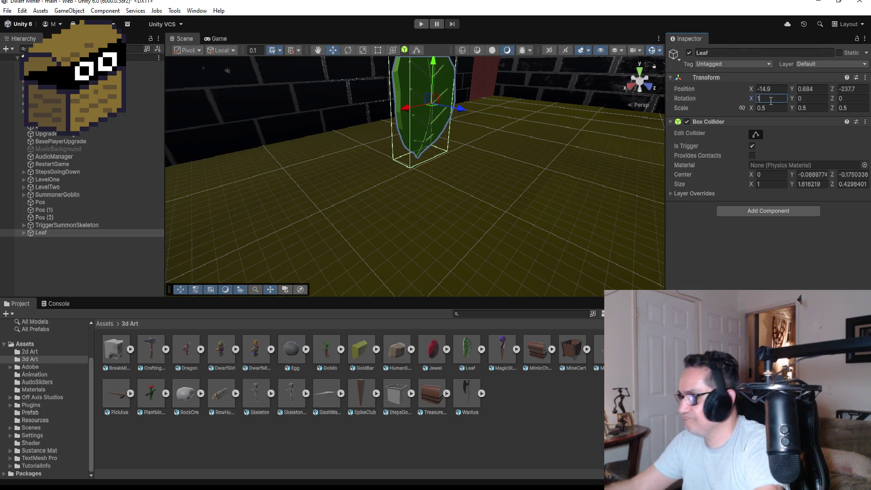
pyautogui.scroll(-4, 526, 123)
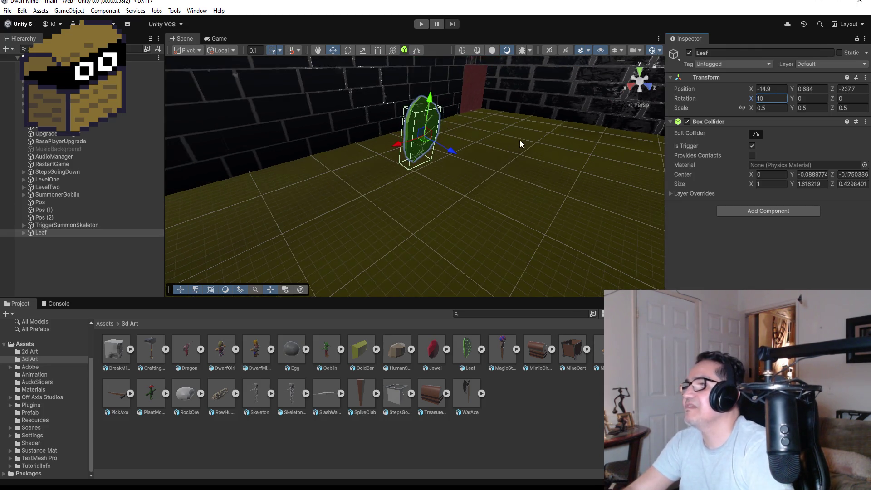
pyautogui.moveTo(471, 132); pyautogui.dragTo(486, 178)
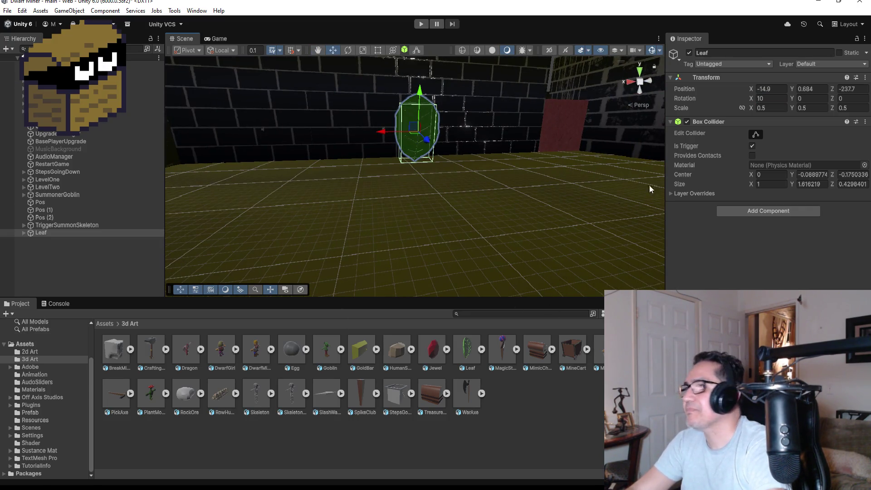
pyautogui.scroll(-5, 386, 163)
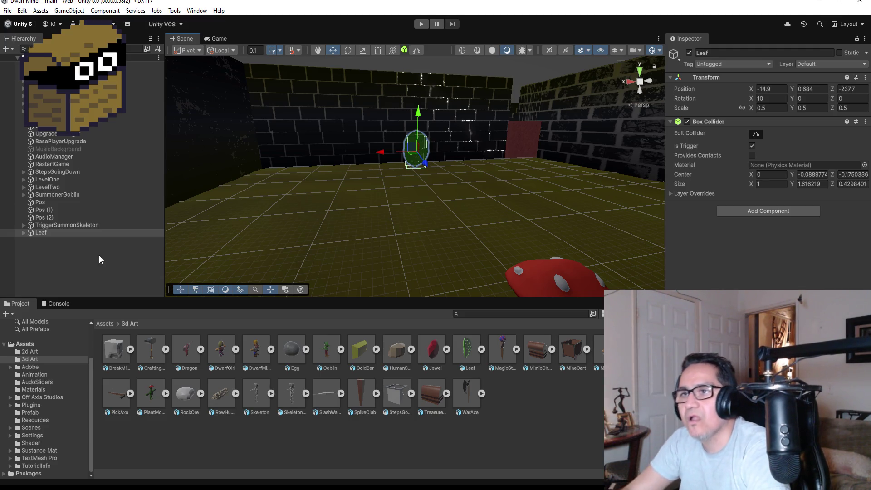
pyautogui.click(25, 186)
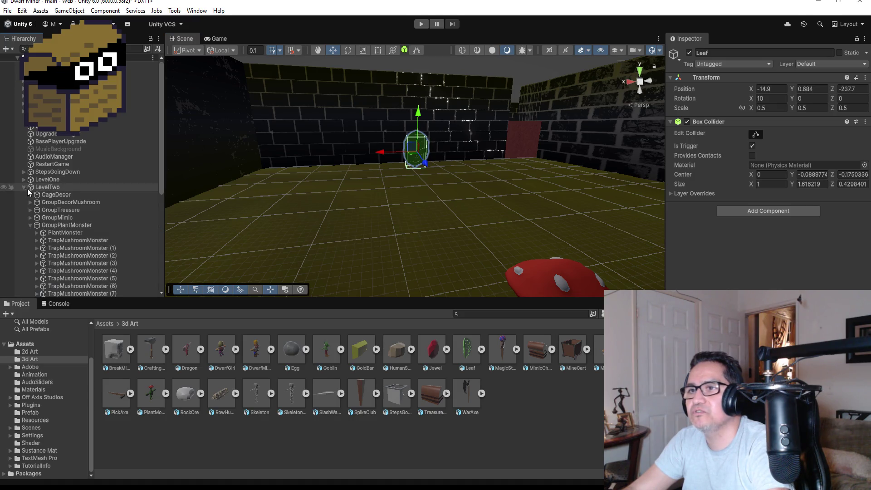
# Expand GroupTreasure and locate TreasureChest (7) from Top view
pyautogui.click(30, 226)
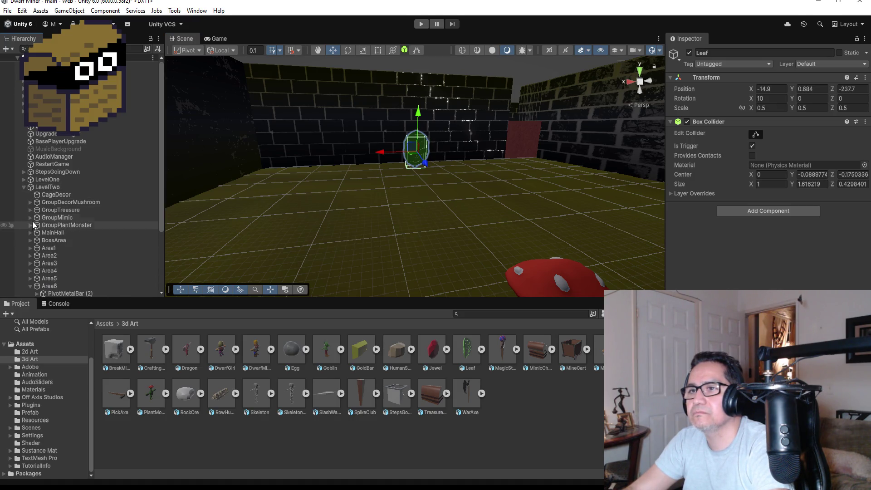
pyautogui.click(30, 217)
pyautogui.click(30, 203)
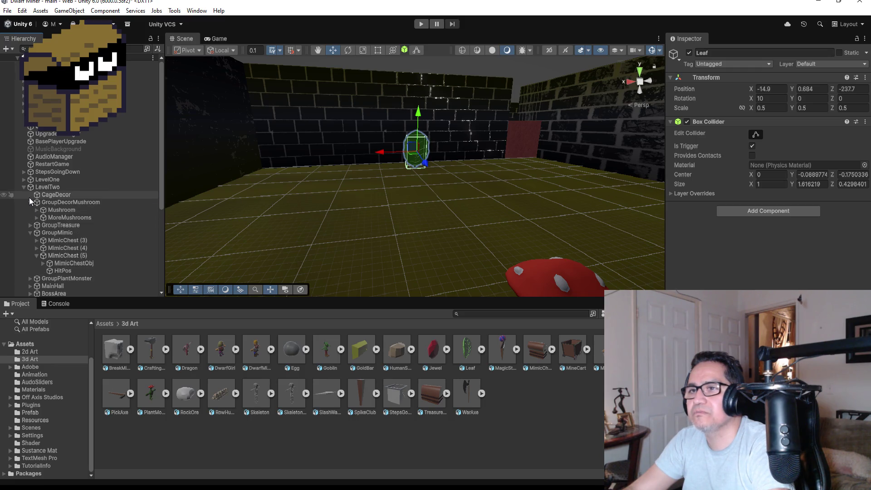
pyautogui.click(31, 202)
pyautogui.click(31, 210)
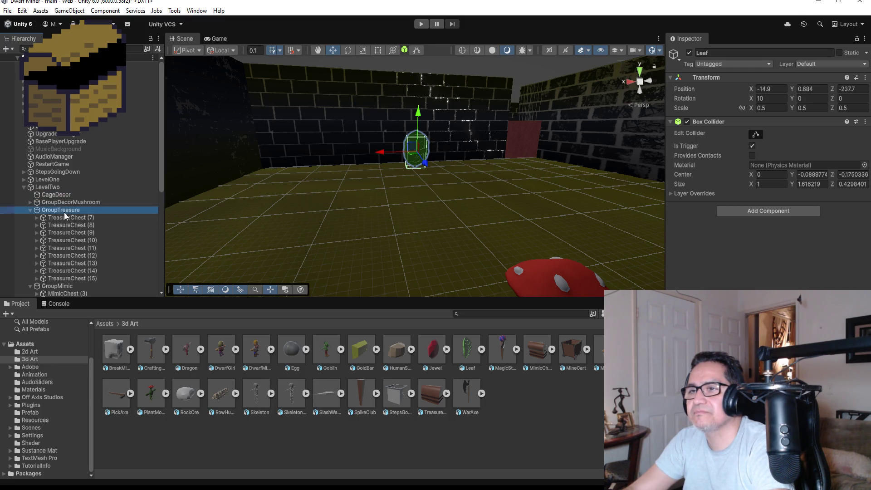
pyautogui.click(64, 210)
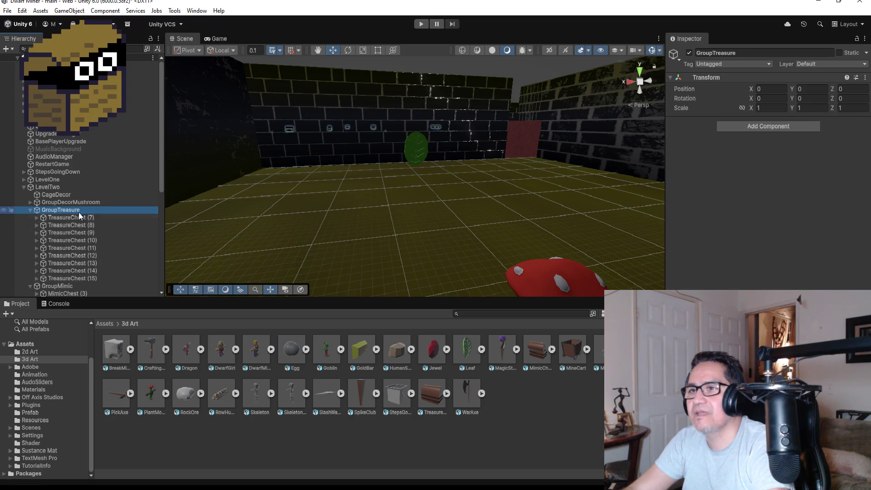
pyautogui.click(72, 218)
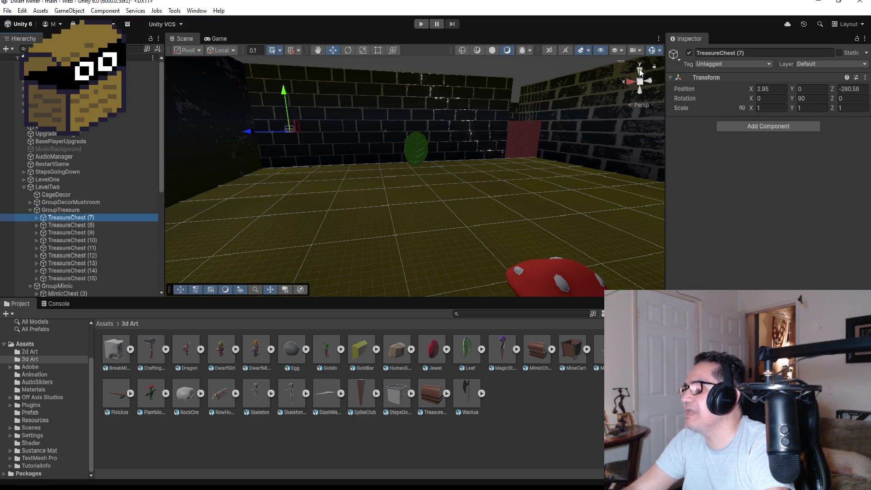
pyautogui.click(640, 72)
pyautogui.scroll(-5, 514, 175)
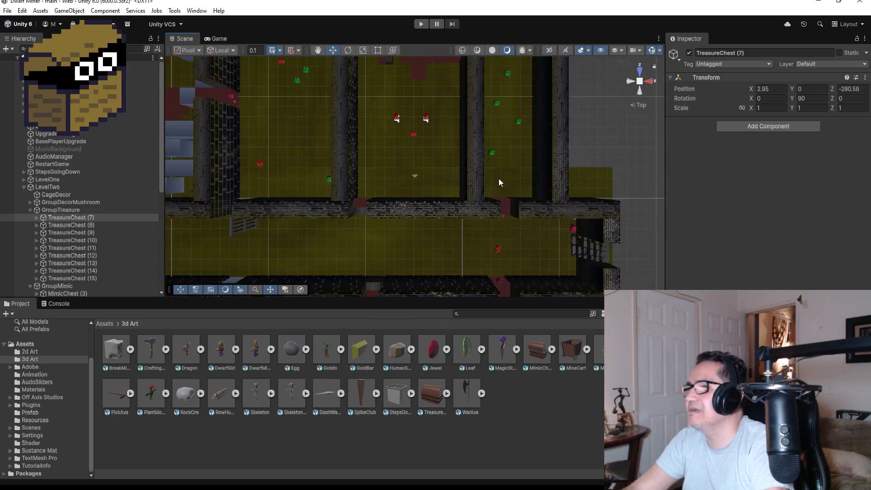
pyautogui.scroll(-8, 499, 175)
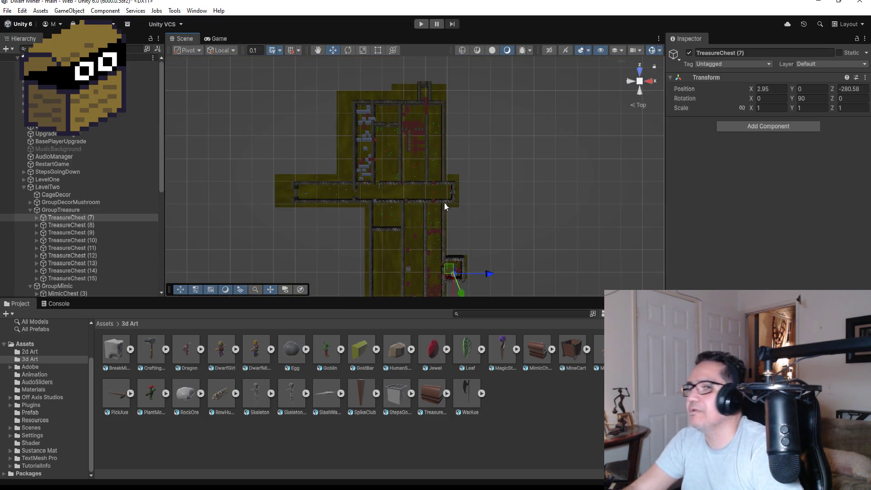
# Check chests (8) through (14), then duplicate TreasureChest (14) with Ctrl+D
pyautogui.click(107, 224)
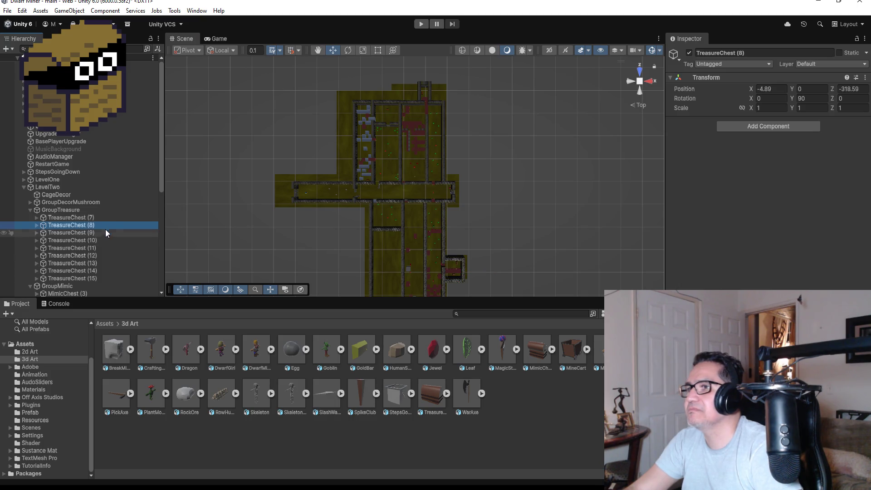
pyautogui.click(100, 234)
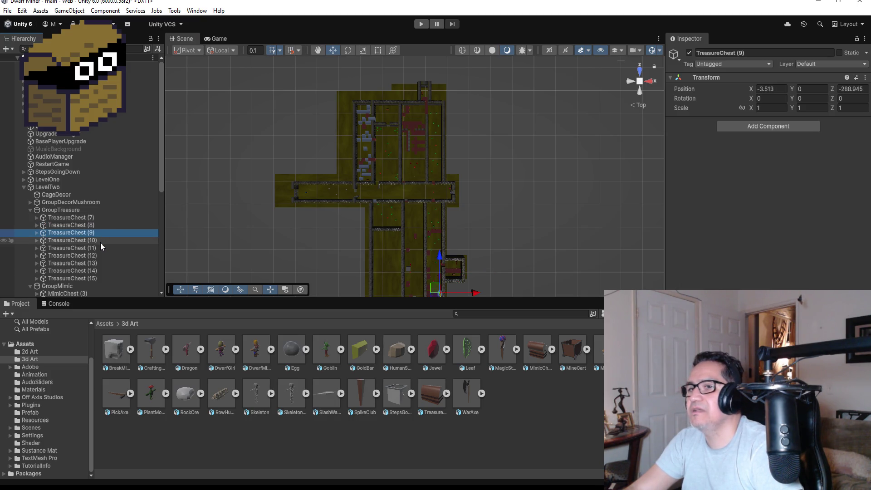
pyautogui.click(100, 242)
pyautogui.click(98, 248)
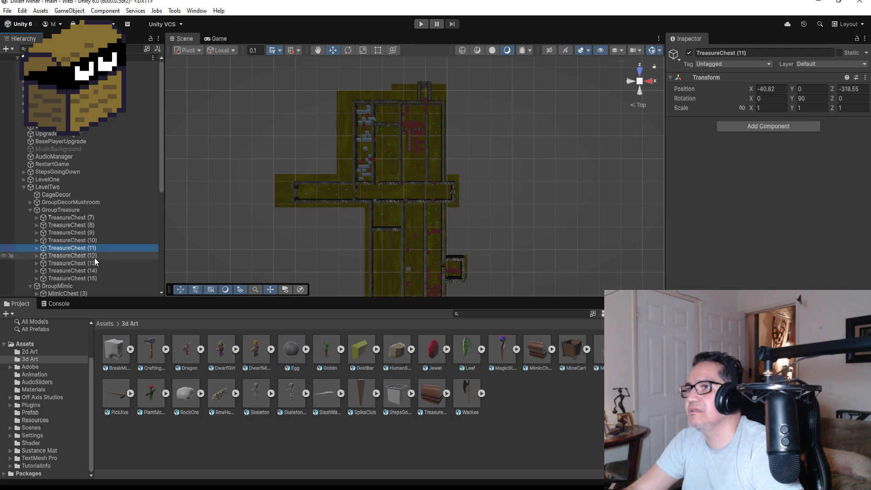
pyautogui.click(94, 263)
pyautogui.click(86, 269)
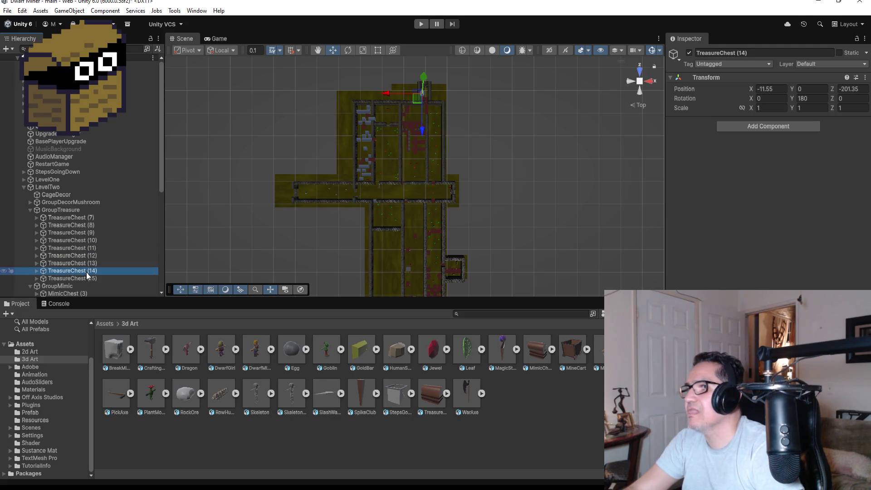
pyautogui.hotkey('ctrl', 'd')
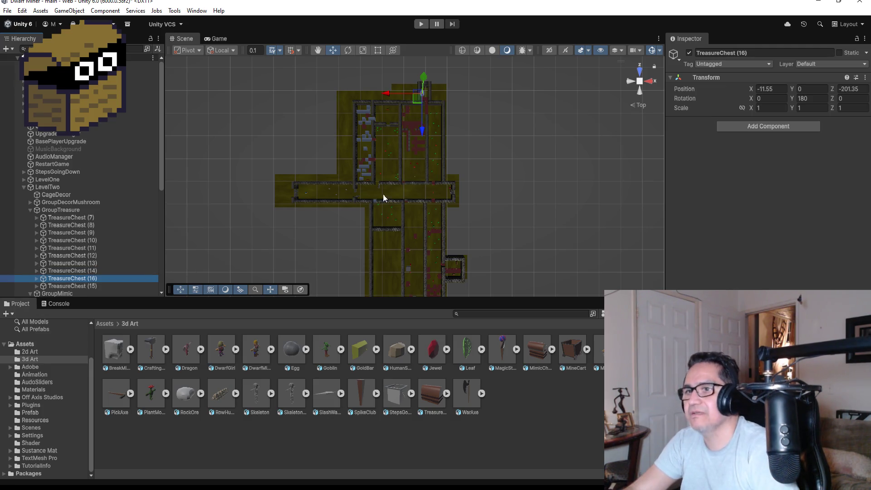
# Move TreasureChest (16) down into the corridor near X -15.15 and set its Y rotation to 90
pyautogui.moveTo(421, 121)
pyautogui.mouseDown()
pyautogui.moveTo(419, 214)
pyautogui.moveTo(419, 206)
pyautogui.mouseUp()
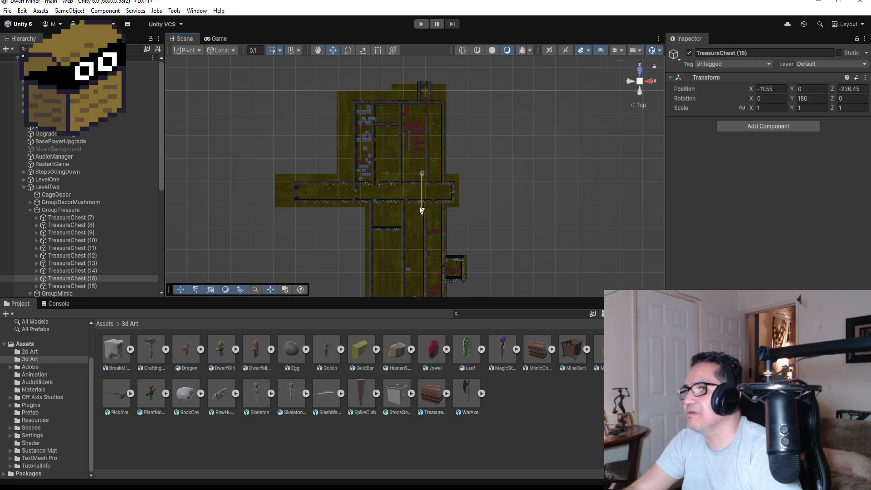
pyautogui.moveTo(382, 173); pyautogui.dragTo(376, 178)
pyautogui.press('f')
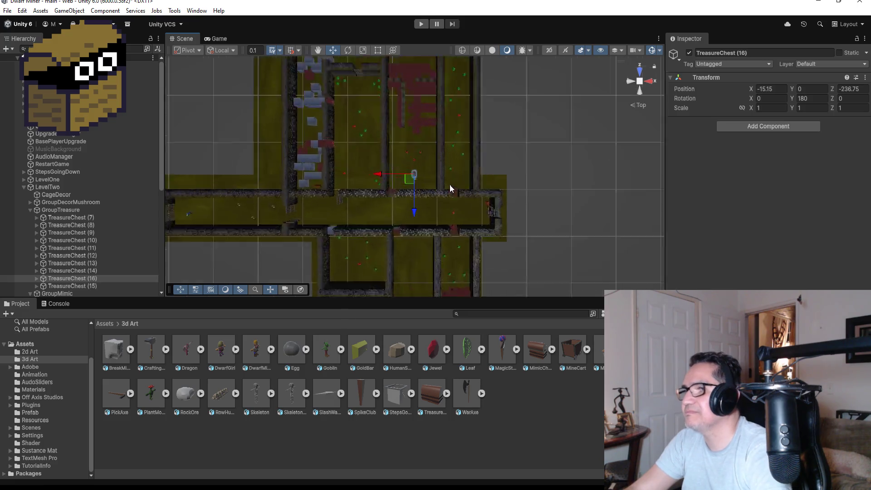
pyautogui.scroll(-1, 489, 191)
pyautogui.click(805, 98)
pyautogui.write('90')
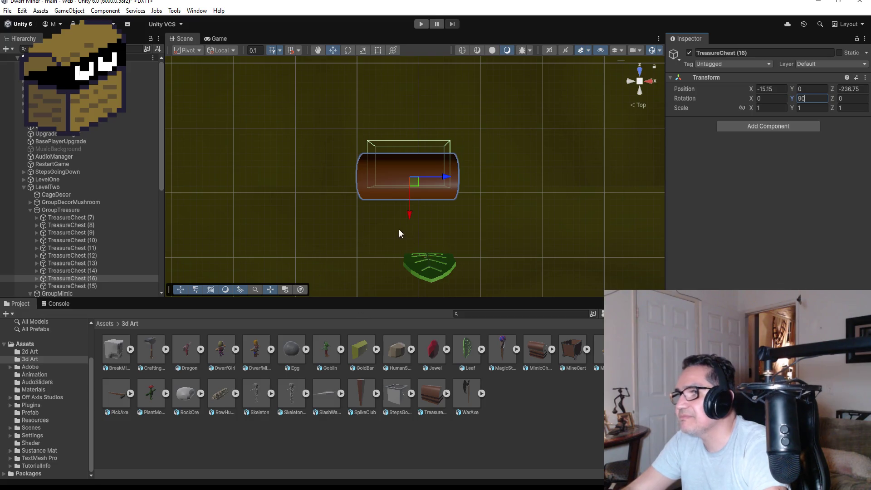
# Nudge the chest against the wall beside the leaf, ending at X -14.97, Z -238.66
pyautogui.moveTo(413, 215); pyautogui.dragTo(417, 234)
pyautogui.moveTo(446, 200)
pyautogui.mouseDown()
pyautogui.moveTo(481, 201)
pyautogui.moveTo(447, 188)
pyautogui.mouseUp()
pyautogui.scroll(-5, 517, 182)
pyautogui.moveTo(452, 191)
pyautogui.mouseDown()
pyautogui.moveTo(505, 144)
pyautogui.moveTo(469, 155)
pyautogui.moveTo(288, 85)
pyautogui.mouseUp()
pyautogui.moveTo(441, 153)
pyautogui.mouseDown()
pyautogui.moveTo(472, 181)
pyautogui.moveTo(434, 221)
pyautogui.mouseUp()
pyautogui.moveTo(376, 191); pyautogui.dragTo(324, 176)
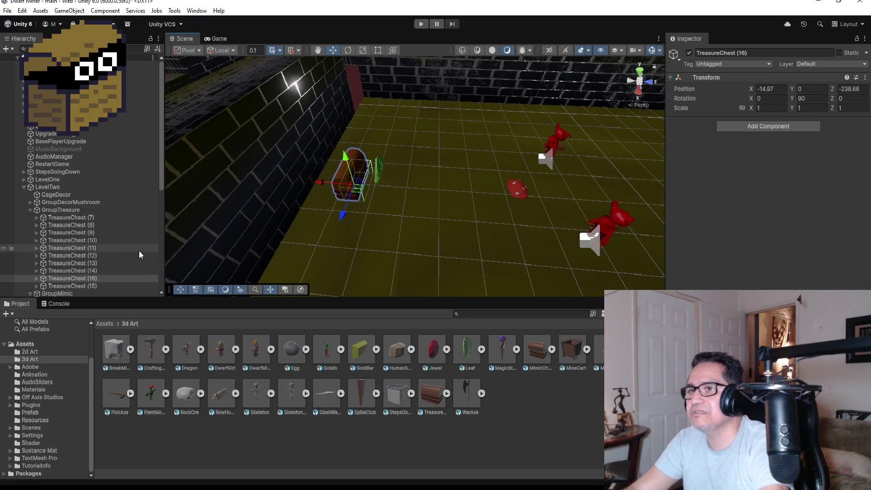
# Rename TreasureChest (16) to MainTreasureChest
pyautogui.scroll(-5, 110, 247)
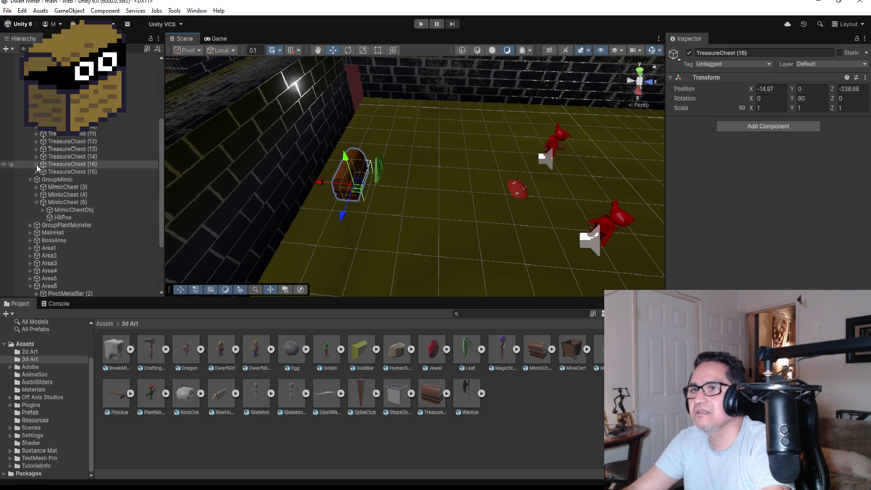
pyautogui.click(36, 164)
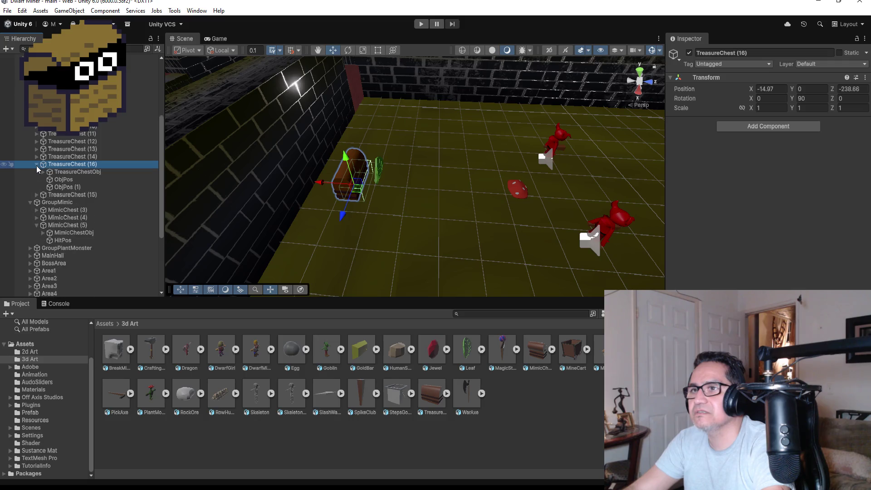
pyautogui.click(766, 52)
pyautogui.write('TreasureChest')
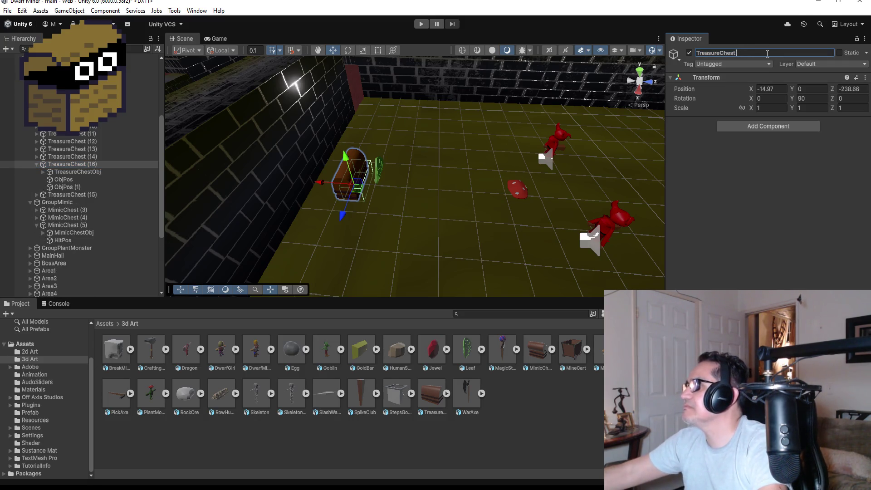
pyautogui.press('Home')
pyautogui.write('Main')
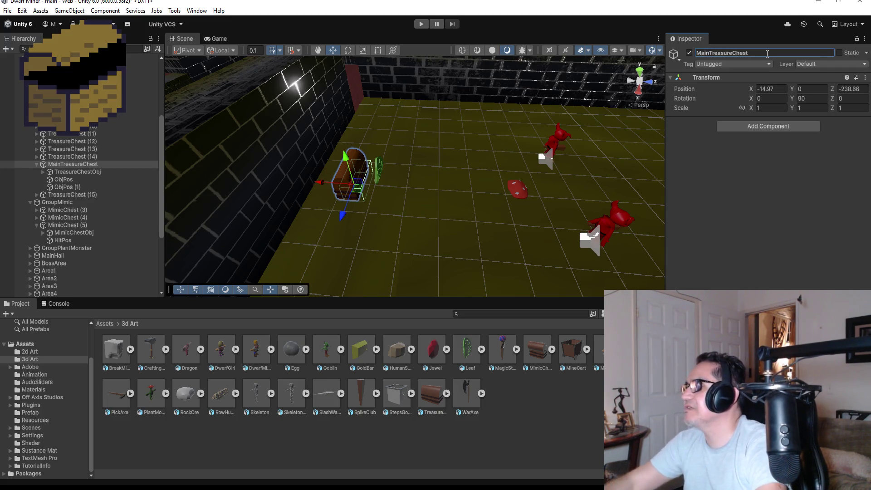
# Inspect the chest's TreasureChestObj and ObjPos (1) children, then reselect MainTreasureChest
pyautogui.click(73, 172)
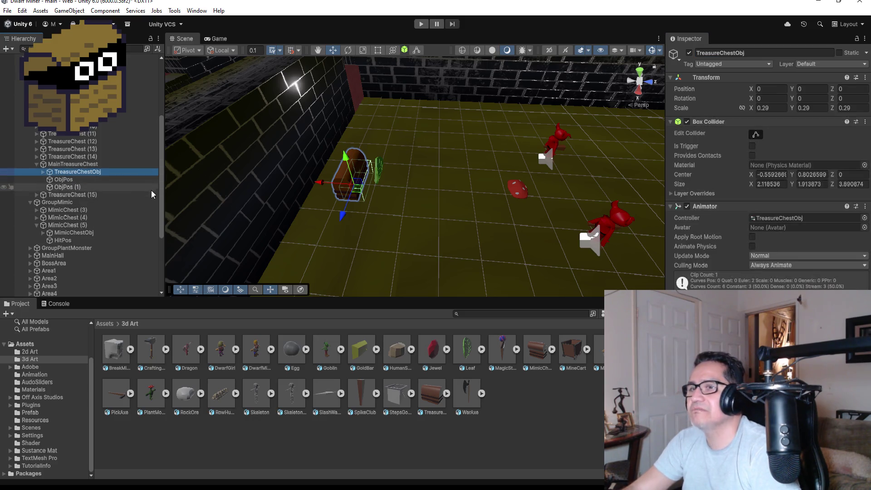
pyautogui.click(73, 188)
pyautogui.click(88, 173)
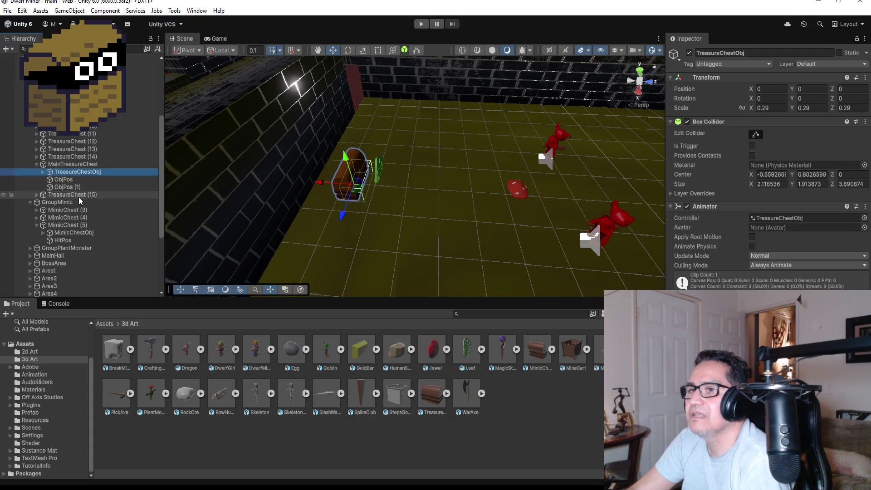
pyautogui.click(66, 166)
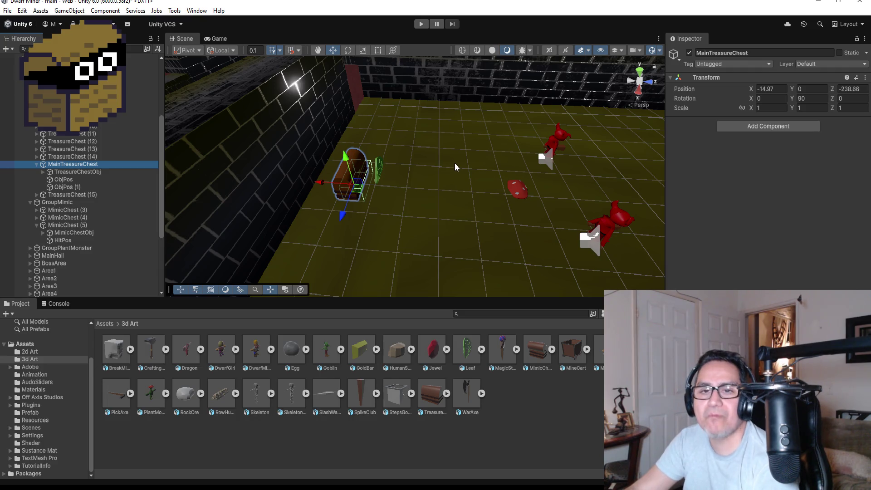
pyautogui.scroll(2, 453, 162)
pyautogui.moveTo(464, 173)
pyautogui.mouseDown()
pyautogui.moveTo(386, 132)
pyautogui.moveTo(344, 148)
pyautogui.mouseUp()
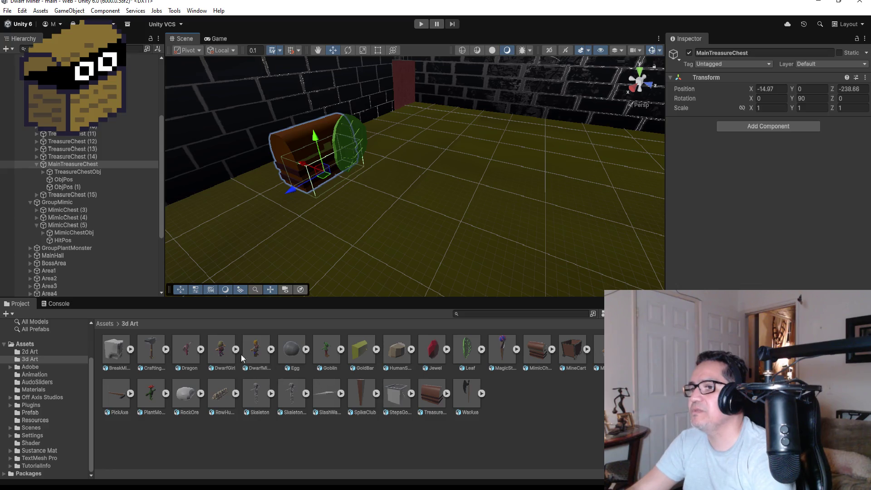
# Return to the top-level Assets folder and open the Materials folder
pyautogui.click(105, 324)
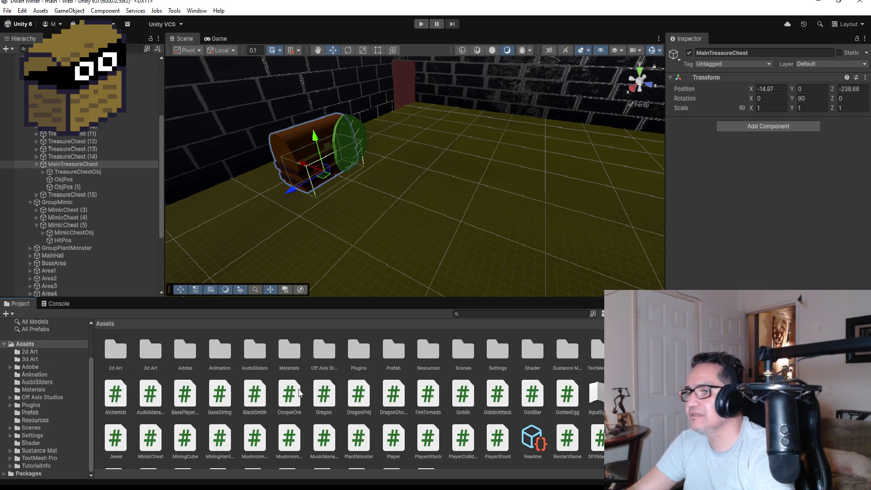
pyautogui.click(428, 352)
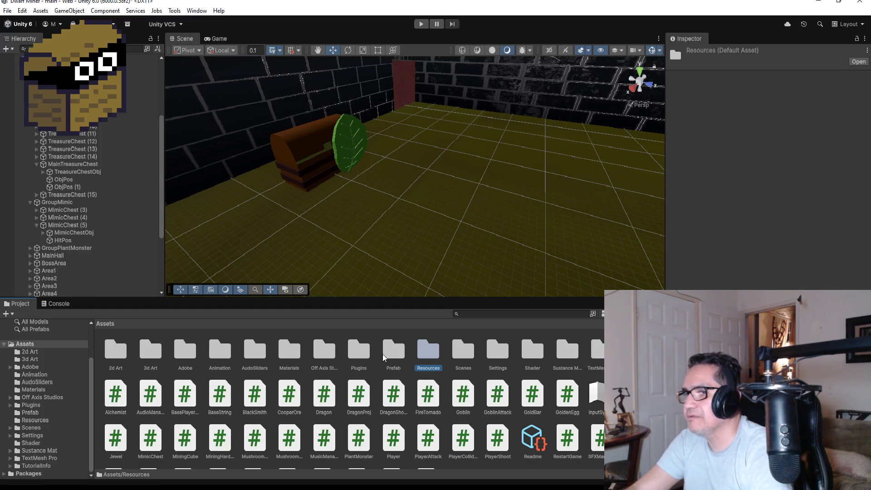
pyautogui.click(361, 361)
pyautogui.doubleClick(299, 351)
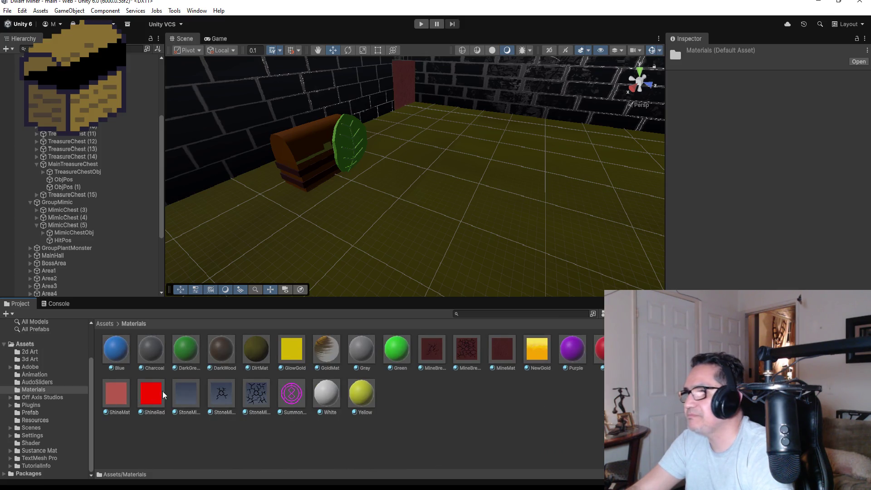
pyautogui.moveTo(595, 353)
pyautogui.mouseDown()
pyautogui.moveTo(471, 236)
pyautogui.moveTo(317, 135)
pyautogui.moveTo(332, 161)
pyautogui.mouseUp()
pyautogui.moveTo(598, 352)
pyautogui.mouseDown()
pyautogui.moveTo(311, 162)
pyautogui.moveTo(315, 173)
pyautogui.mouseUp()
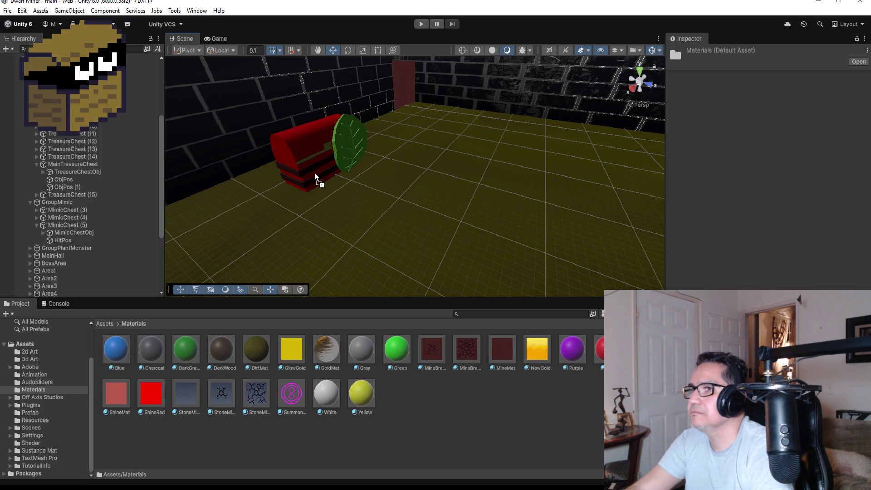
pyautogui.moveTo(401, 171)
pyautogui.mouseDown()
pyautogui.moveTo(635, 139)
pyautogui.moveTo(509, 189)
pyautogui.mouseUp()
pyautogui.moveTo(543, 358); pyautogui.dragTo(264, 176)
pyautogui.moveTo(541, 353)
pyautogui.mouseDown()
pyautogui.moveTo(288, 266)
pyautogui.moveTo(256, 225)
pyautogui.mouseUp()
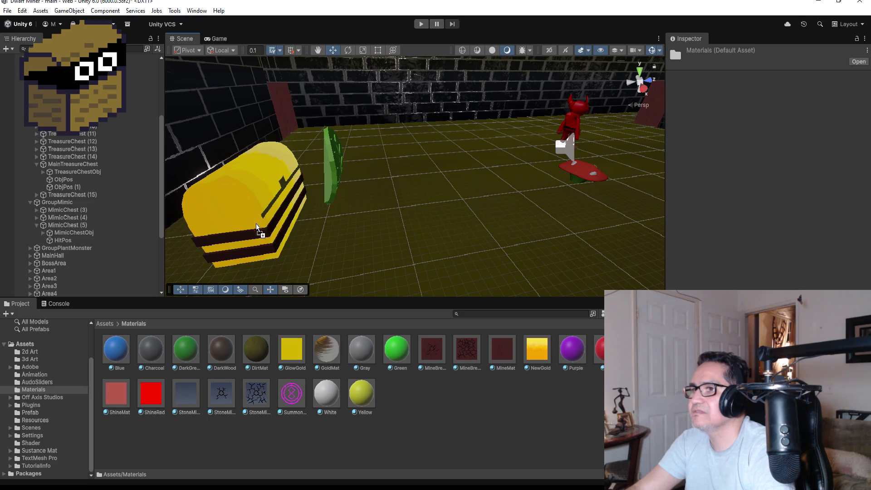
pyautogui.moveTo(461, 203)
pyautogui.mouseDown()
pyautogui.moveTo(402, 188)
pyautogui.moveTo(395, 231)
pyautogui.mouseUp()
pyautogui.scroll(-10, 423, 236)
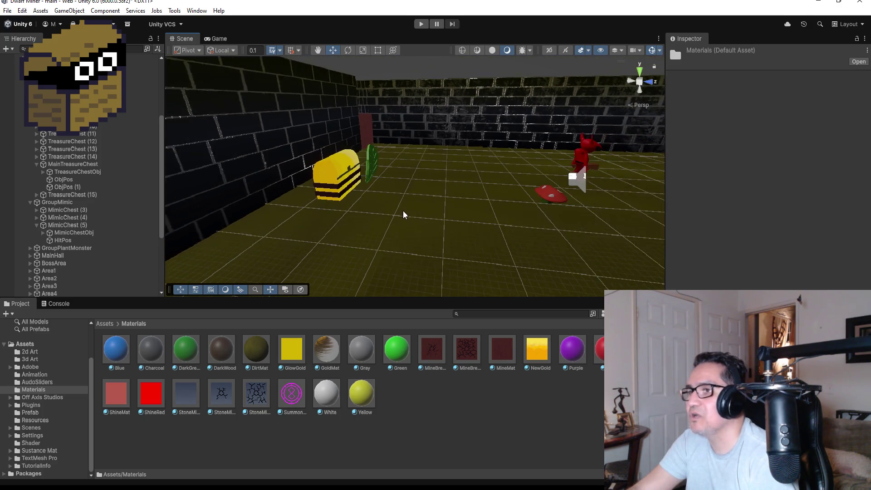
pyautogui.scroll(10, 403, 189)
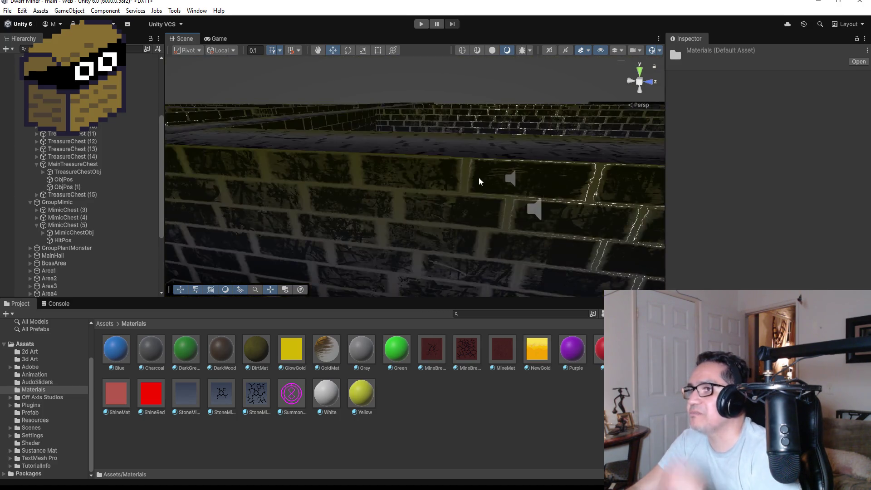
pyautogui.scroll(-10, 470, 145)
pyautogui.moveTo(453, 158); pyautogui.dragTo(398, 189)
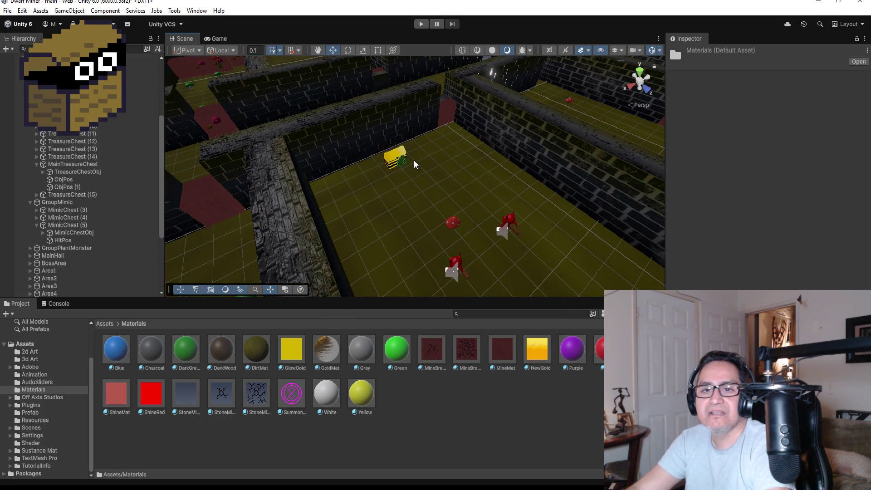
pyautogui.scroll(3, 406, 161)
pyautogui.click(402, 162)
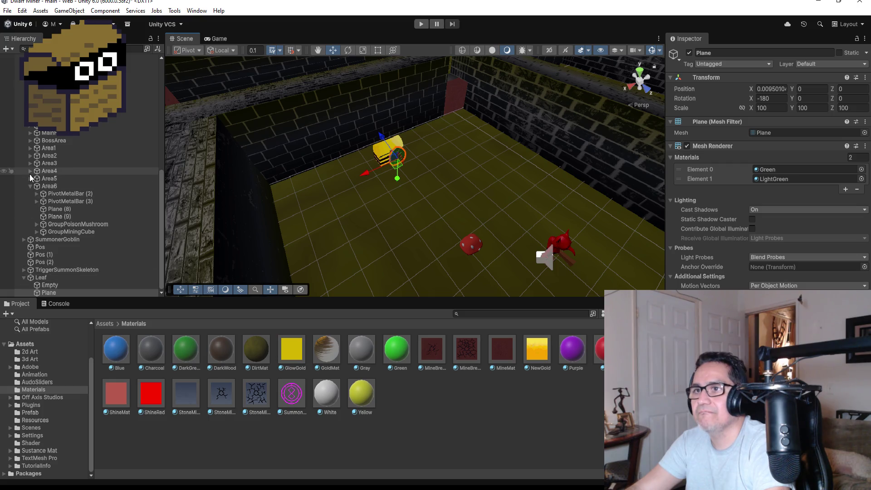
# Collapse Area6 and other hierarchy groups, select Leaf, and open the Assets/3d Art folder
pyautogui.click(30, 186)
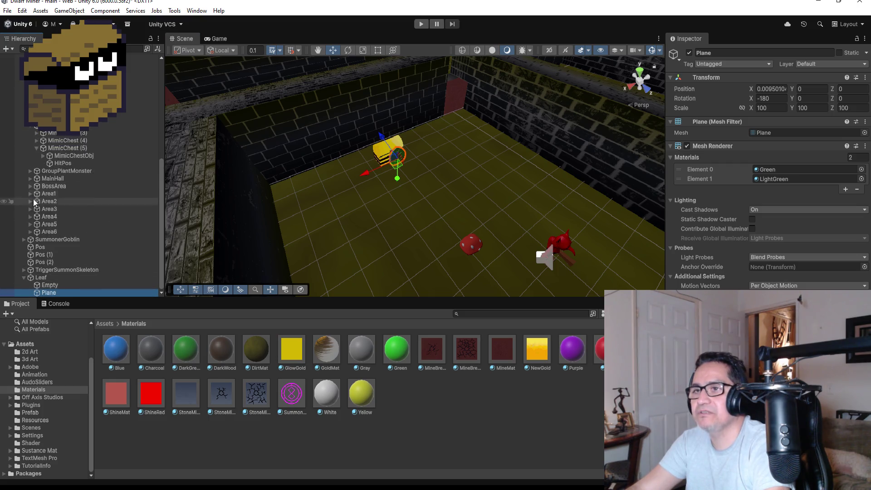
pyautogui.click(22, 277)
pyautogui.scroll(3, 23, 277)
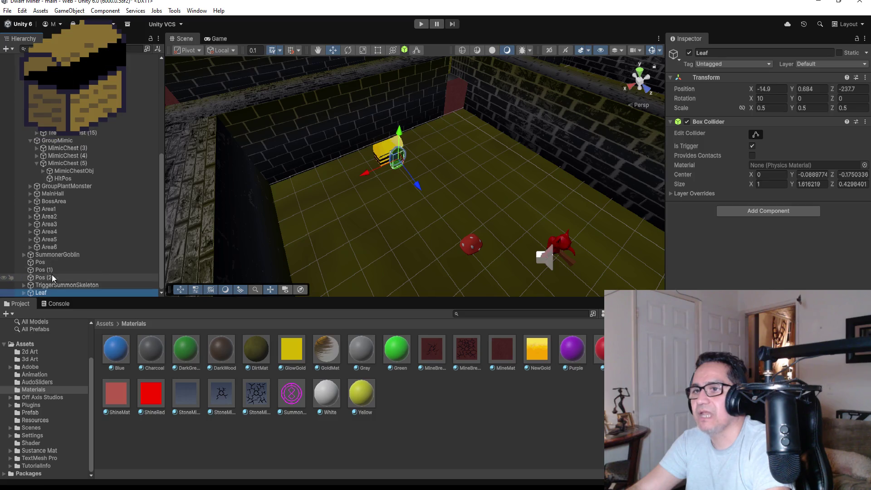
pyautogui.scroll(3, 57, 173)
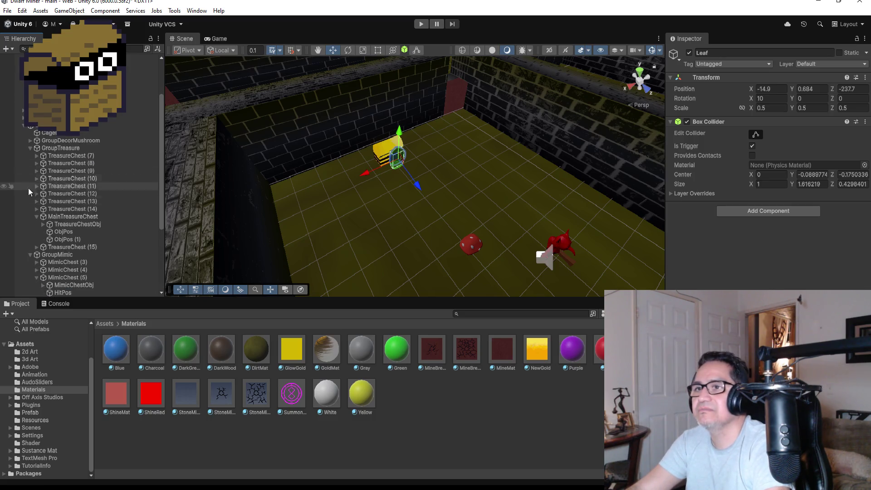
pyautogui.click(25, 126)
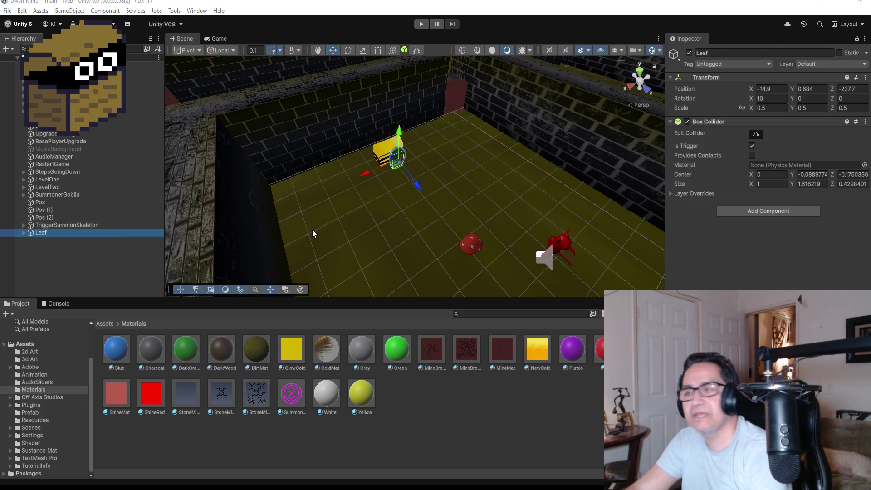
pyautogui.click(105, 324)
pyautogui.doubleClick(150, 349)
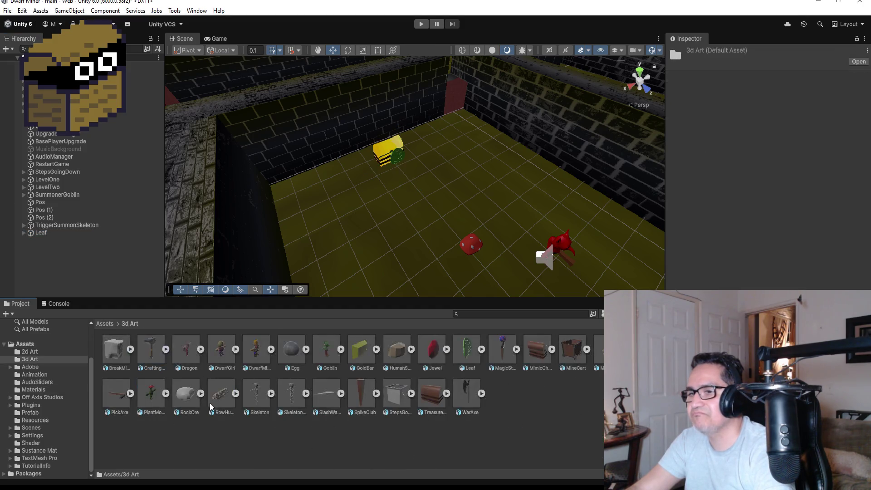
# Drag the Crafting Hammer model into the dungeon scene and frame it
pyautogui.click(155, 360)
pyautogui.scroll(-5, 475, 118)
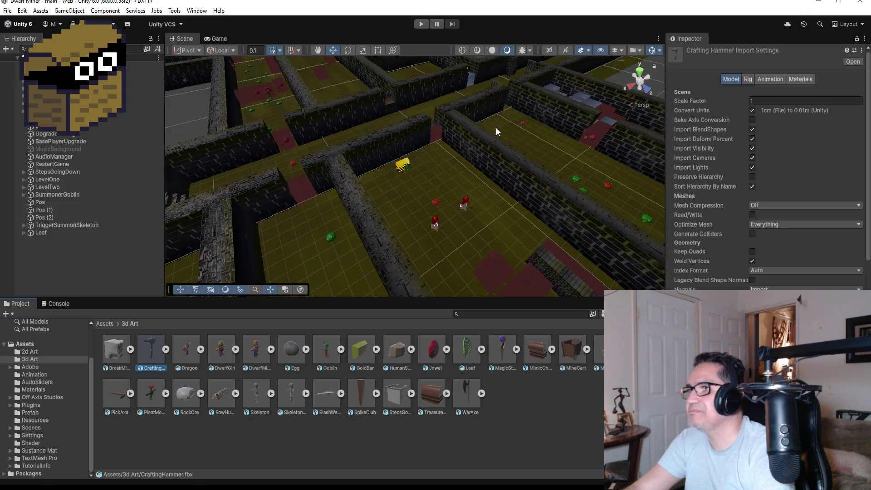
pyautogui.scroll(-5, 495, 132)
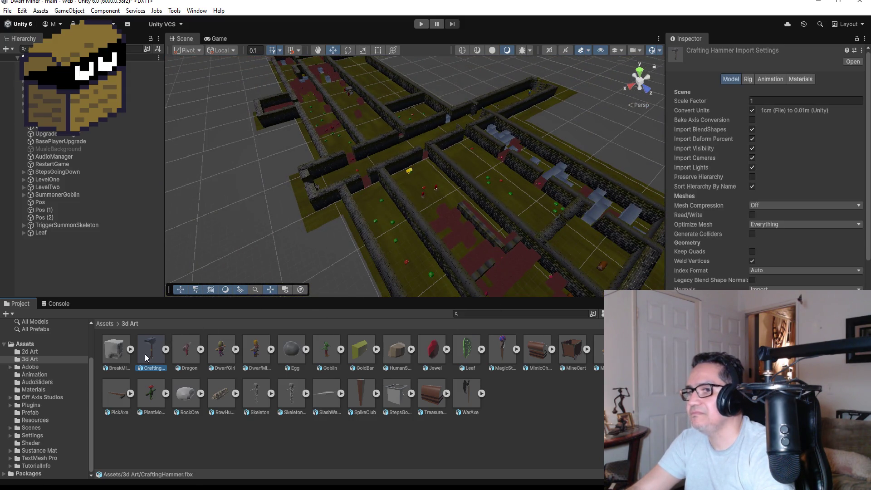
pyautogui.moveTo(294, 319); pyautogui.dragTo(566, 237)
pyautogui.press('f')
pyautogui.moveTo(474, 202)
pyautogui.mouseDown()
pyautogui.moveTo(375, 208)
pyautogui.moveTo(392, 131)
pyautogui.mouseUp()
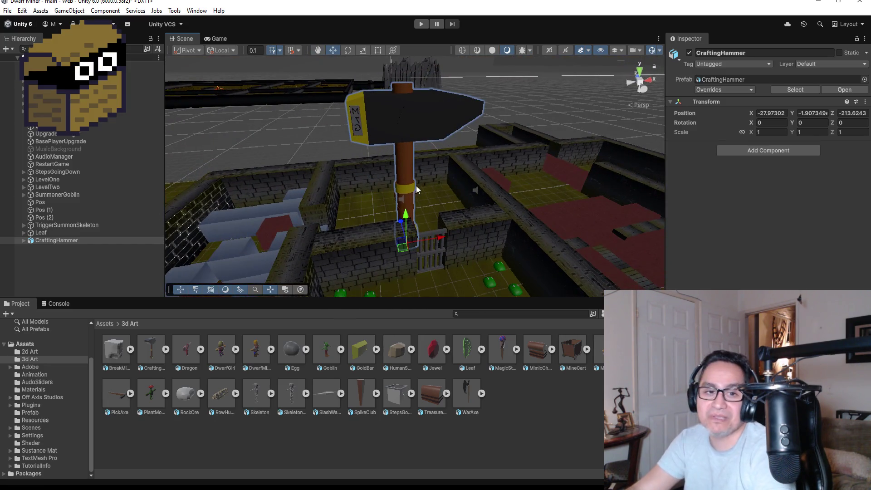
# Set the CraftingHammer's scale to 0.2 on every axis
pyautogui.click(777, 132)
pyautogui.write('.2')
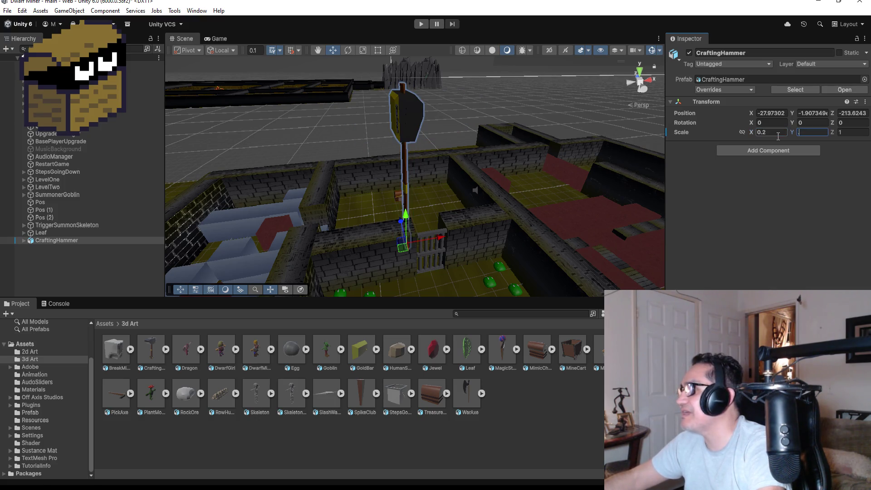
pyautogui.write('.2')
pyautogui.press('Tab')
pyautogui.write('.2')
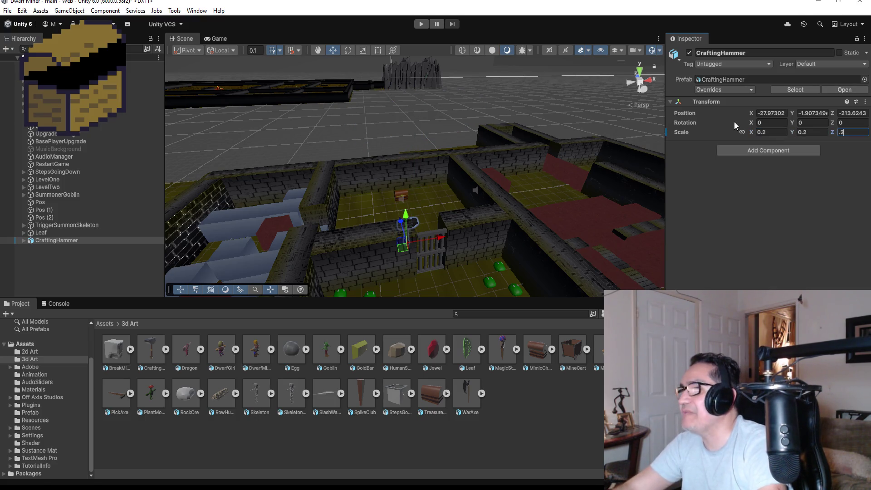
pyautogui.click(70, 242)
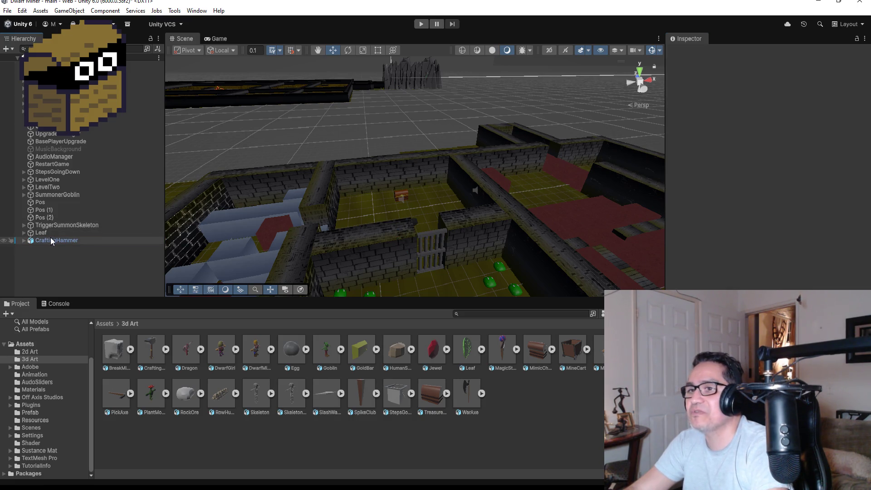
# Unpack the CraftingHammer completely from its prefab
pyautogui.rightClick(51, 240)
pyautogui.moveTo(96, 269)
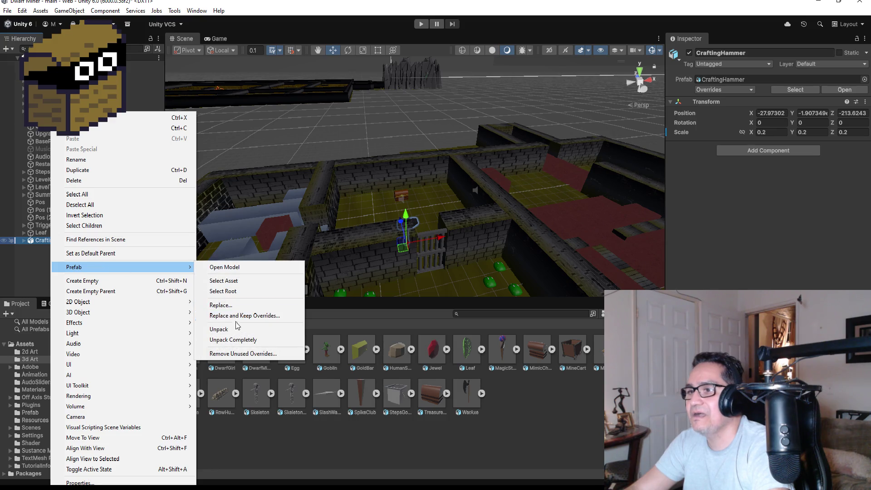
pyautogui.click(229, 340)
# Reduce the hammer's scale to 0.1 on X, Y and Z
pyautogui.click(771, 109)
pyautogui.press('BackSpace')
pyautogui.write('1')
pyautogui.press('Tab')
pyautogui.write('0.1')
pyautogui.press('Tab')
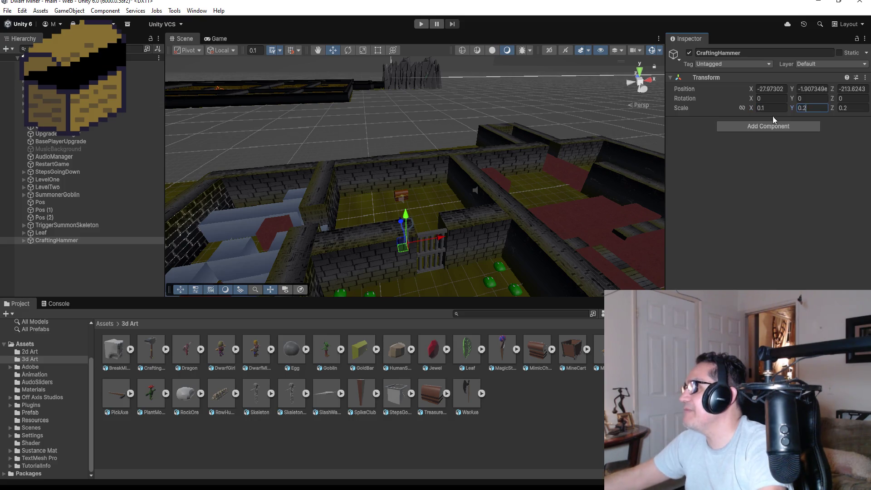
pyautogui.press('BackSpace')
pyautogui.write('1')
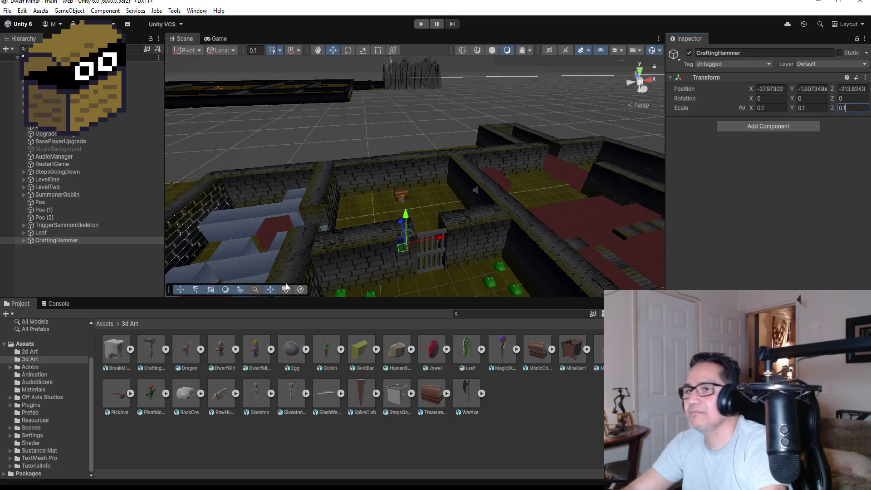
pyautogui.doubleClick(80, 241)
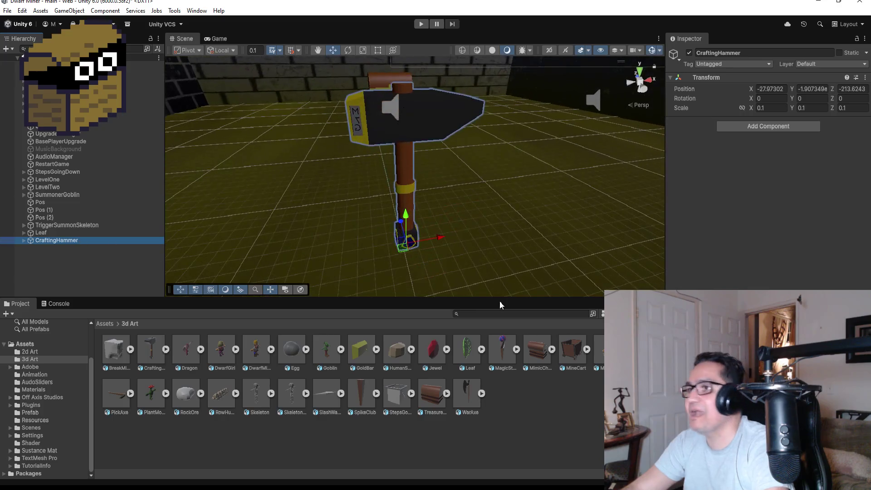
pyautogui.moveTo(522, 172)
pyautogui.mouseDown()
pyautogui.moveTo(521, 192)
pyautogui.moveTo(450, 200)
pyautogui.moveTo(451, 192)
pyautogui.moveTo(496, 187)
pyautogui.moveTo(459, 181)
pyautogui.moveTo(543, 186)
pyautogui.mouseUp()
# Slide the CraftingHammer along X and Z to sit in front of the barred gate
pyautogui.press('f')
pyautogui.scroll(-5, 500, 182)
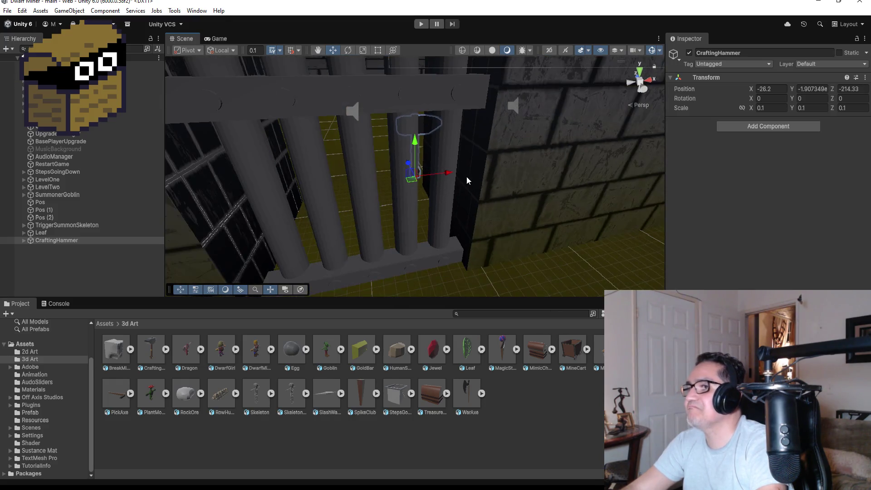
pyautogui.moveTo(453, 173)
pyautogui.mouseDown()
pyautogui.moveTo(407, 178)
pyautogui.moveTo(407, 162)
pyautogui.moveTo(381, 169)
pyautogui.mouseUp()
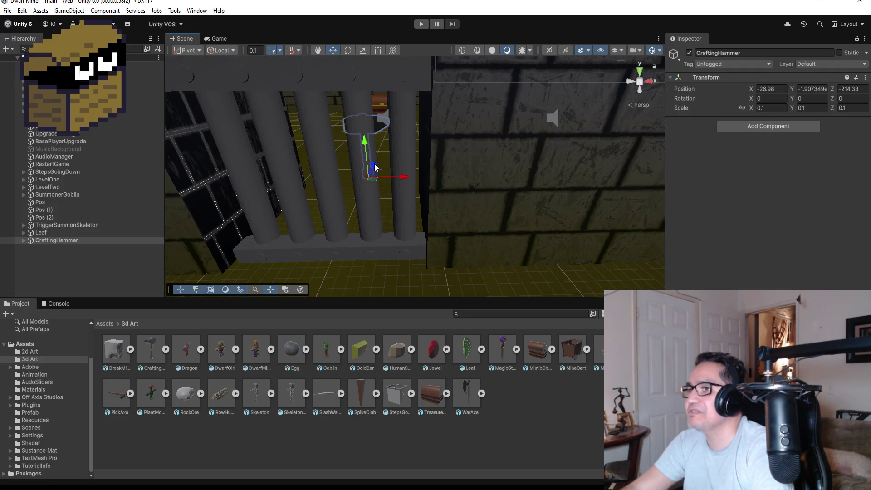
pyautogui.moveTo(374, 167)
pyautogui.mouseDown()
pyautogui.moveTo(377, 160)
pyautogui.moveTo(403, 184)
pyautogui.moveTo(398, 175)
pyautogui.moveTo(482, 159)
pyautogui.moveTo(478, 171)
pyautogui.moveTo(450, 171)
pyautogui.mouseUp()
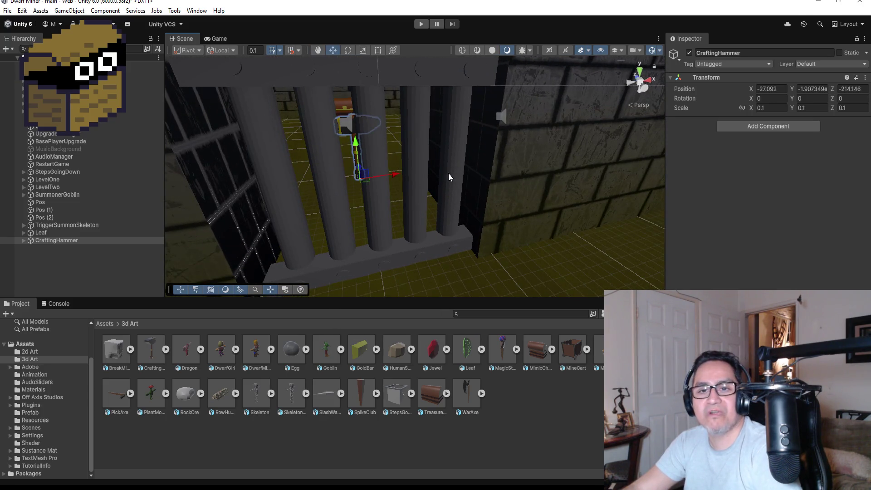
# Check the hammer's placement from above and set its X scale to 0.06
pyautogui.scroll(-10, 449, 177)
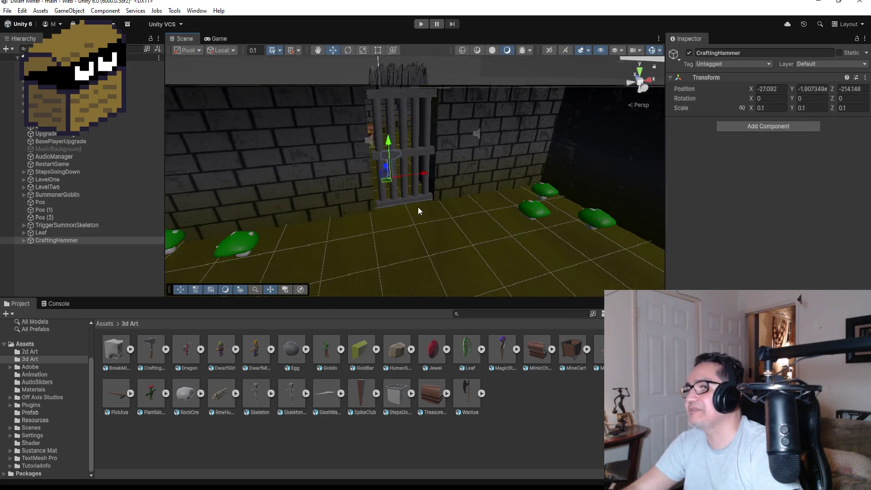
pyautogui.scroll(-2, 426, 207)
pyautogui.moveTo(370, 110)
pyautogui.mouseDown()
pyautogui.moveTo(508, 191)
pyautogui.moveTo(636, 201)
pyautogui.moveTo(595, 171)
pyautogui.mouseUp()
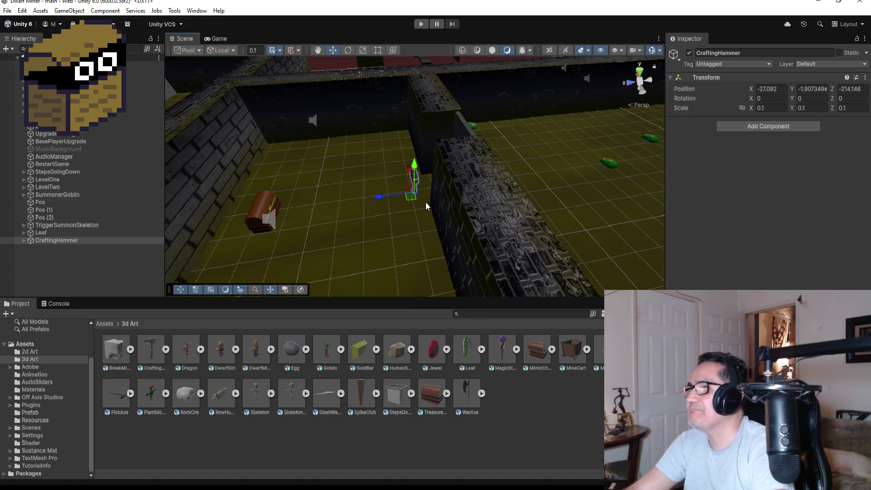
pyautogui.press('f')
pyautogui.moveTo(492, 177)
pyautogui.mouseDown()
pyautogui.moveTo(592, 127)
pyautogui.moveTo(603, 136)
pyautogui.mouseUp()
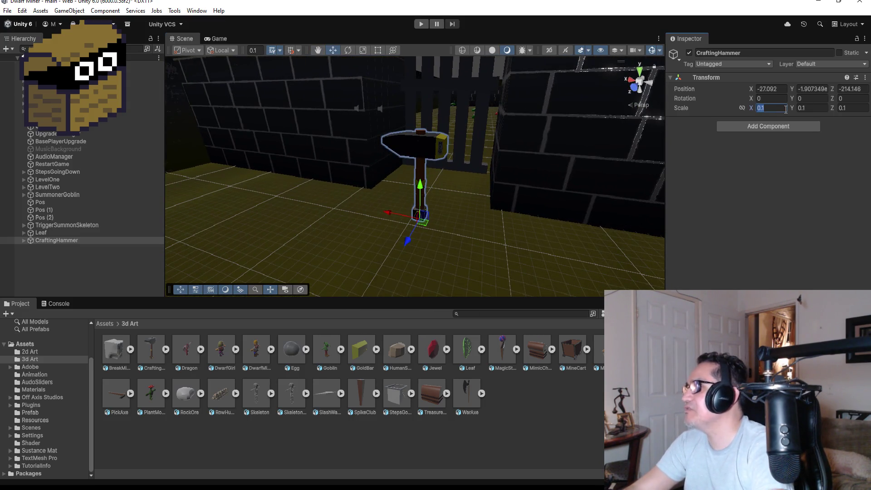
pyautogui.write('0')
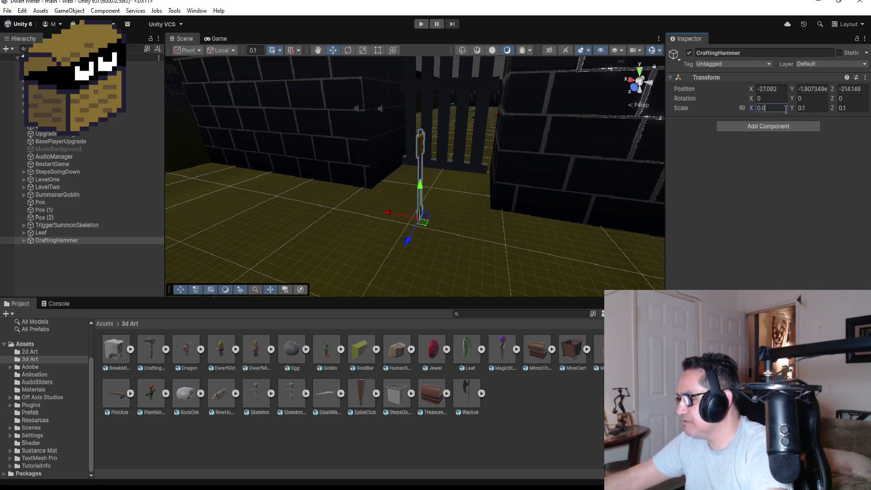
pyautogui.write('6')
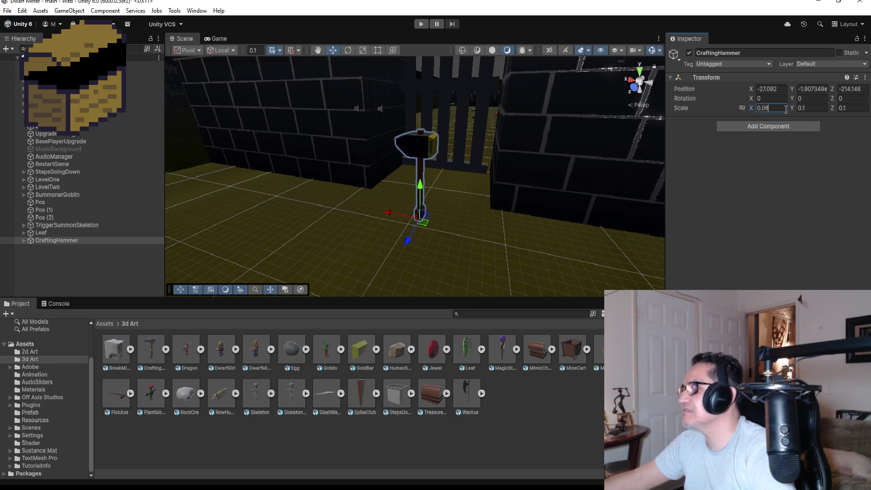
pyautogui.press('Tab')
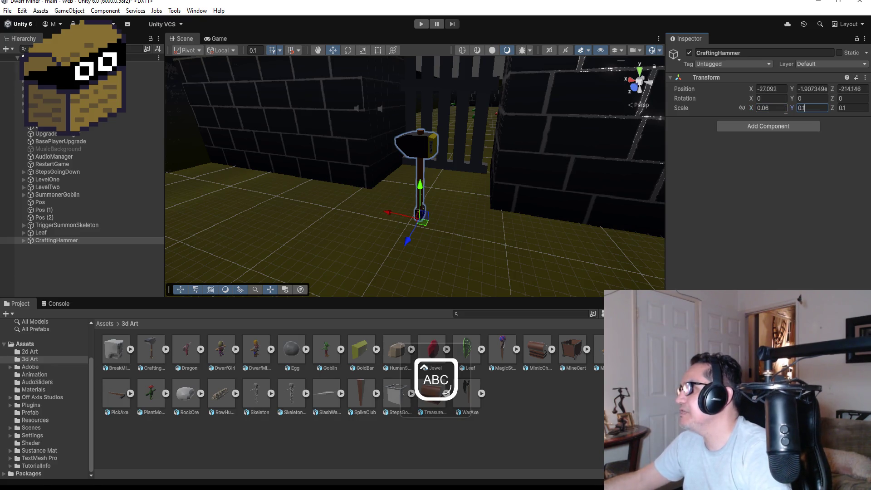